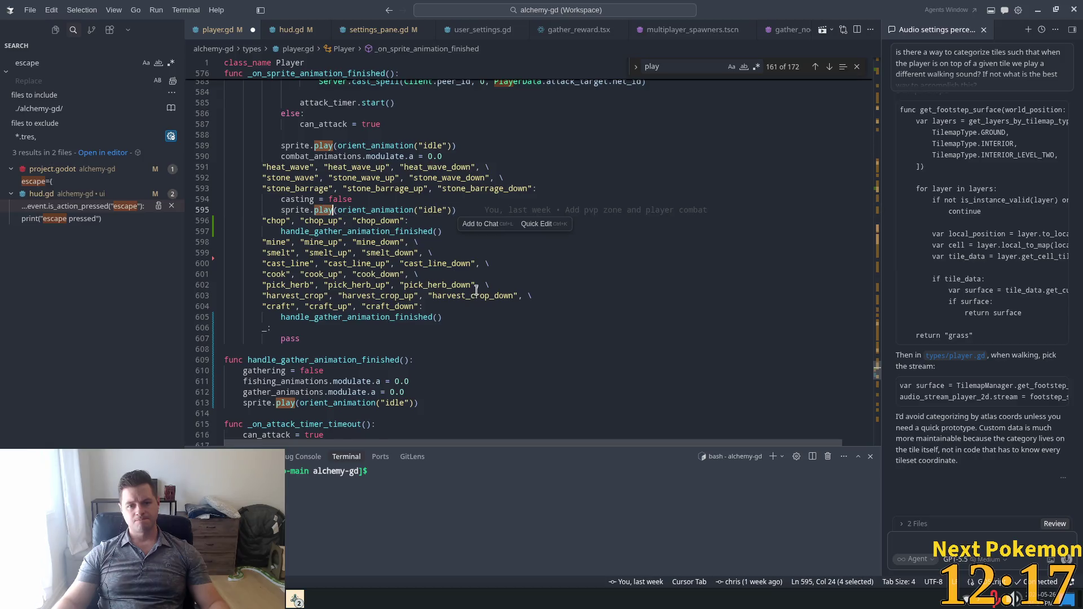
- Highlight the uses of handle_gather_animation_finished and scroll through player.gd
scroll(444, 271, "down", 3)
left_click(353, 249)
double_click(356, 259)
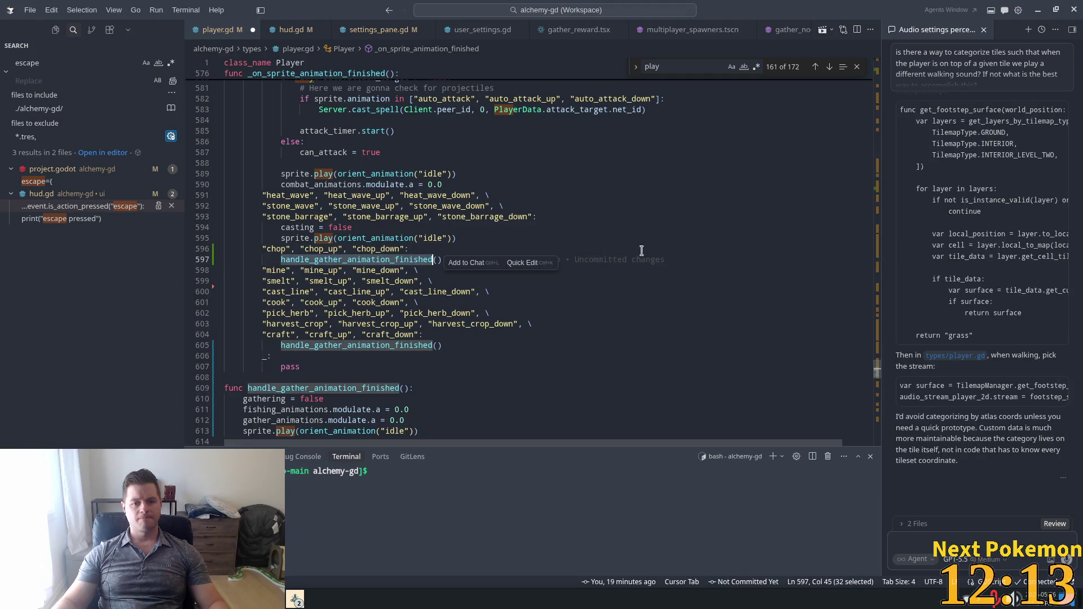
left_click_drag(876, 371, 872, 151)
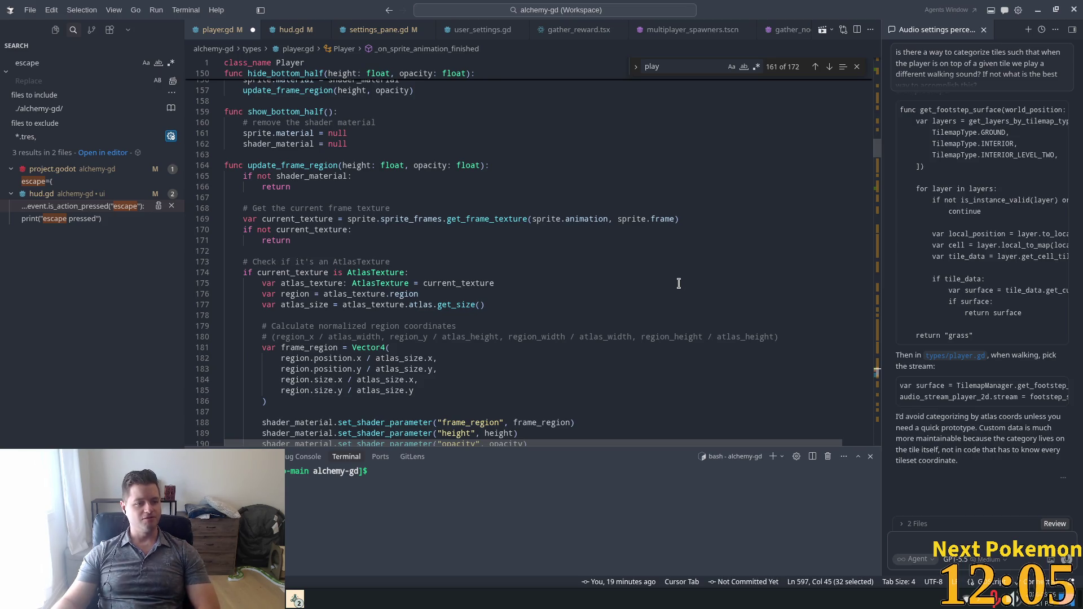
scroll(559, 198, "up", 3)
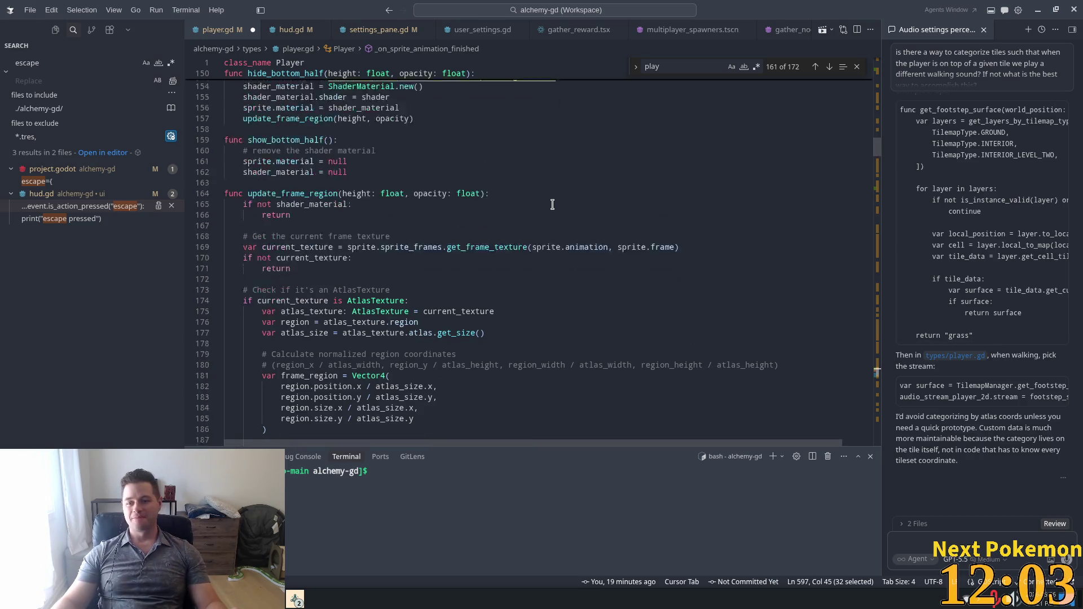
scroll(550, 217, "up", 12)
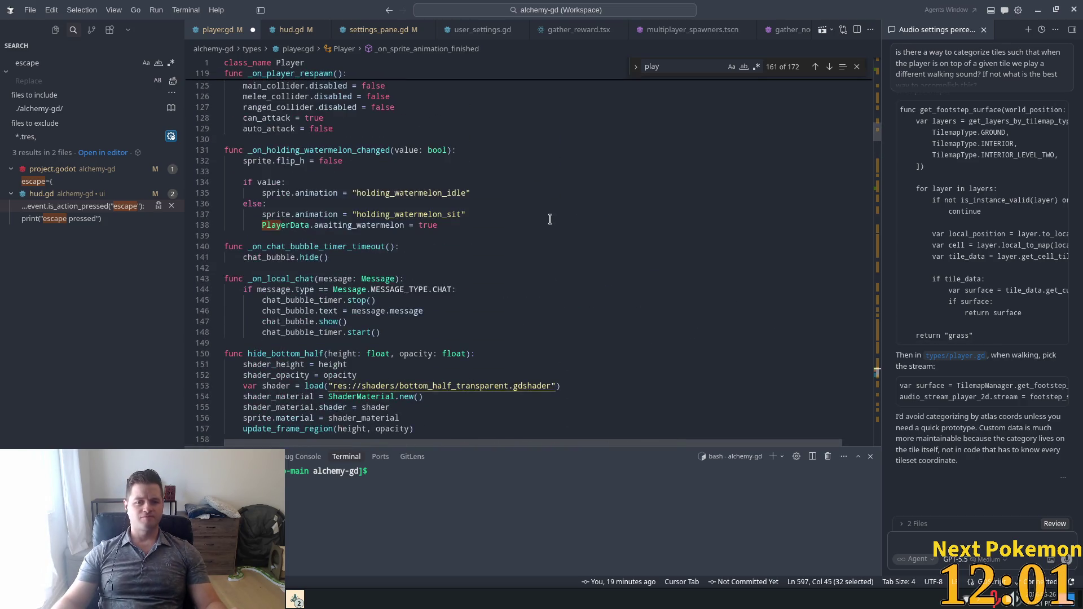
scroll(548, 219, "up", 3)
scroll(548, 220, "up", 12)
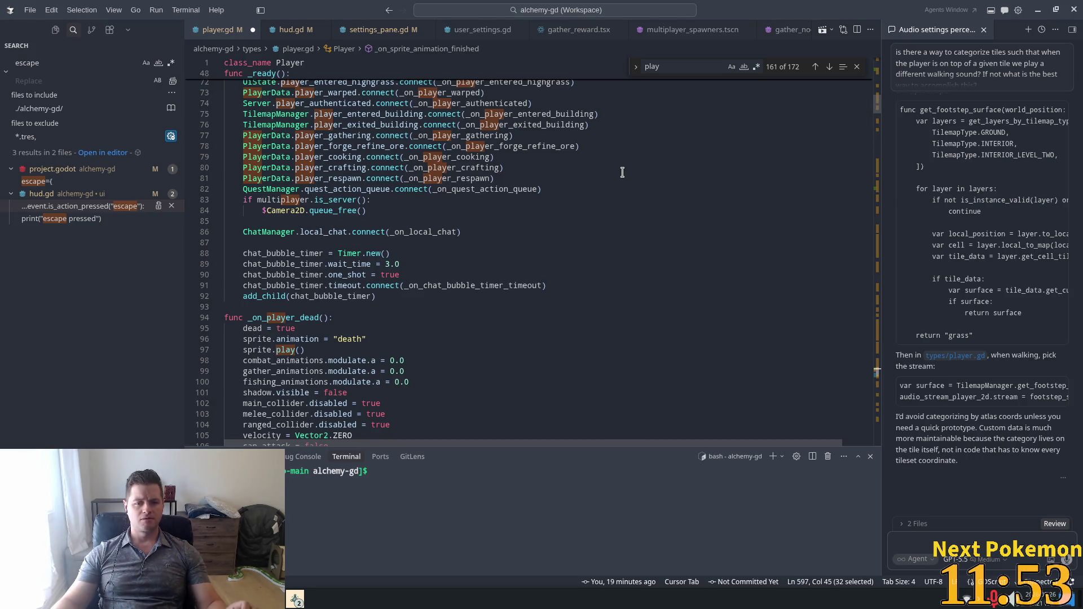
scroll(622, 172, "down", 5)
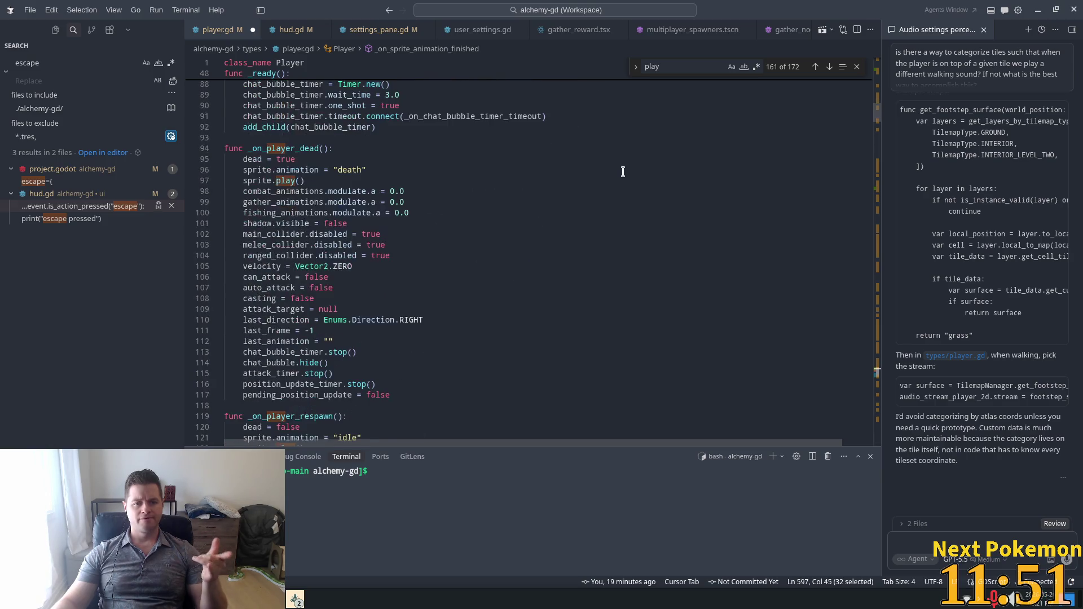
- Search player.gd for "walk" to reach the movement code near line 208
left_click(625, 169)
key("ctrl+f")
type("walk")
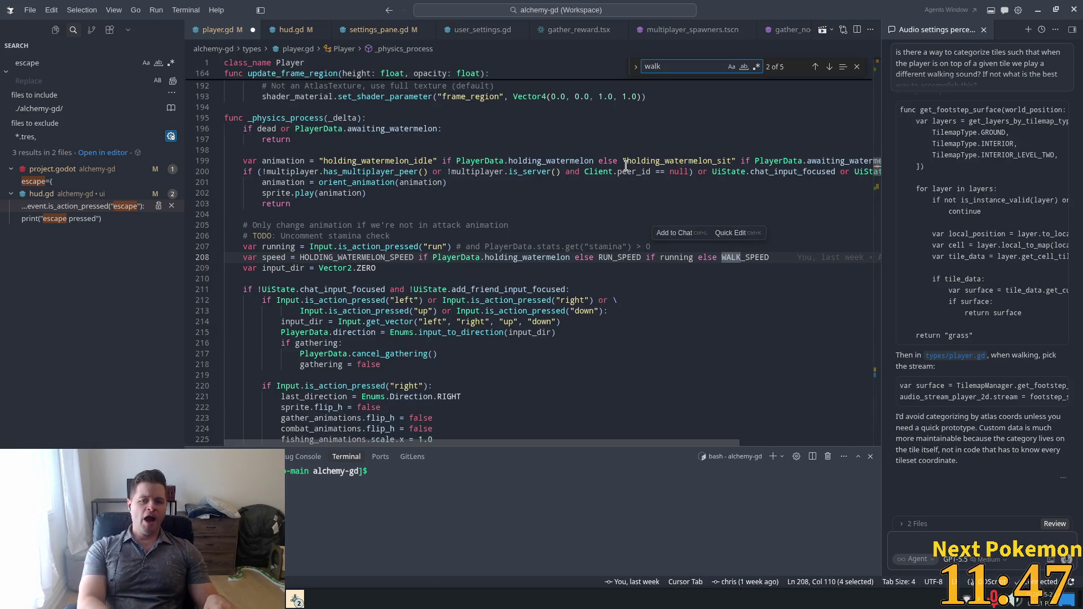
type("\"")
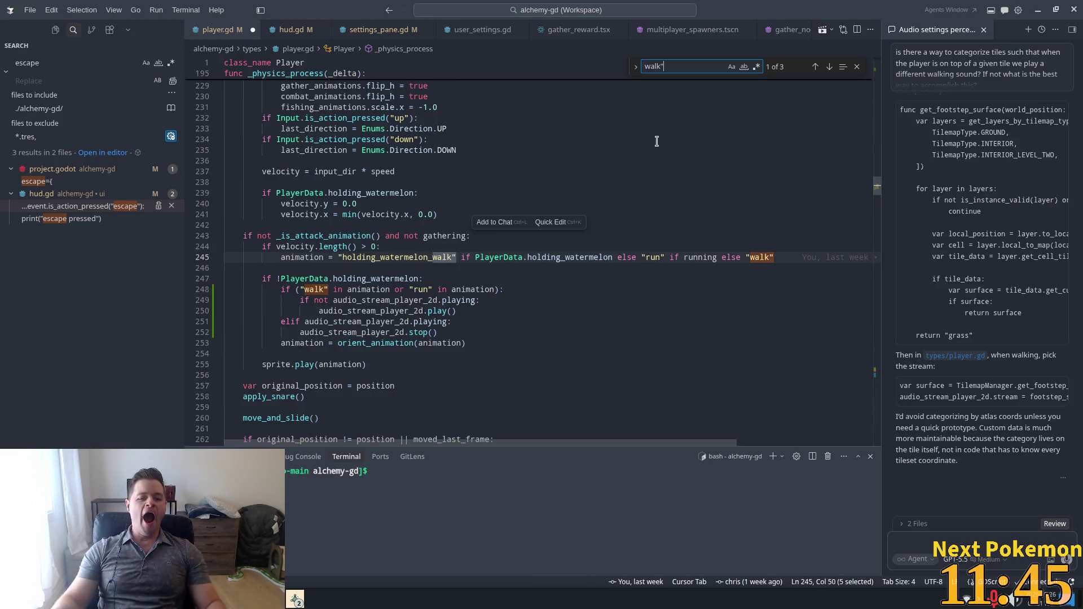
- Review the audio_stream_player_2d play call and playing check on lines 249–251, then go to Godot
double_click(381, 306)
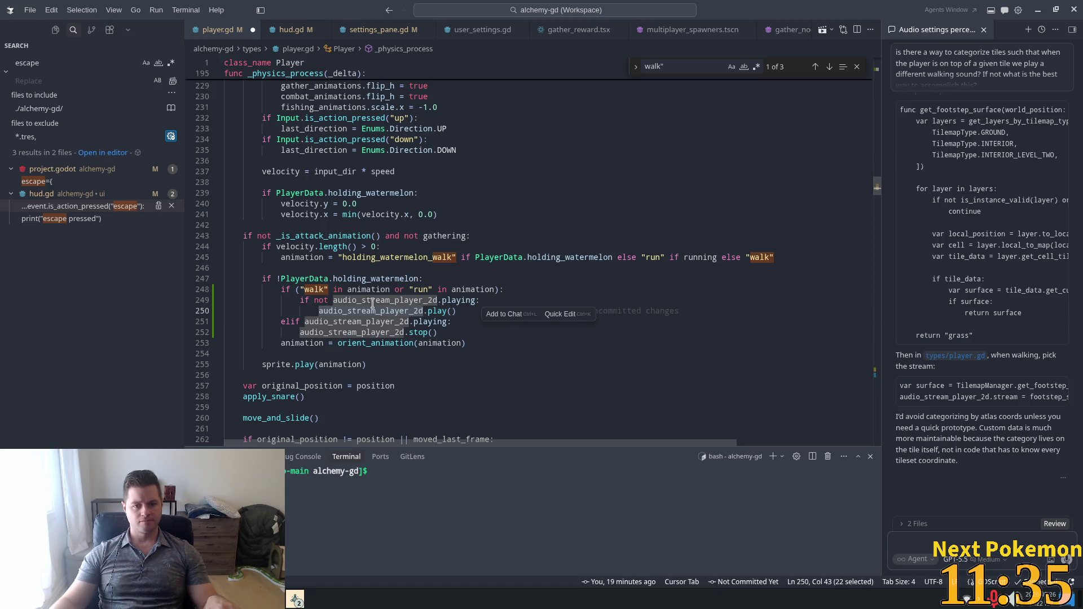
left_click(439, 322)
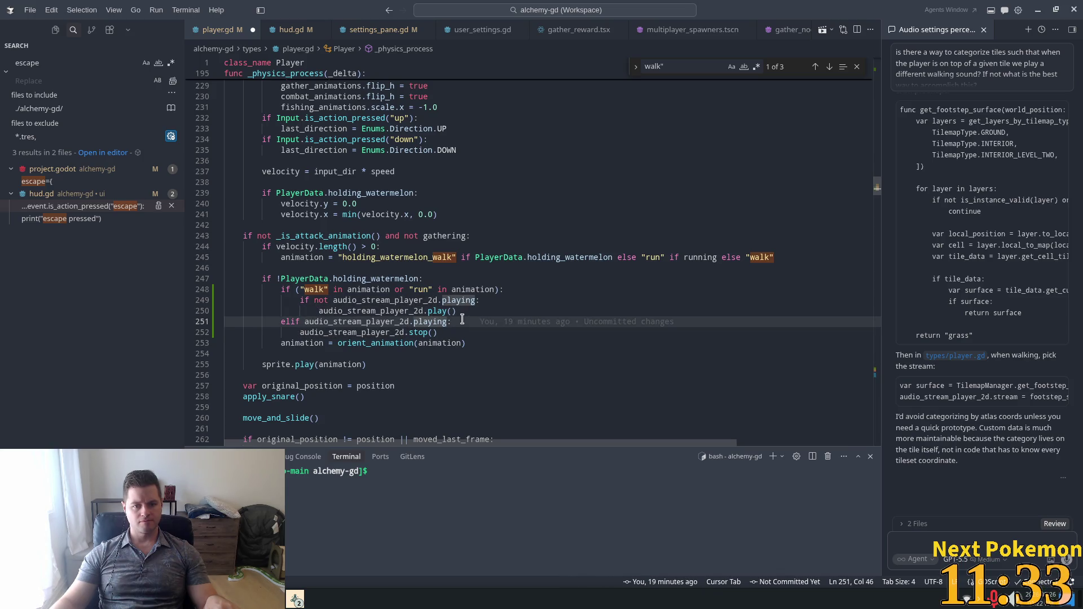
left_click(431, 310)
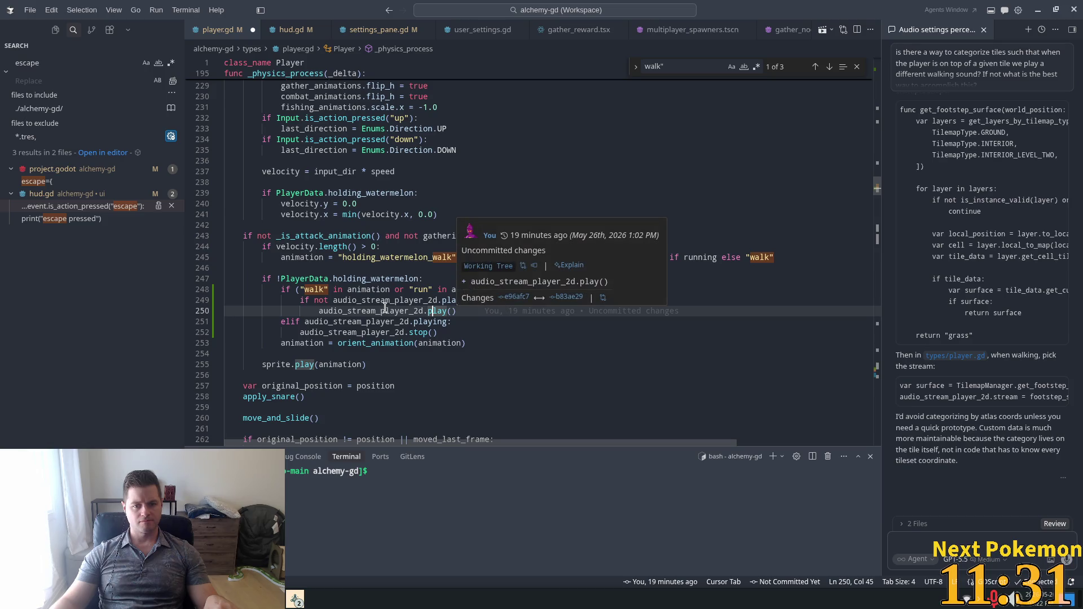
left_click(599, 305)
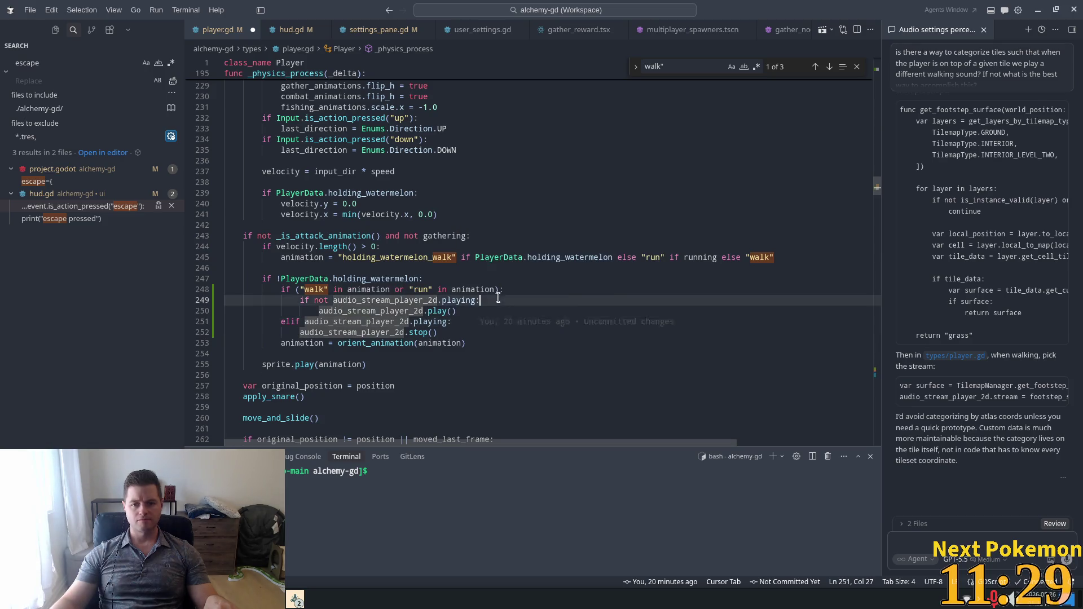
key("alt+Tab")
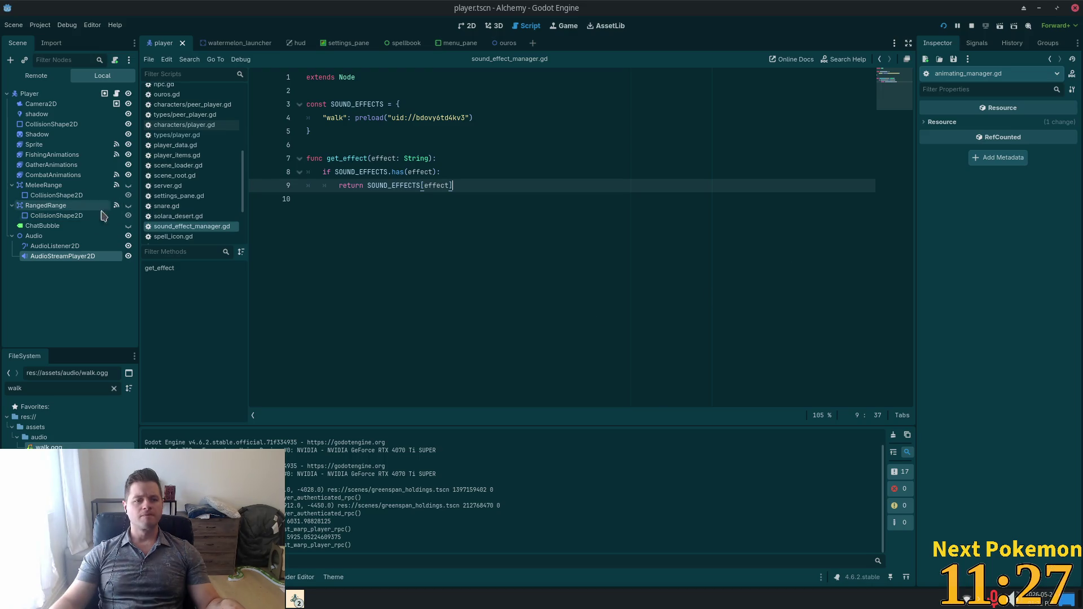
- Inspect AudioStreamPlayer2D: stream walk.ogg, pitch scale 0.8, Ambience bus, then return to Cursor
left_click(62, 247)
left_click(76, 257)
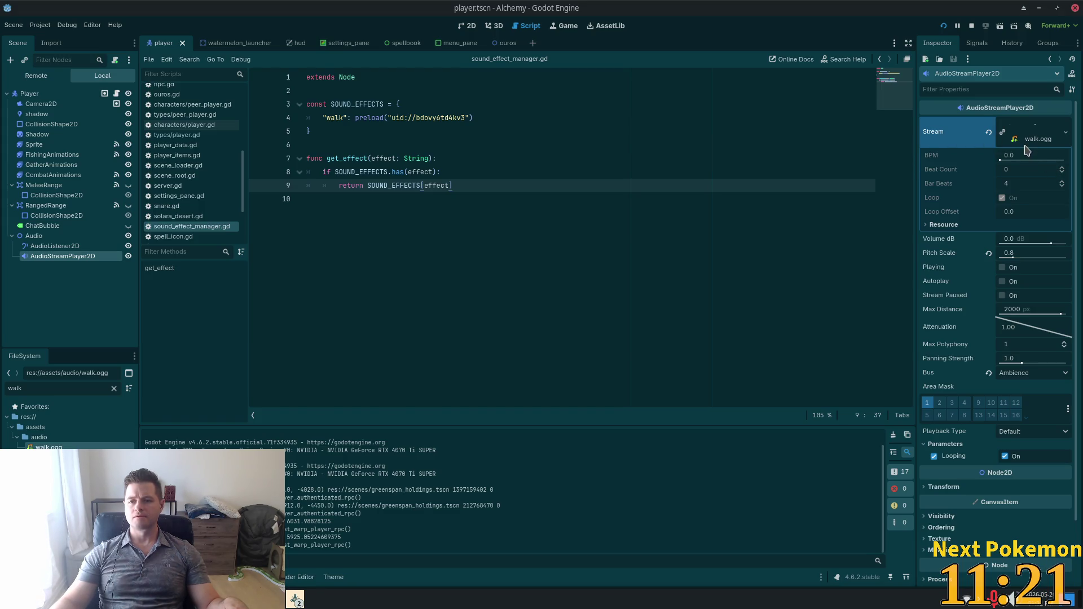
key("alt+Tab")
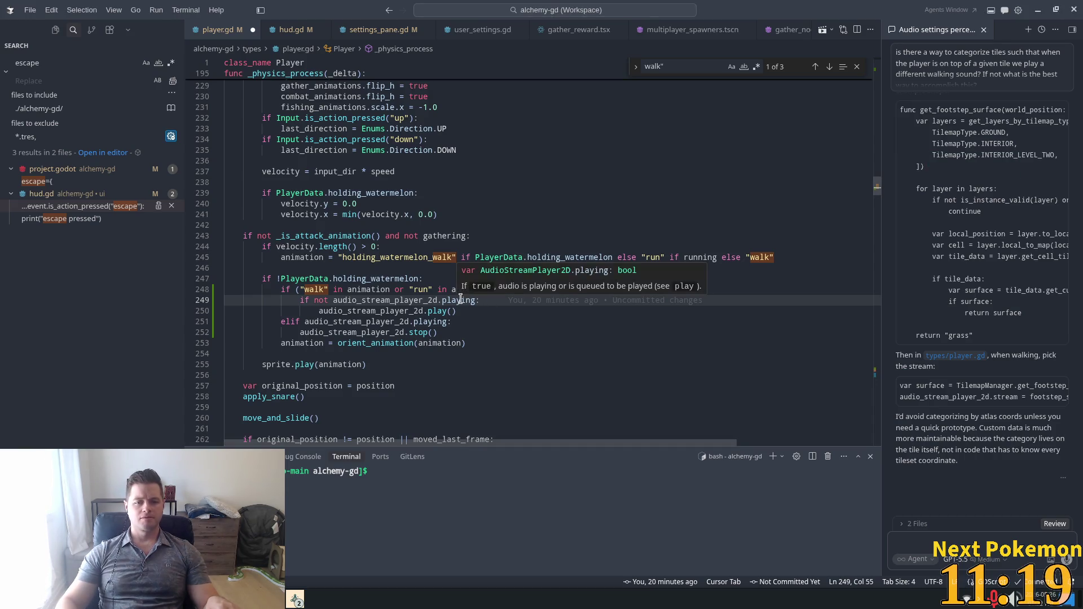
- Add a line after line 249 that loads the walk.ogg stream from the code suggestion
key("Return")
type("aud")
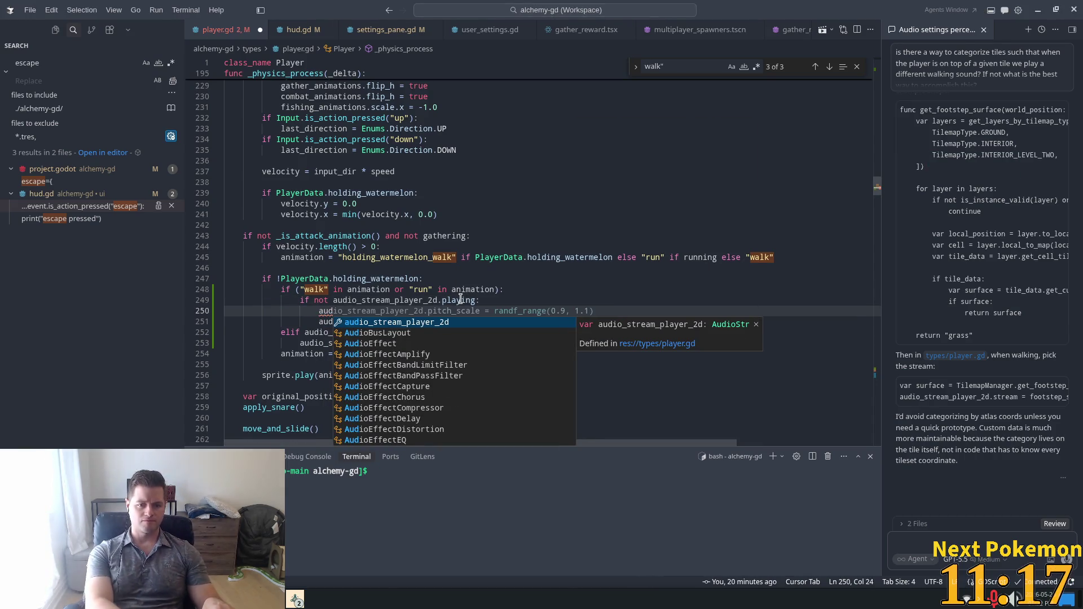
type("io_strwe")
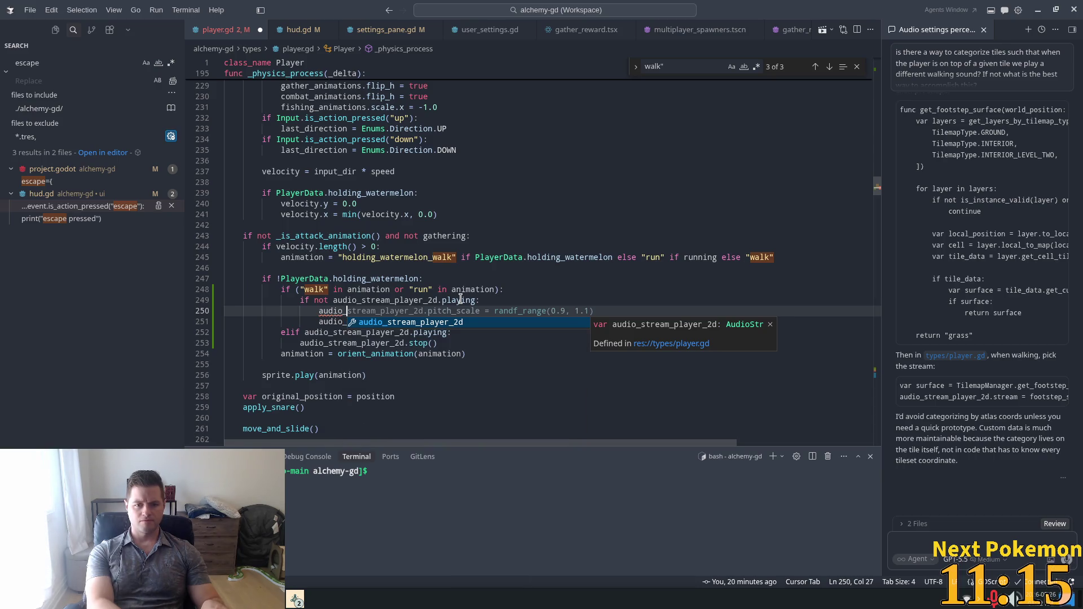
type("am")
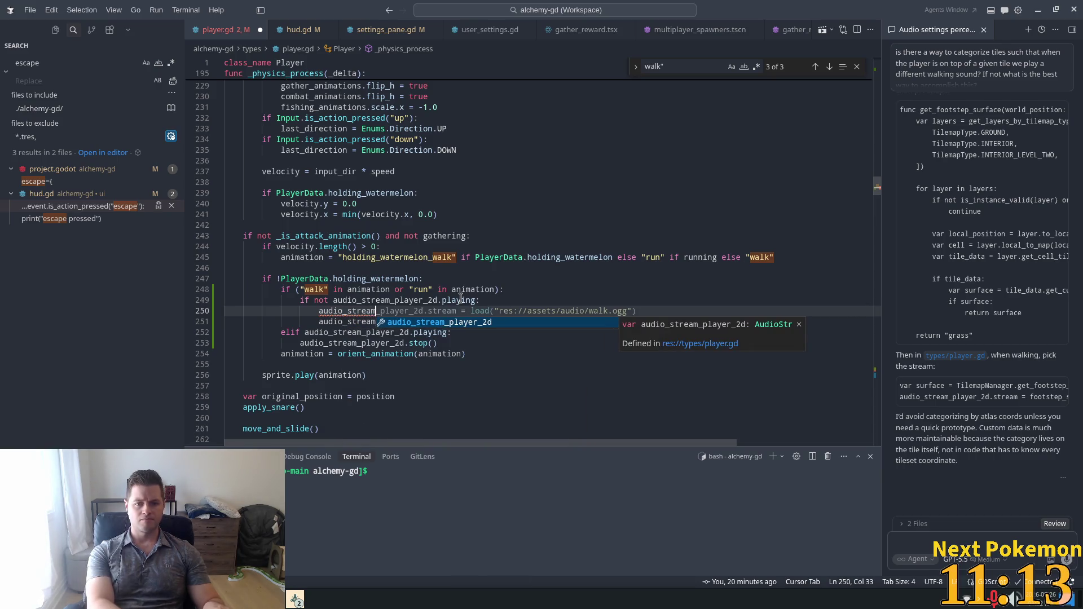
type("_pla")
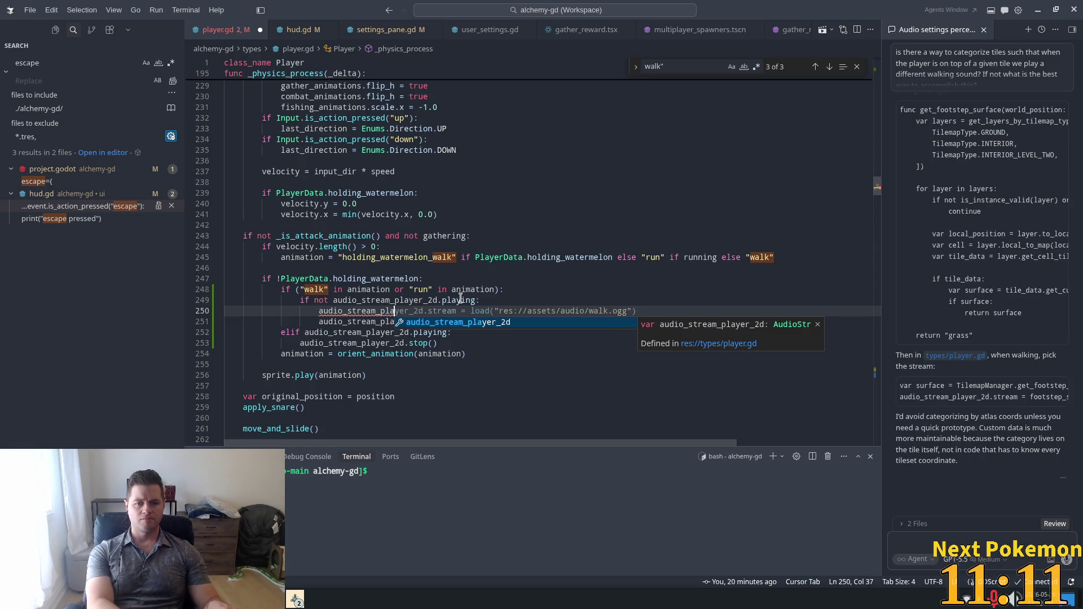
type("y")
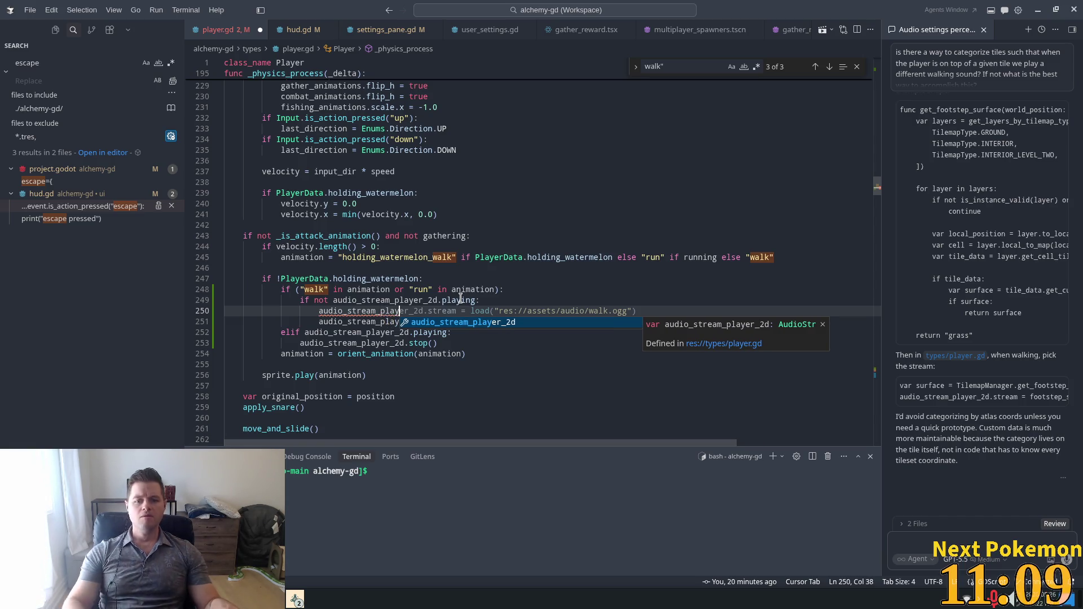
key("Tab")
key("Up")
key("Up")
key("Up")
- Replace the load call with SoundManager.get_sound("walk") and save player.gd
left_click(527, 311)
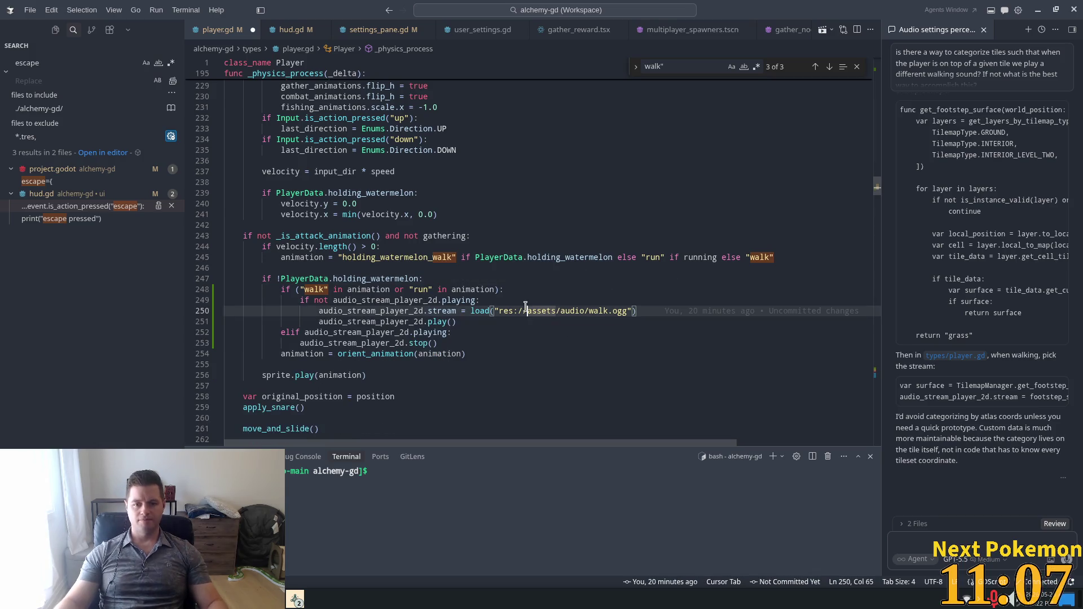
left_click_drag(653, 311, 470, 311)
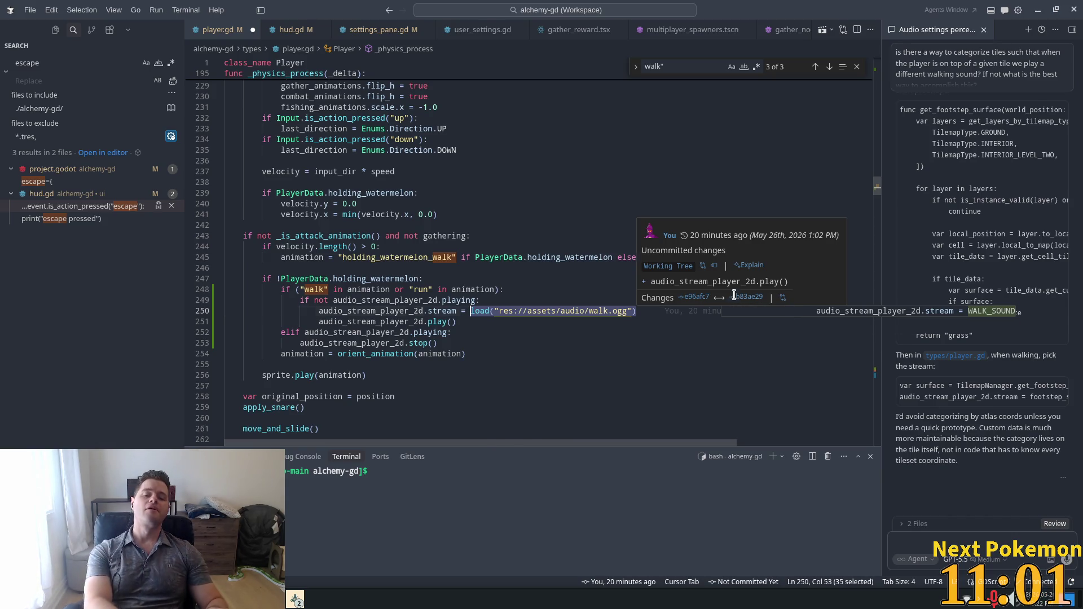
type("Soun")
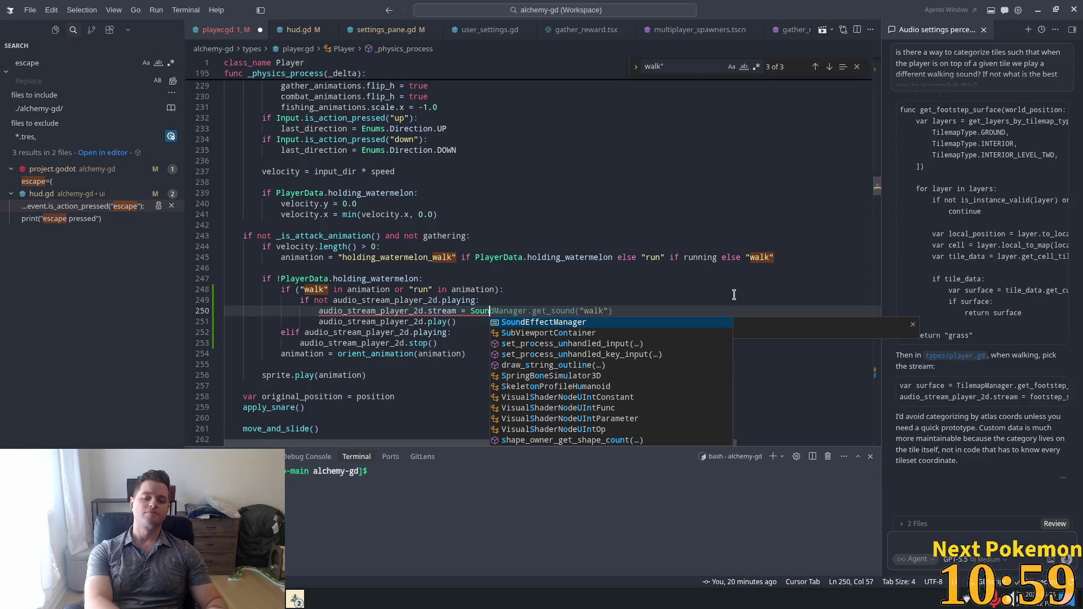
key("Tab")
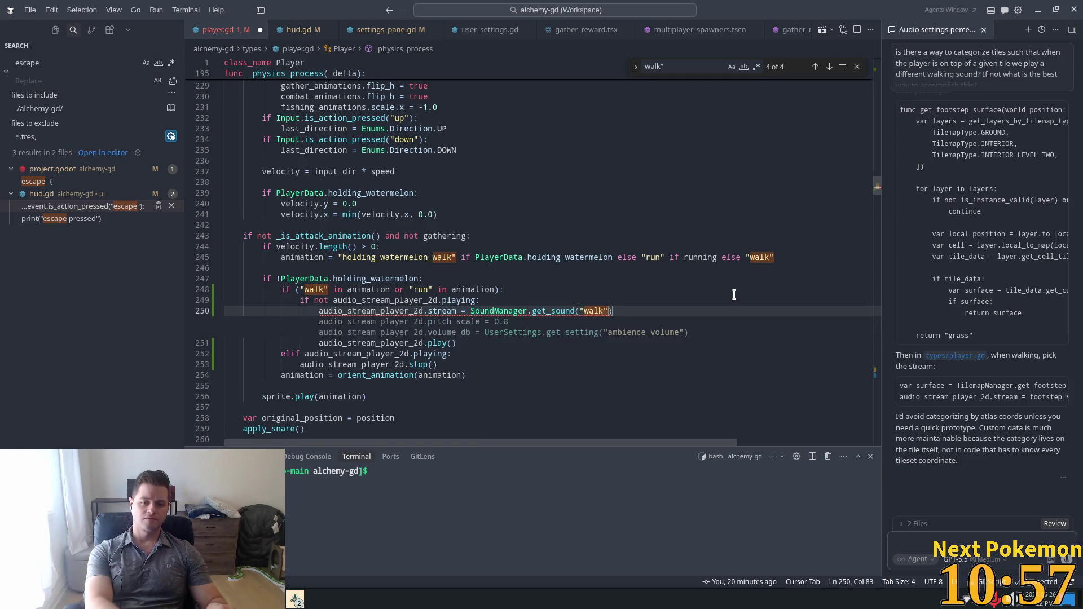
left_click(623, 275)
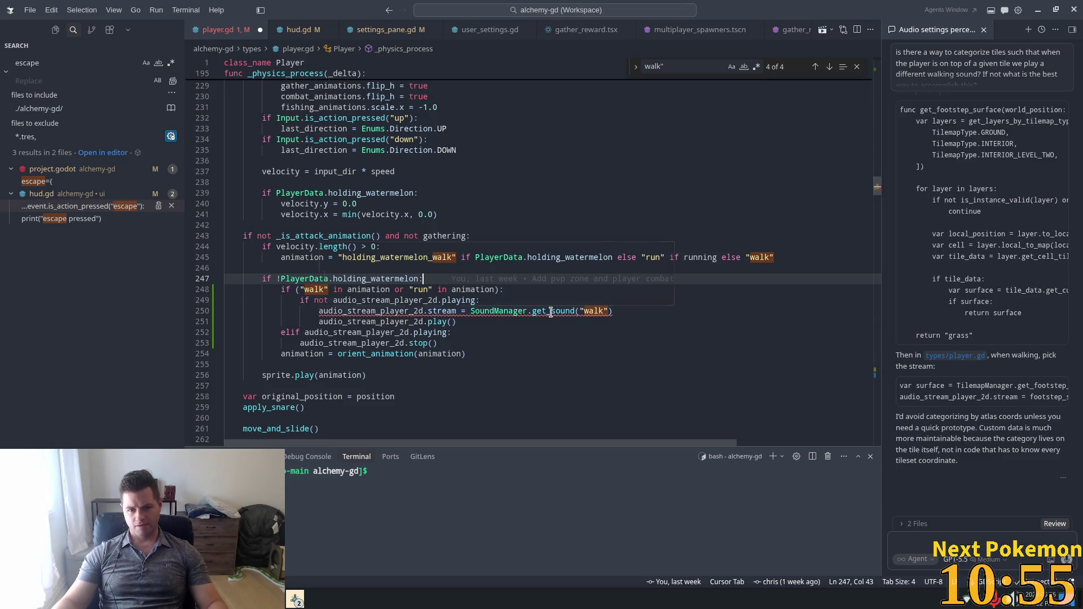
mouse_move(552, 311)
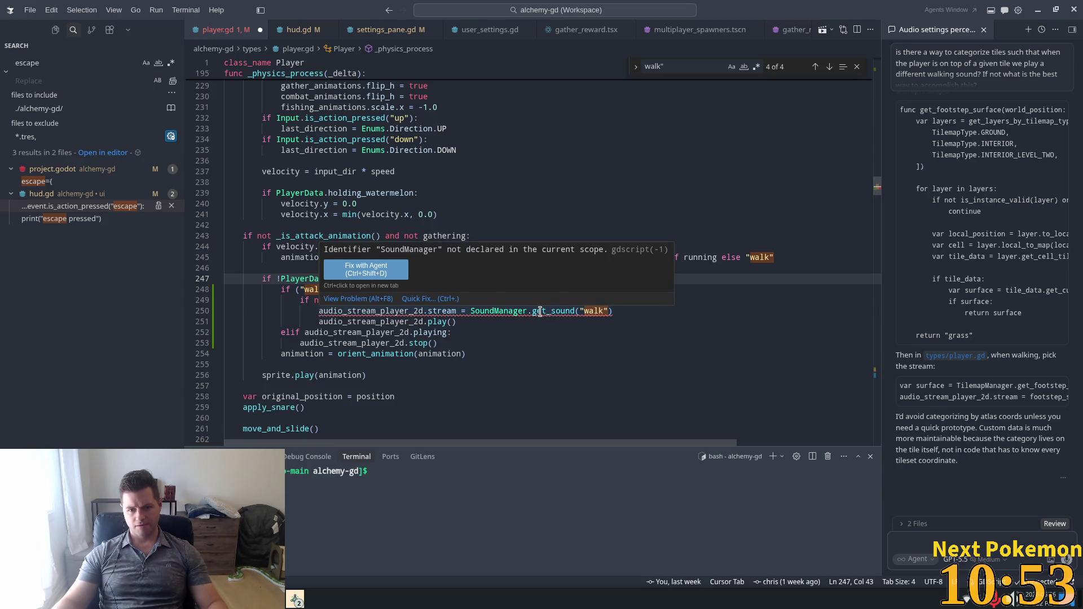
key("ctrl+s")
key("alt+Tab")
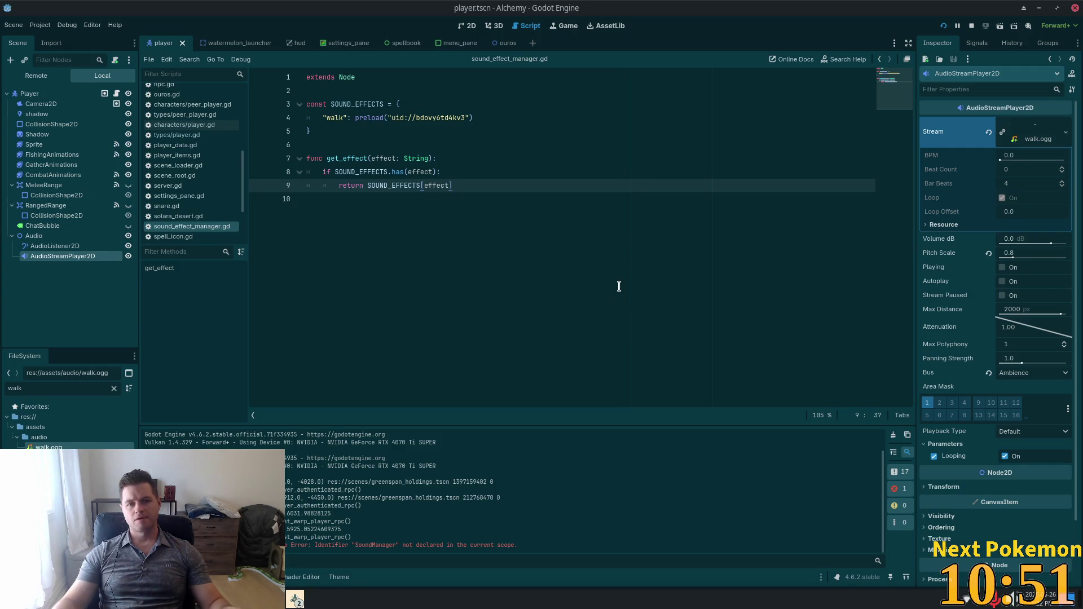
- Change line 250 to SoundEffectManager.get_sound_effect("walk"), save, and review lines 246–251
key("alt+Tab")
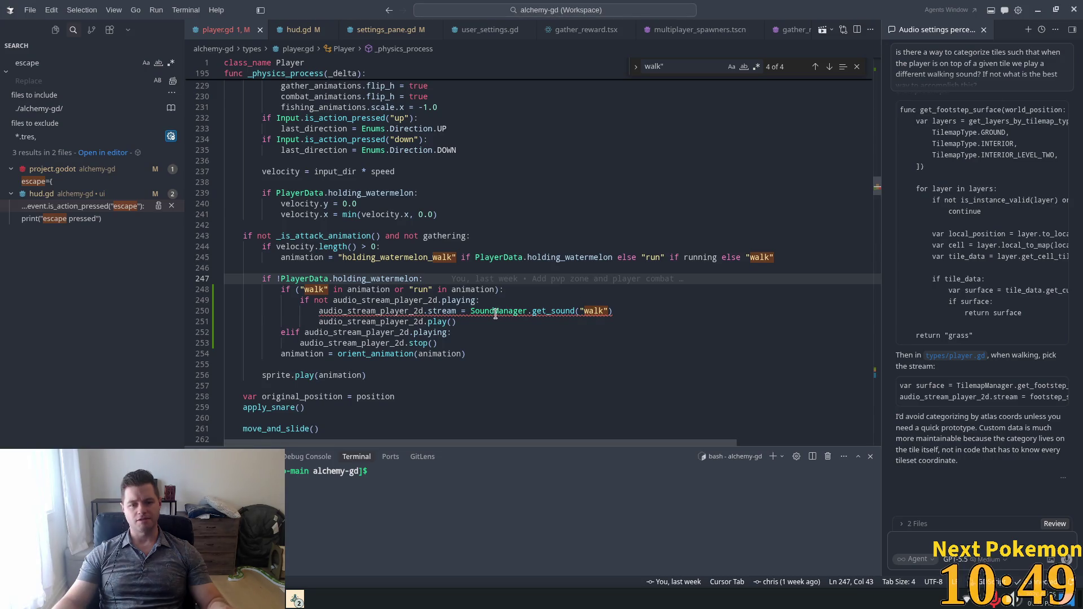
type("Effect")
key("Tab")
key("ctrl+s")
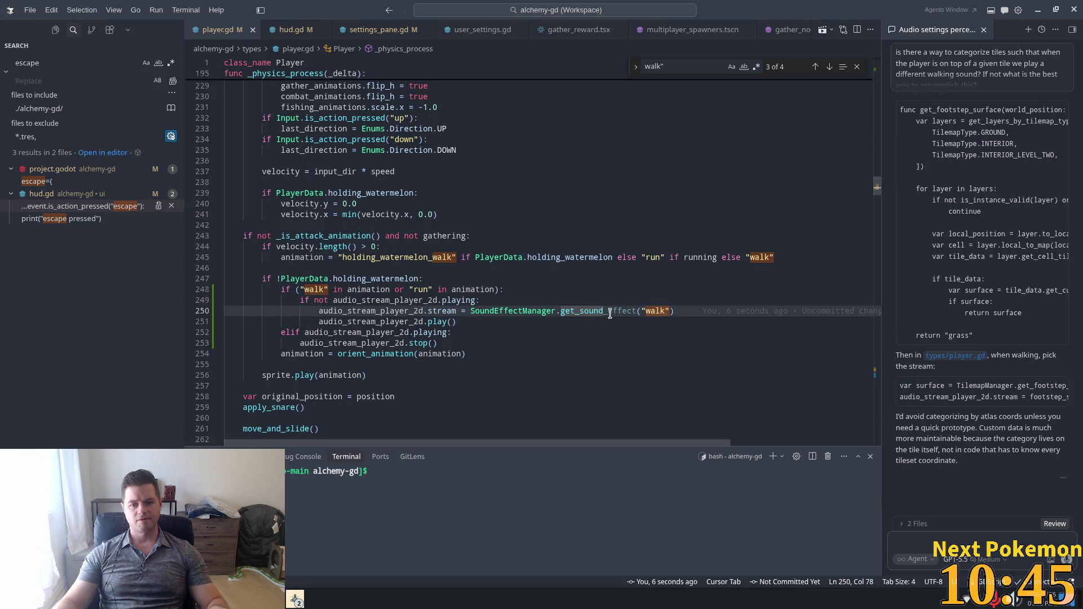
left_click(608, 268)
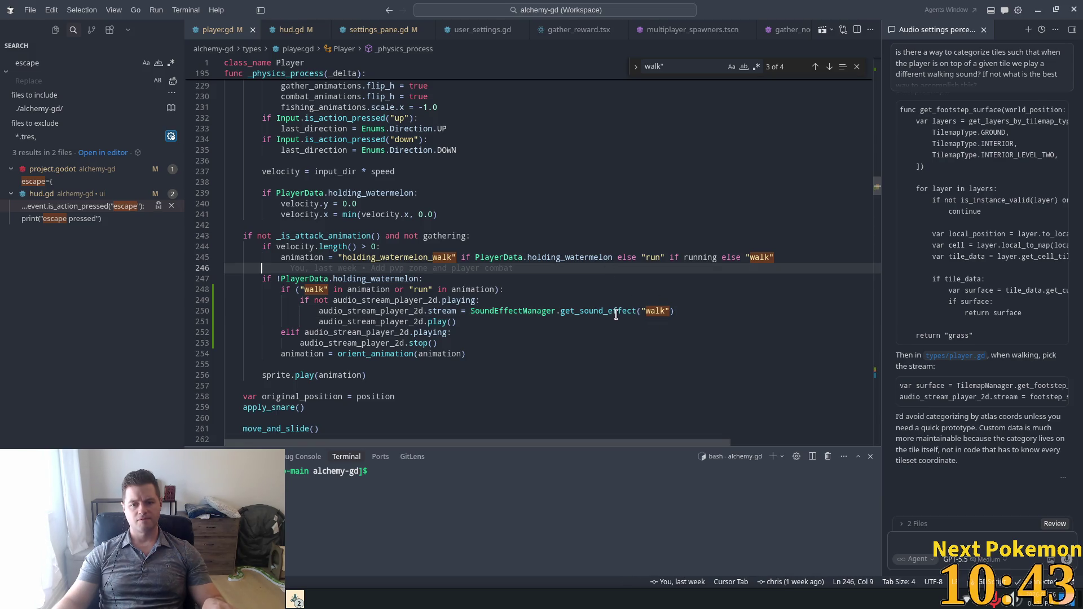
left_click(496, 290)
left_click(449, 321)
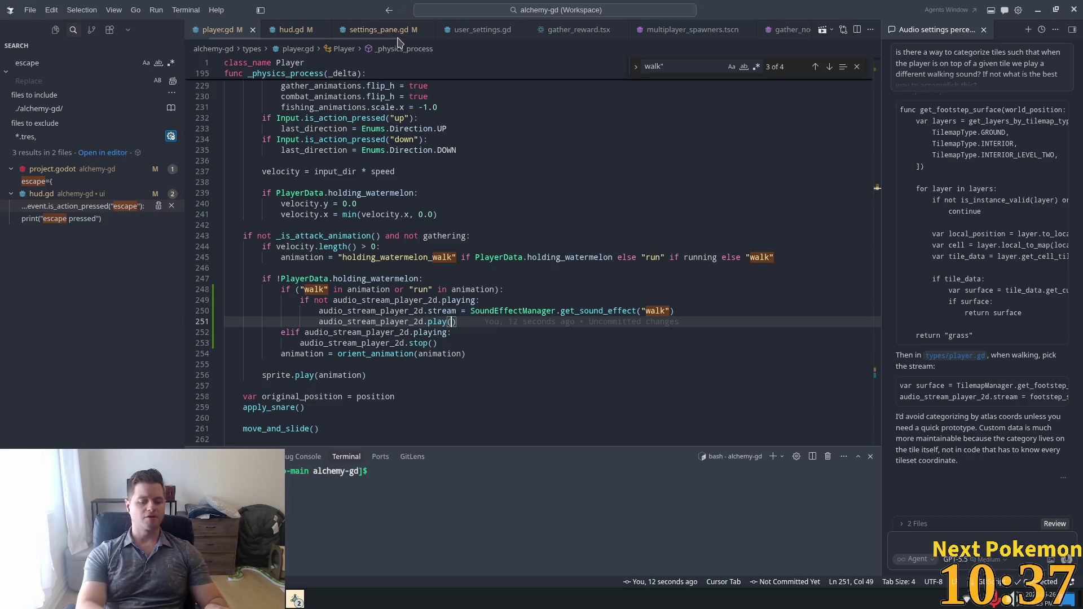
- Open sound_effect_manager.gd and examine SOUND_EFFECTS and its get_effect lookup function
key("ctrl+p")
type("sound_e")
key("Return")
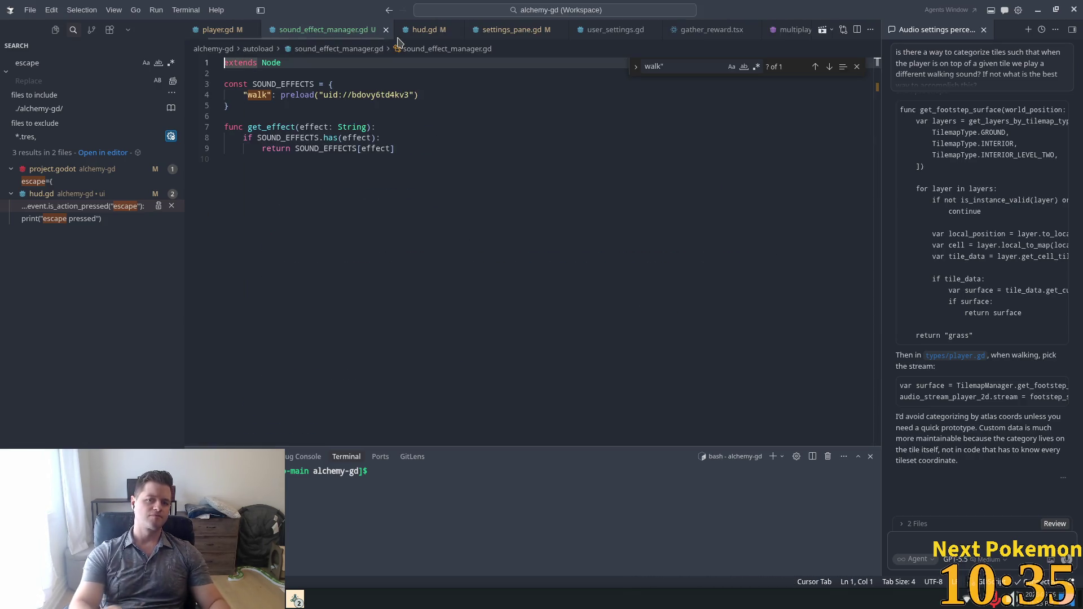
left_click(311, 125)
double_click(326, 148)
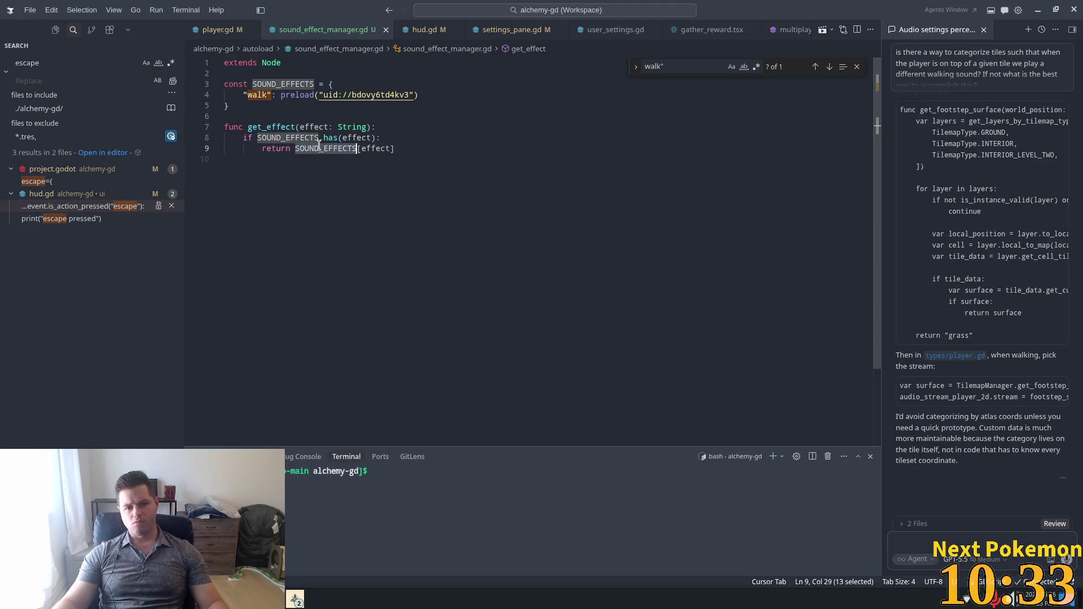
left_click(258, 95)
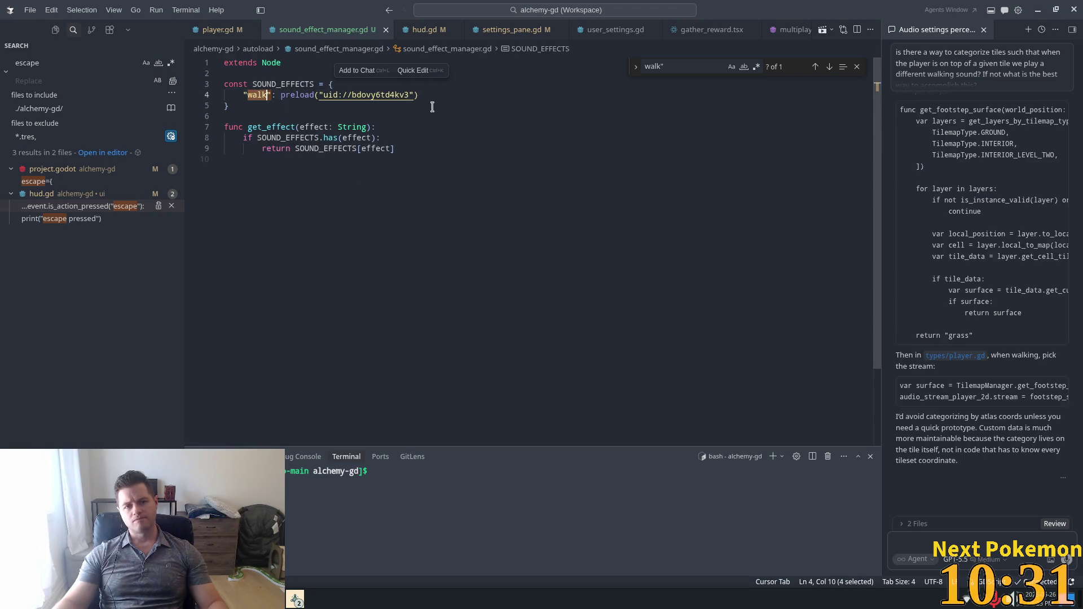
left_click(516, 286)
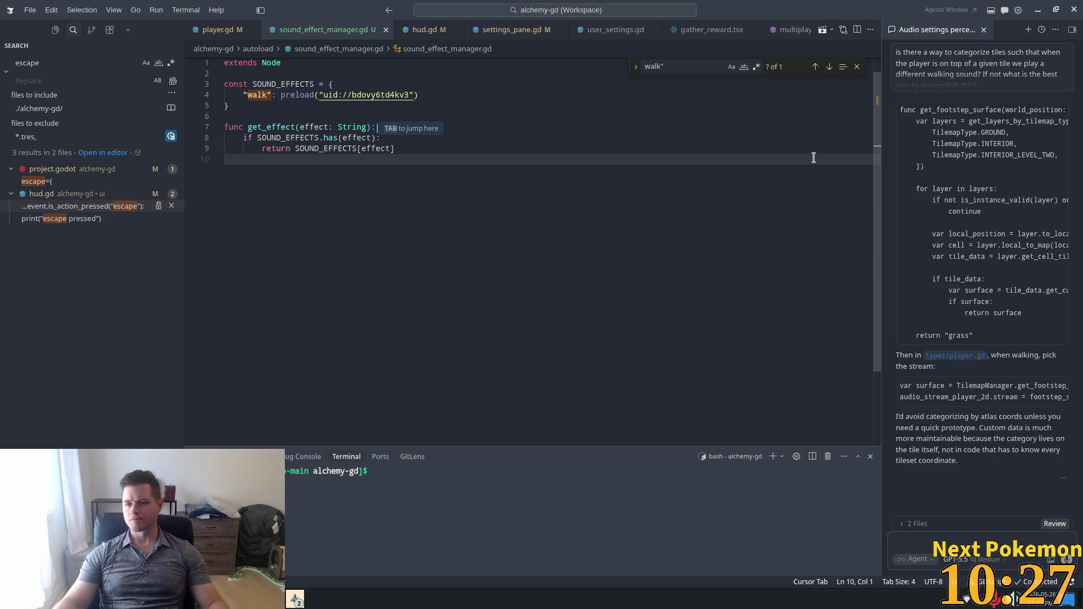
key("alt+Tab")
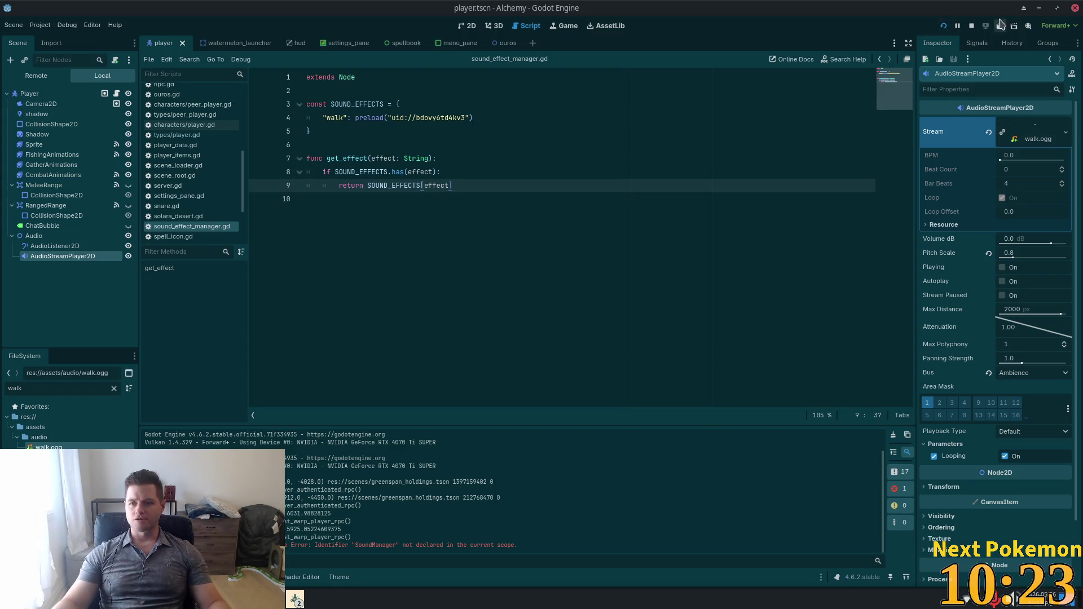
- Run the game, then fix and save the failing line 250 in Godot's script editor
left_click(943, 26)
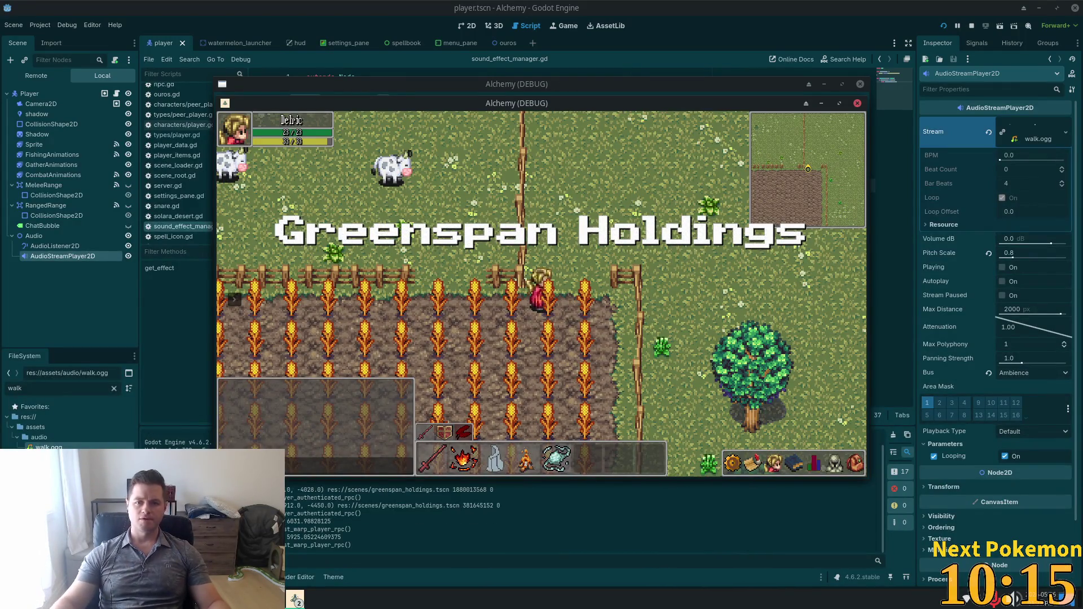
left_click_drag(523, 92, 358, 67)
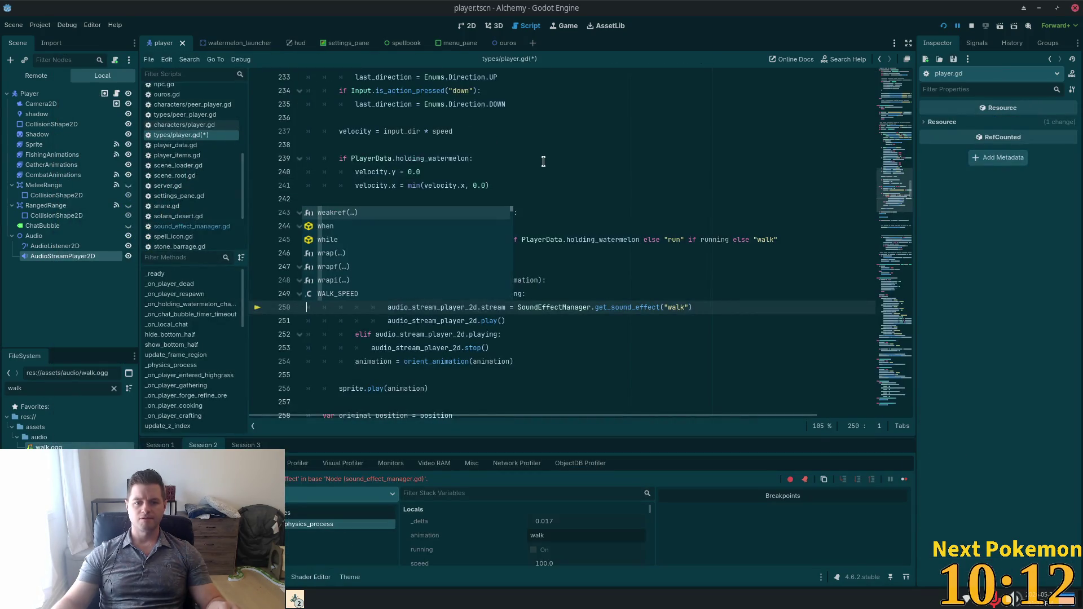
key("BackSpace")
left_click(556, 161)
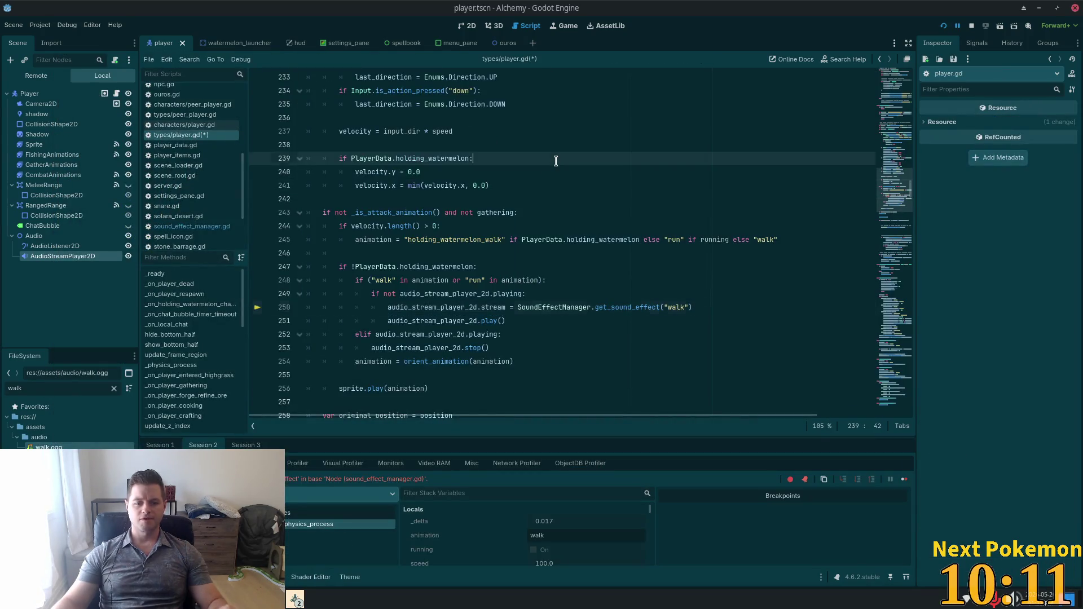
key("ctrl+s")
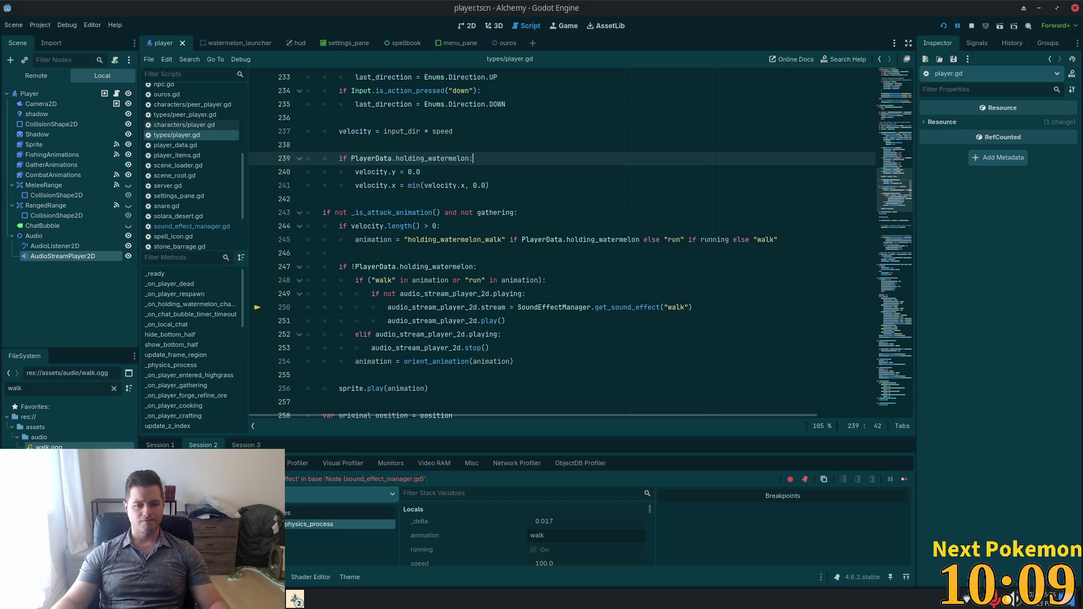
left_click(309, 525)
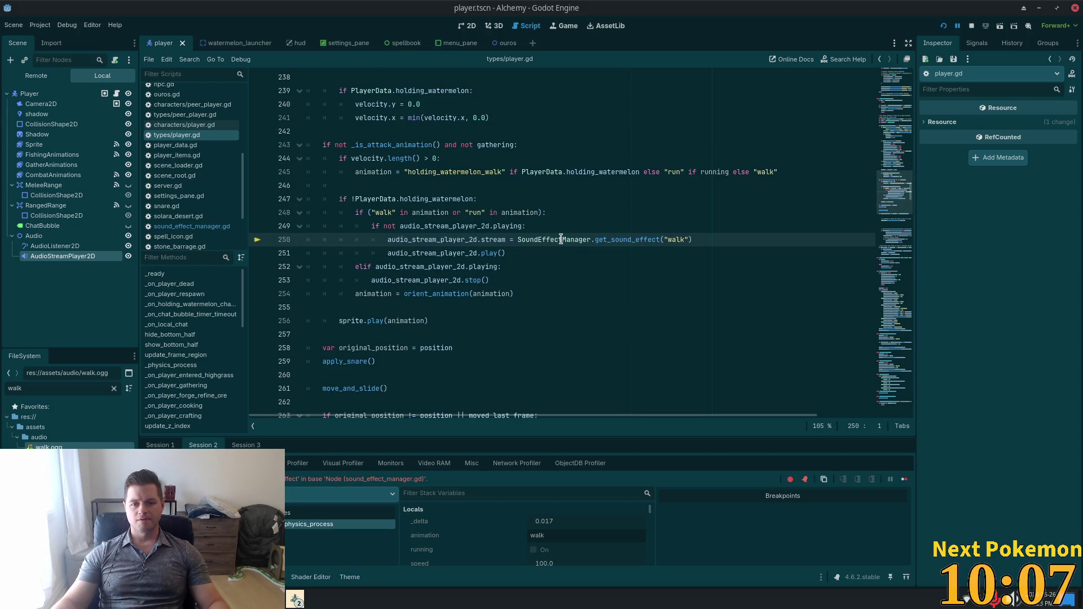
mouse_move(559, 240)
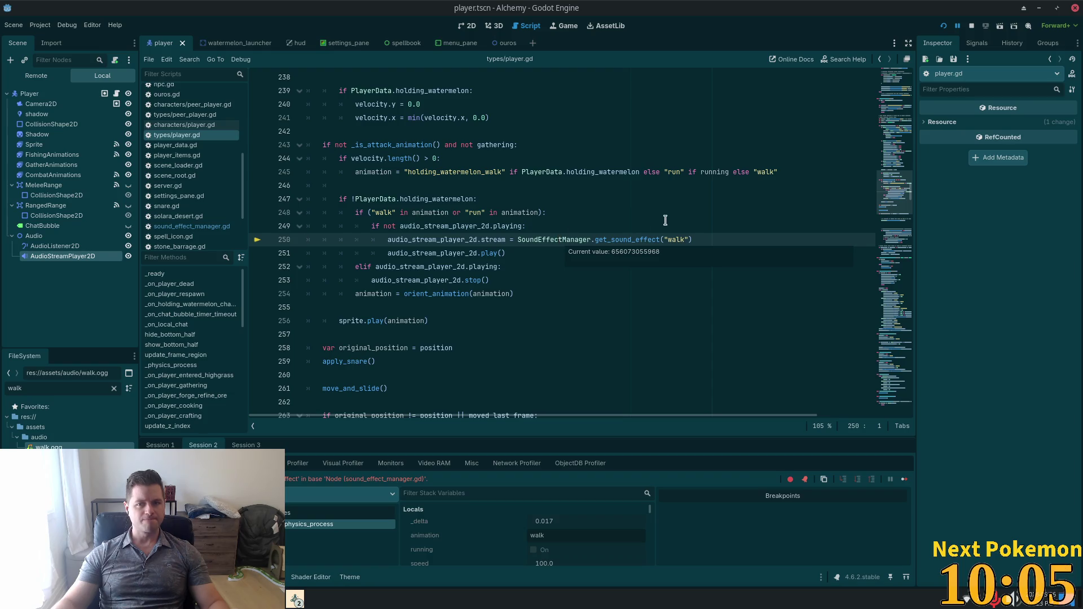
- Try Cursor's rename of get_effect to get_sound_effect, then undo it to keep get_effect
key("alt+Tab")
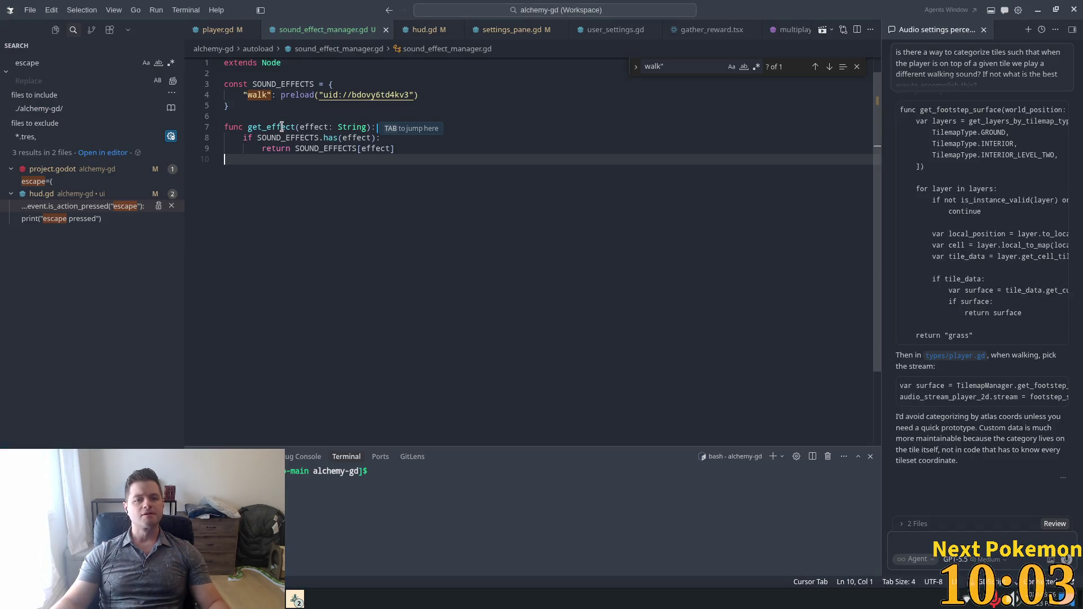
double_click(279, 127)
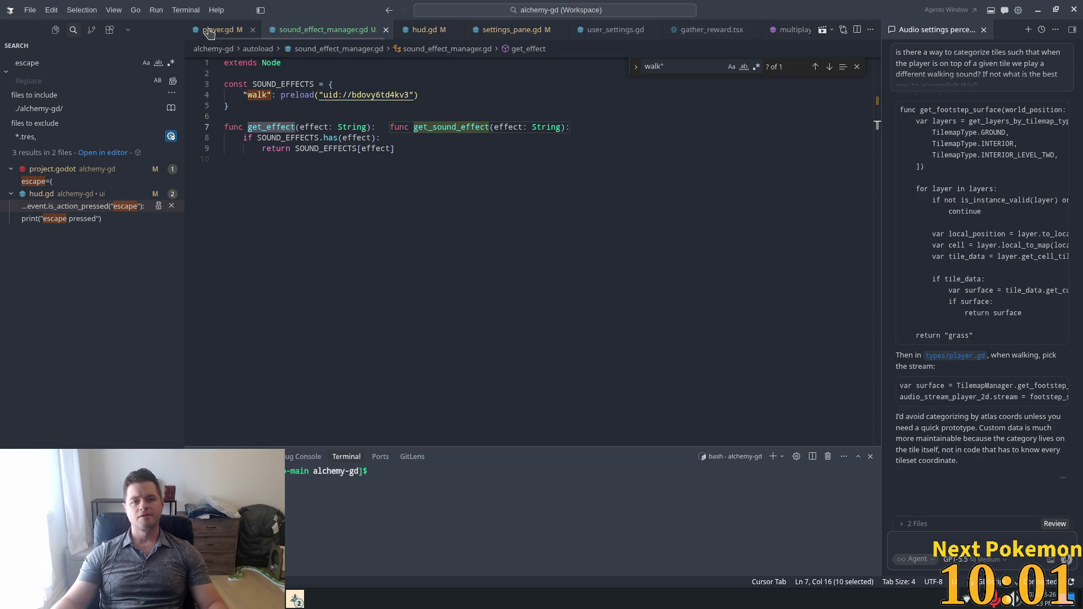
key("Tab")
key("ctrl+z")
key("ctrl+z")
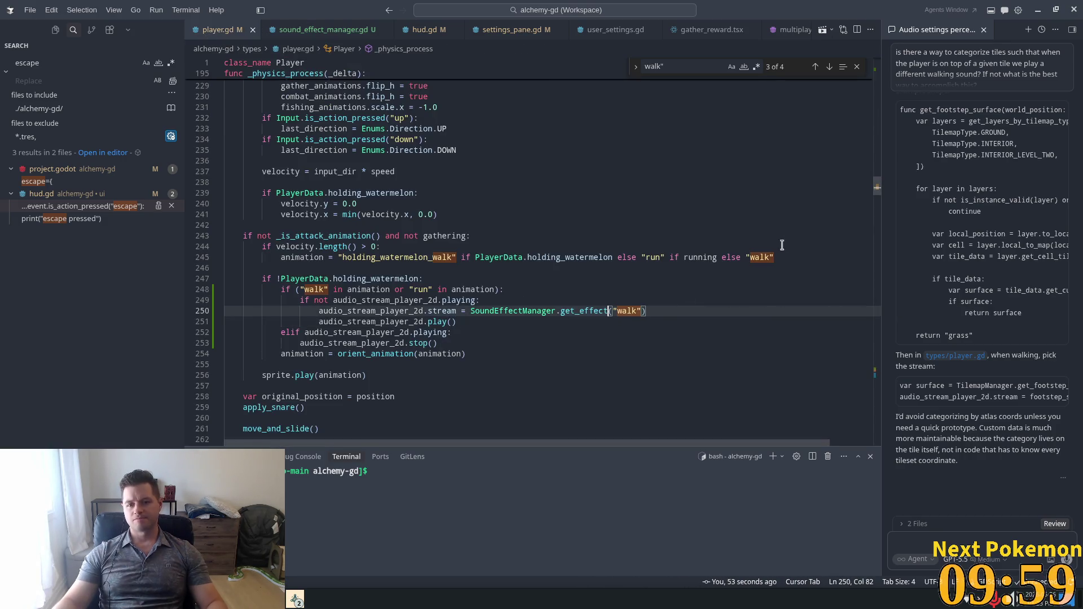
key("alt+Tab")
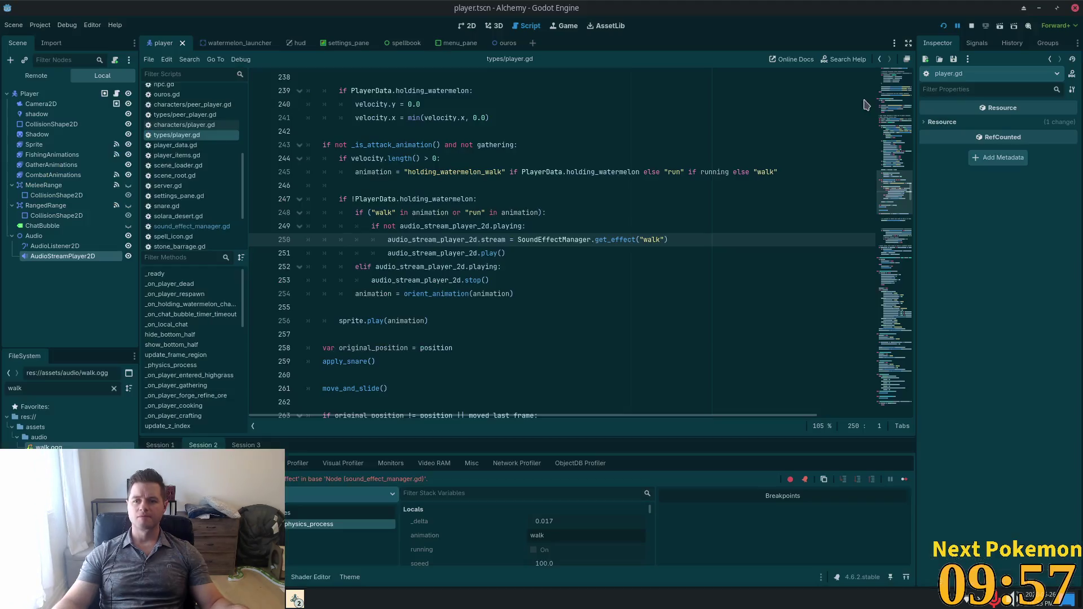
- Restart the game and walk the player across the field, past the barn and along the stone path
left_click(944, 26)
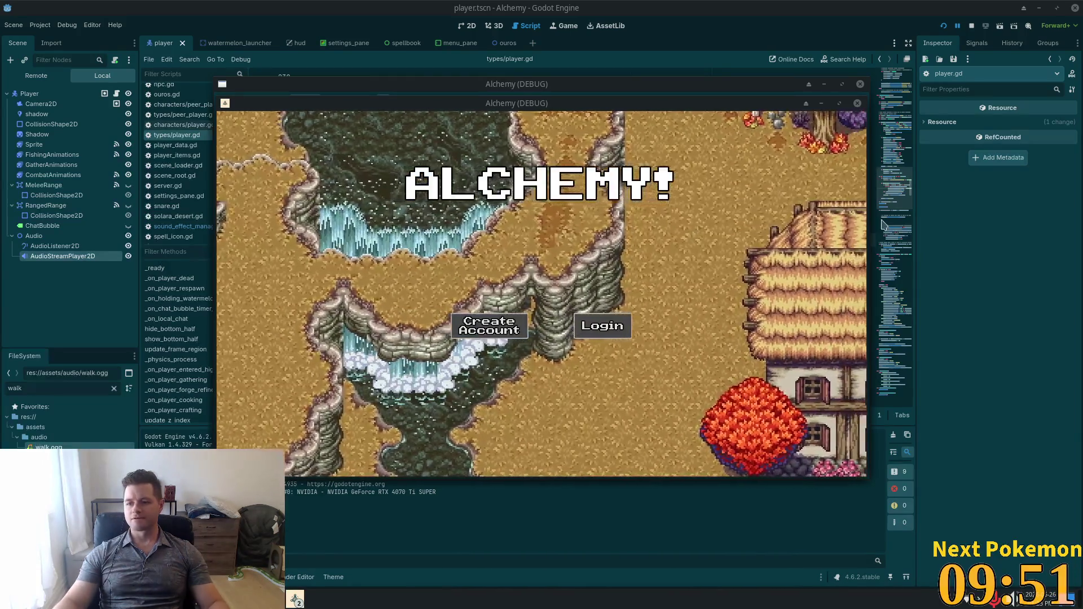
key("d")
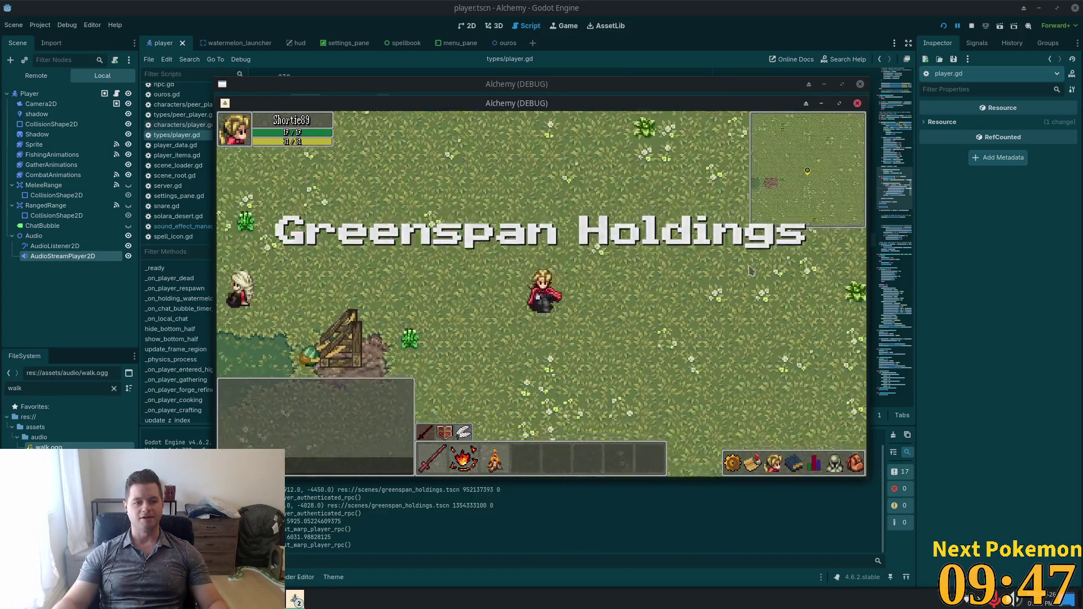
key("s")
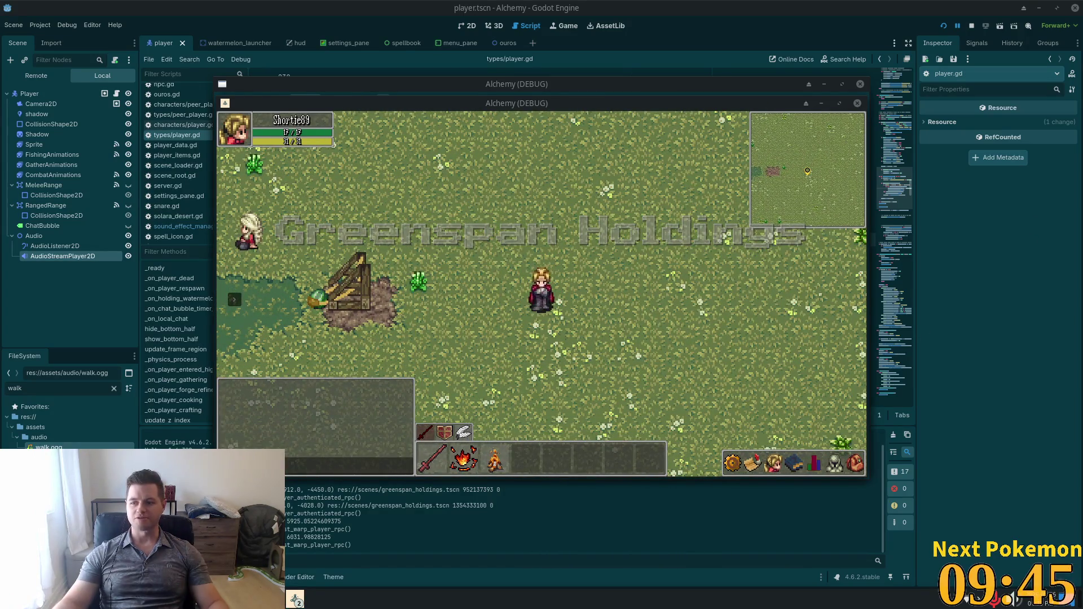
key("a")
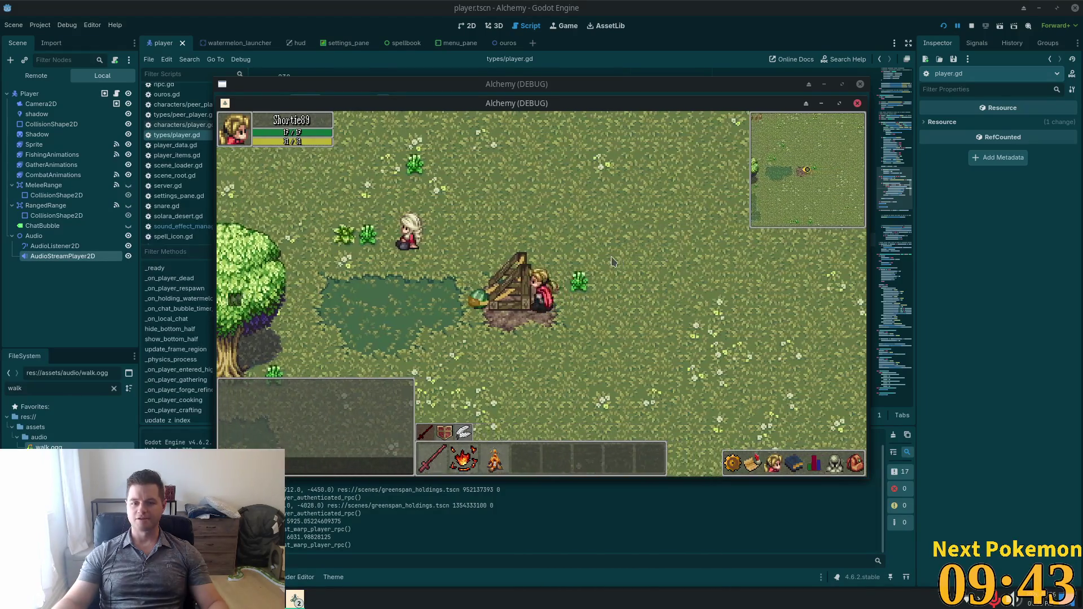
key("w")
key("a")
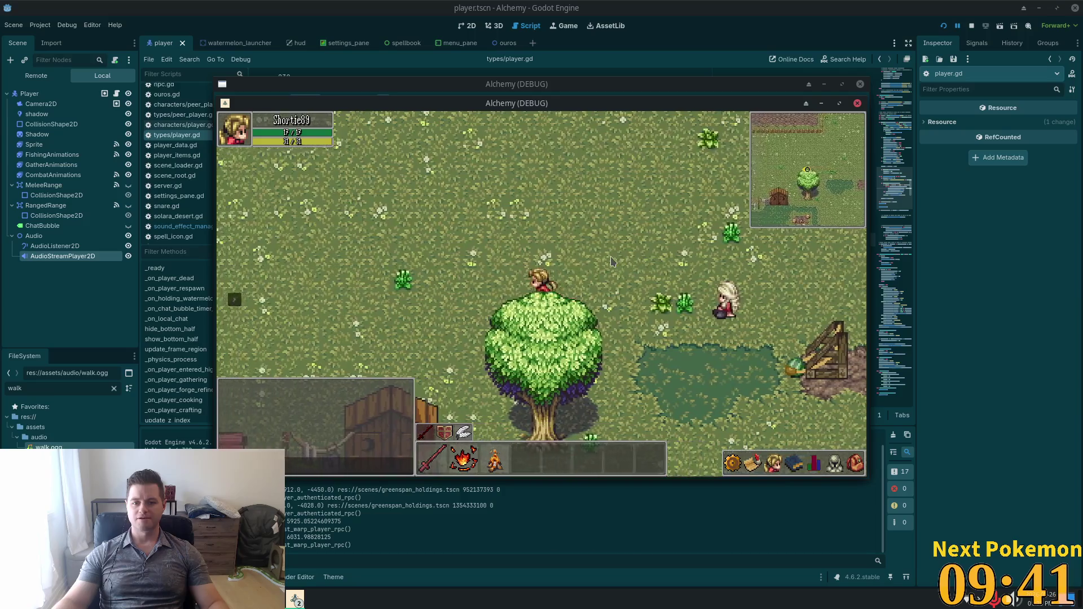
key("a")
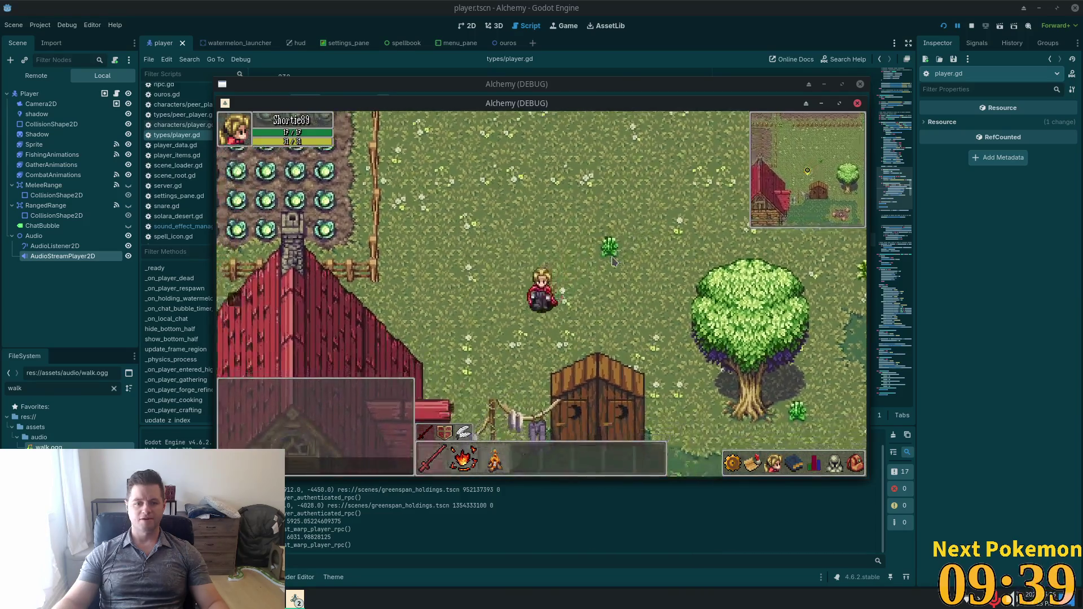
key("a")
key("s")
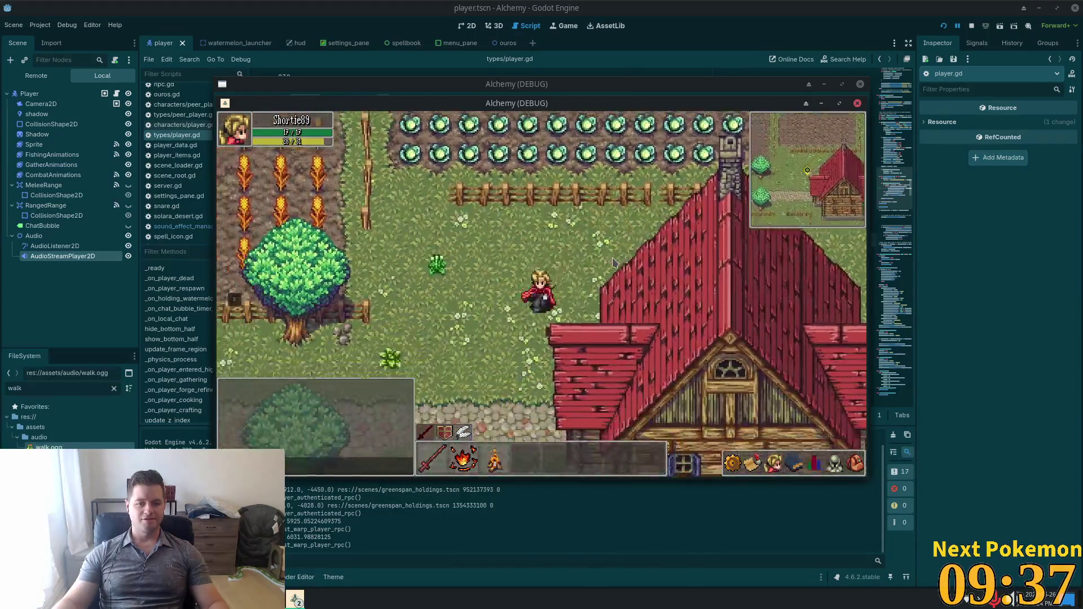
key("a")
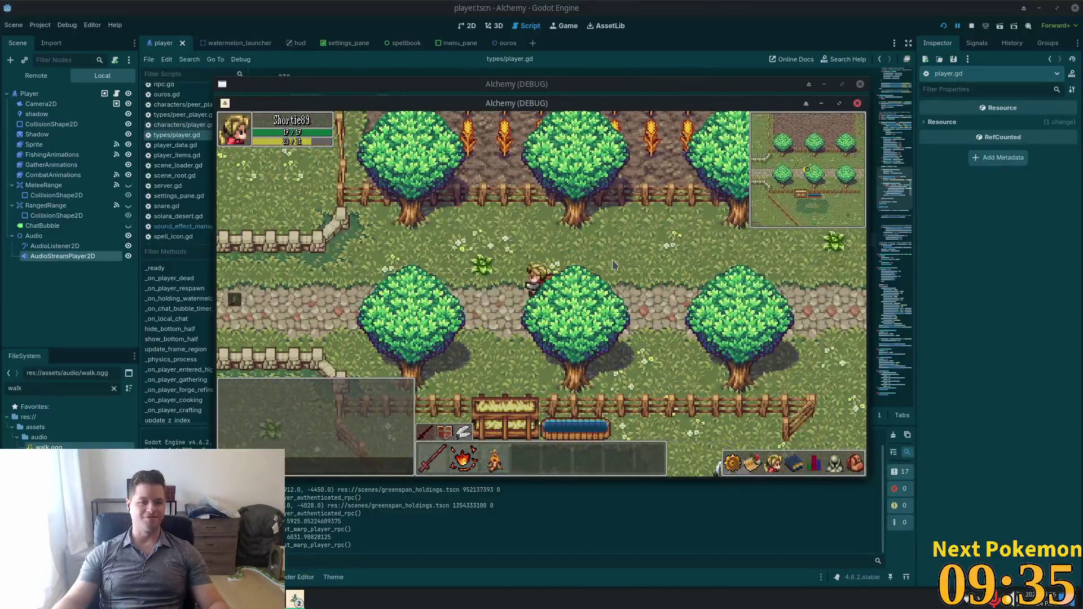
key("a")
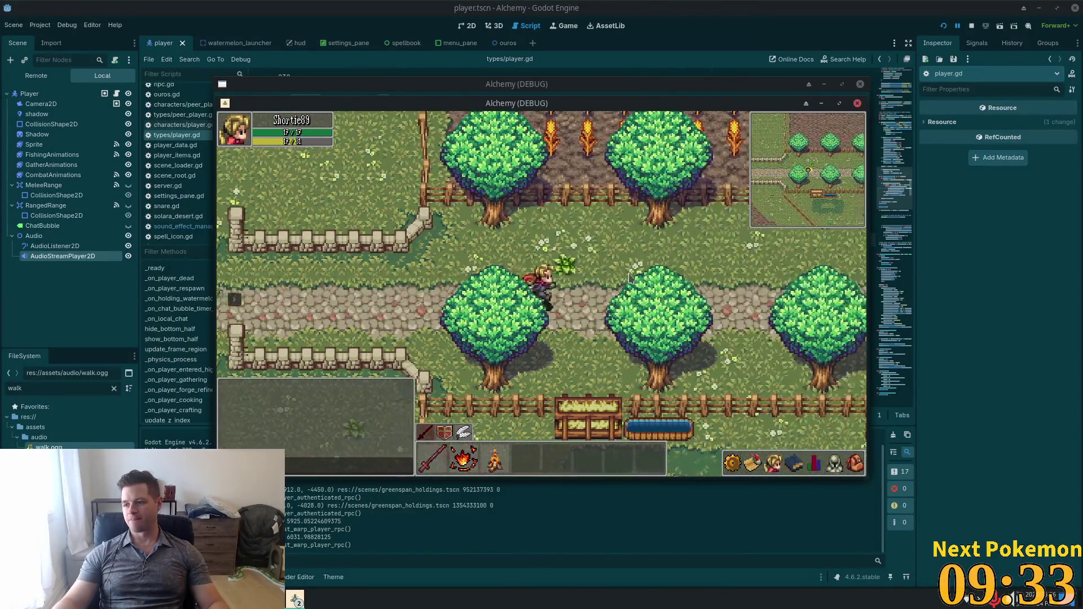
key("d")
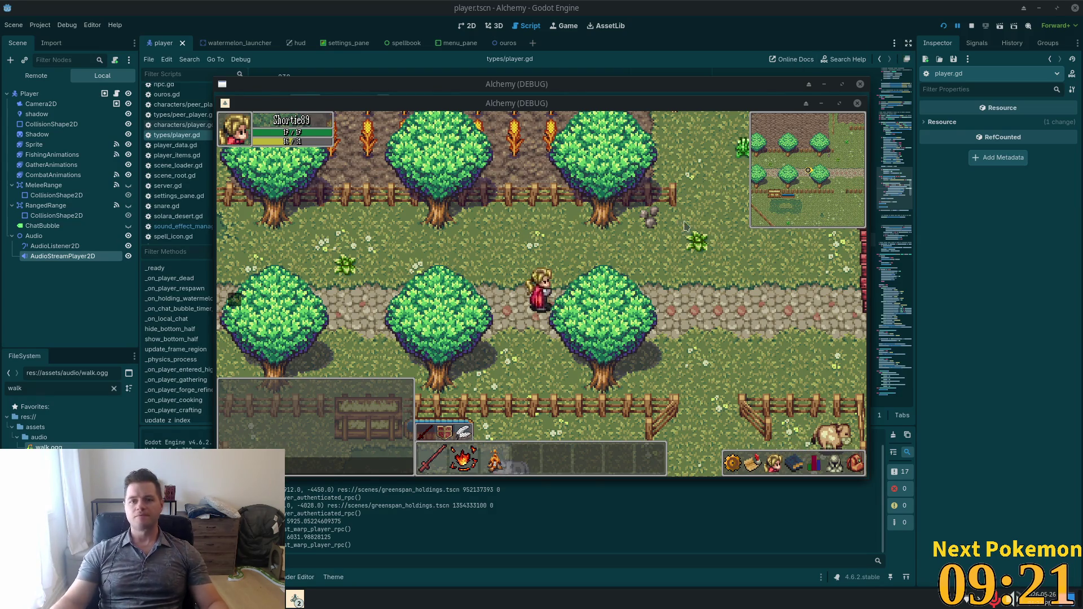
key("alt+Tab")
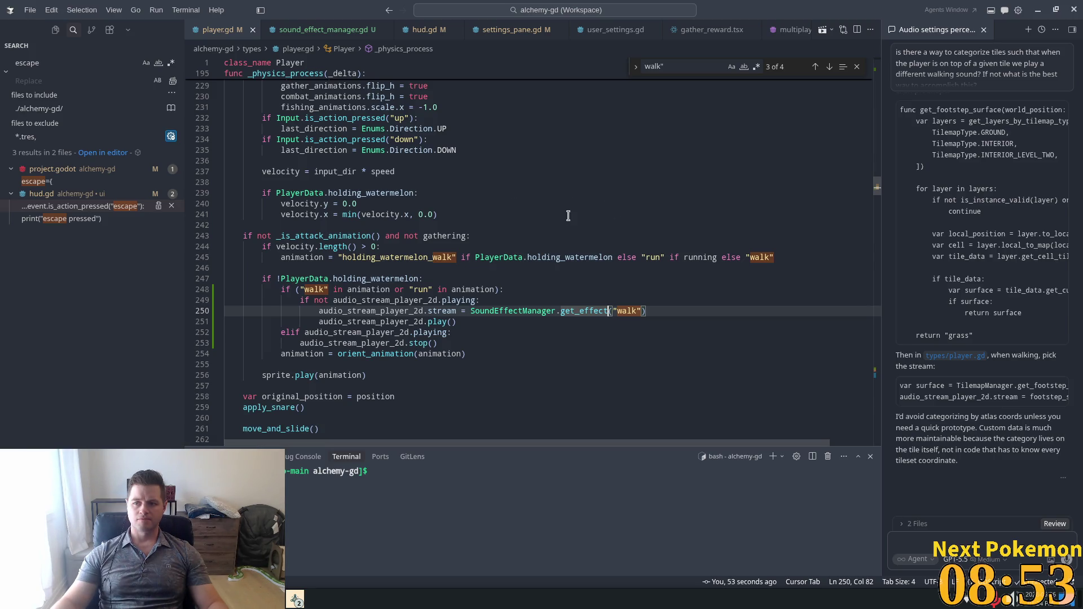
- Return to sound_effect_manager.gd to review its preloaded "walk" entry in SOUND_EFFECTS
left_click(462, 195)
scroll(454, 223, "up", 4)
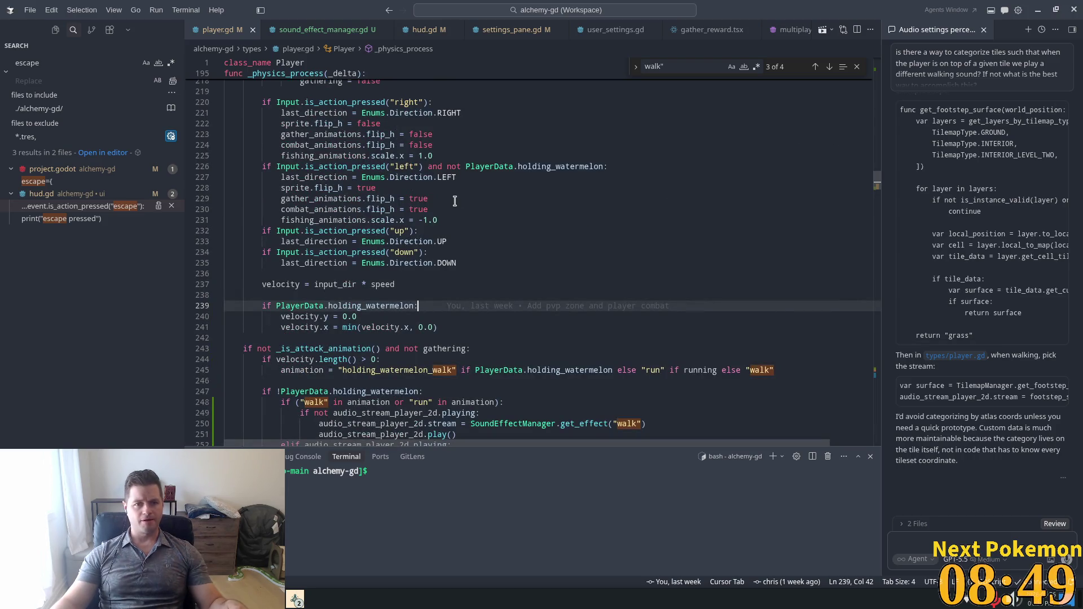
key("super")
left_click(395, 198)
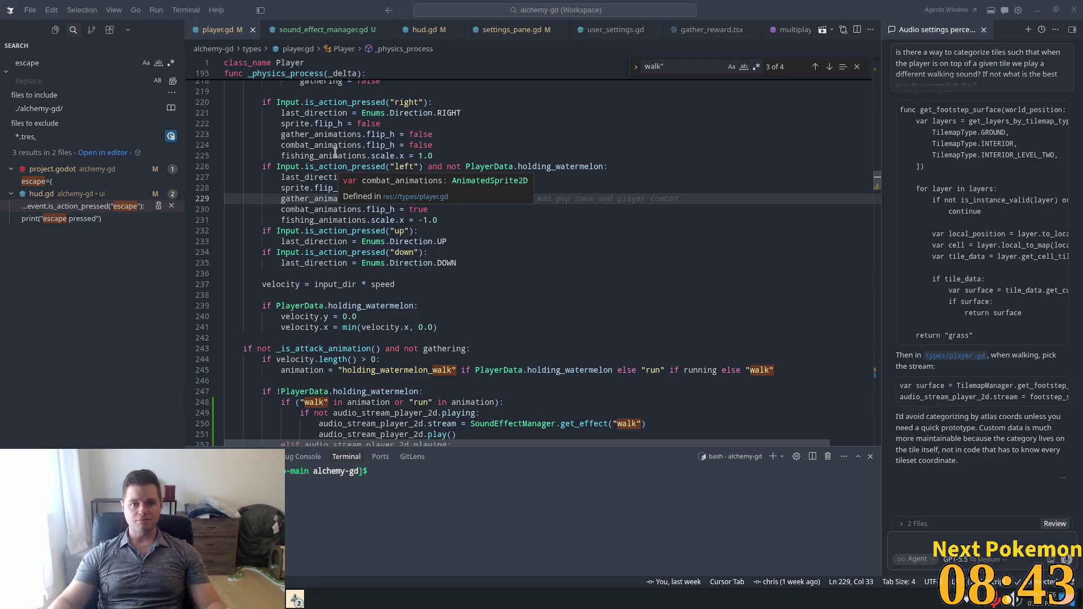
left_click(304, 32)
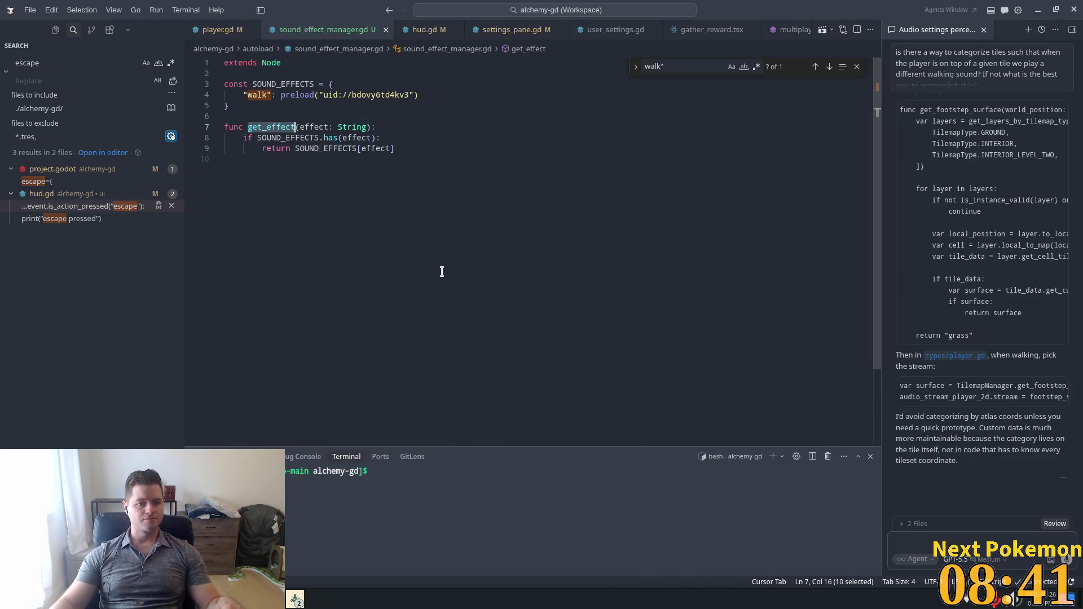
left_click(296, 599)
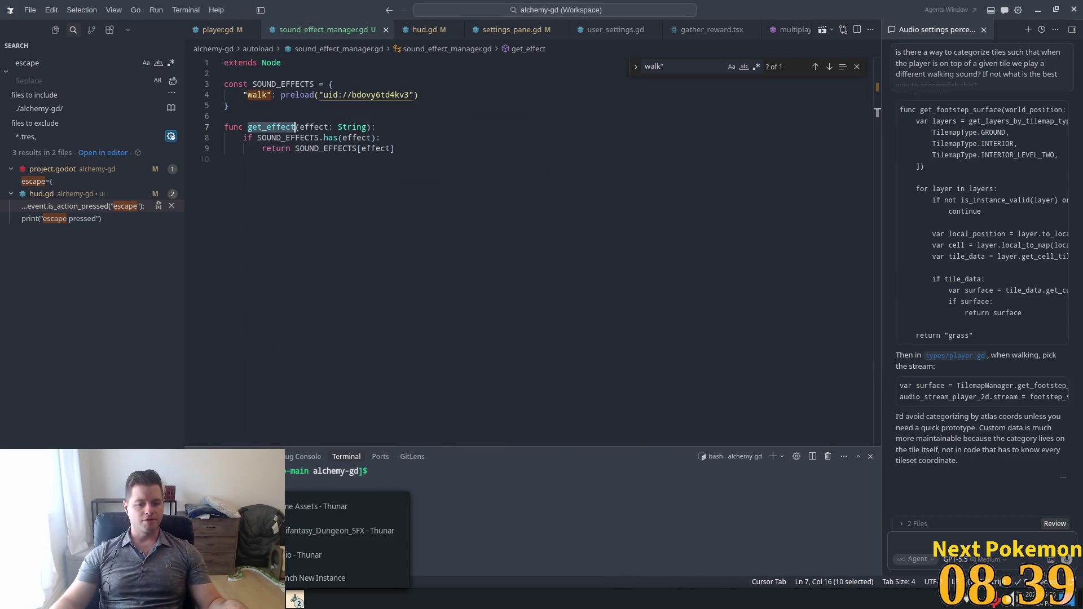
- Locate and preview 07_human_atk_sword_3.wav in the Minifantasy_Dungeon_SFX folder
left_click(316, 507)
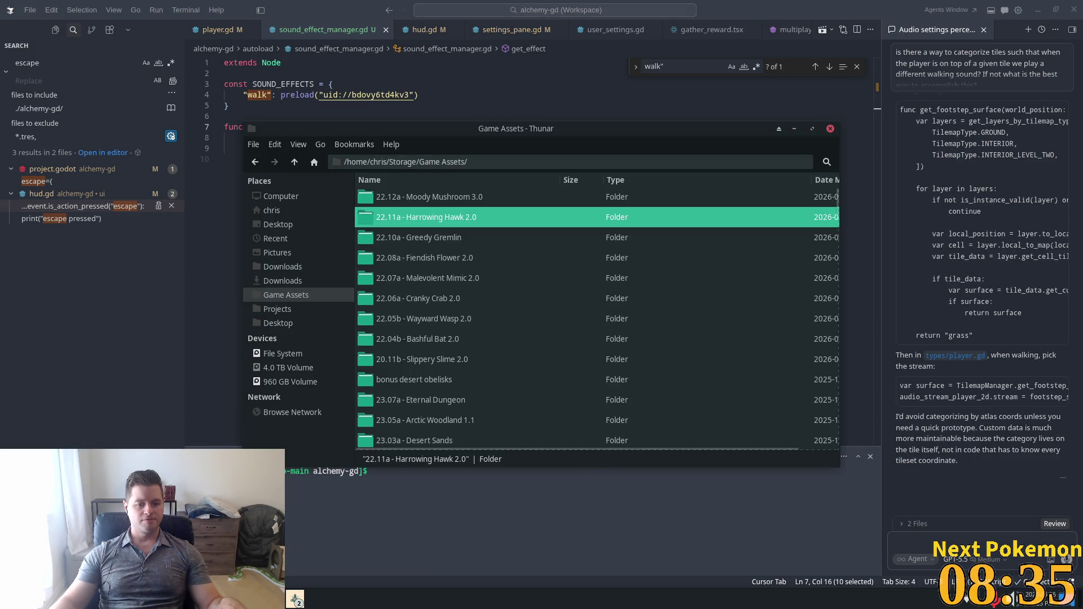
left_click(296, 599)
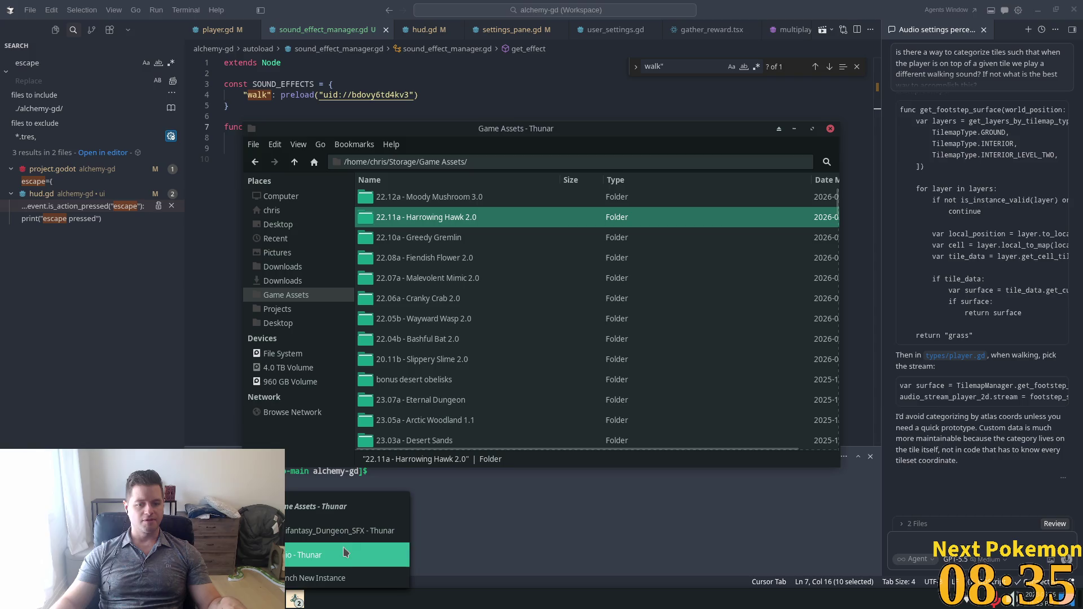
left_click(316, 559)
left_click(432, 326)
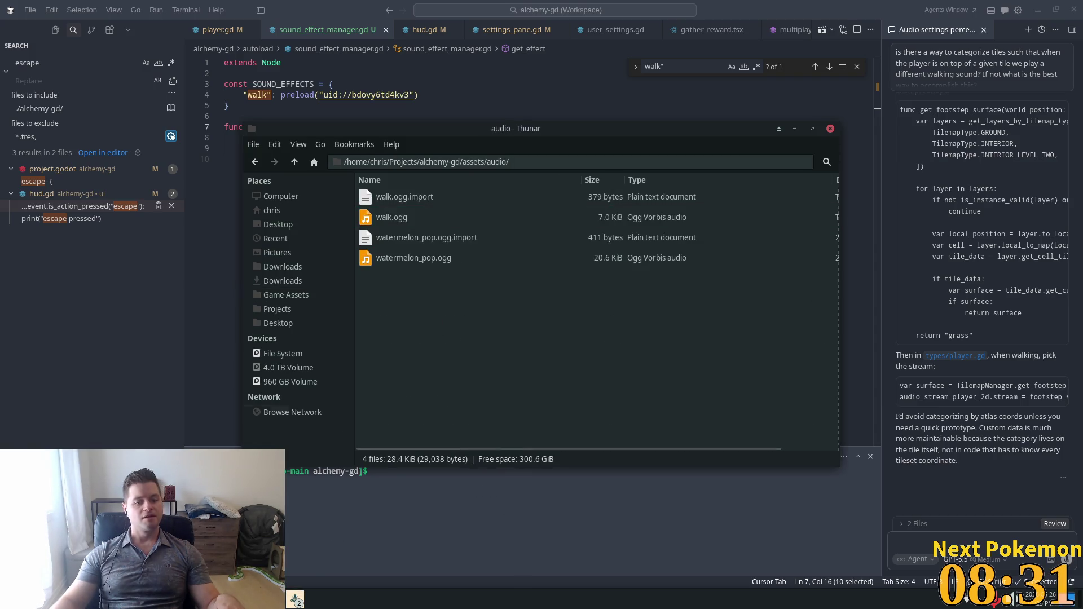
left_click(296, 599)
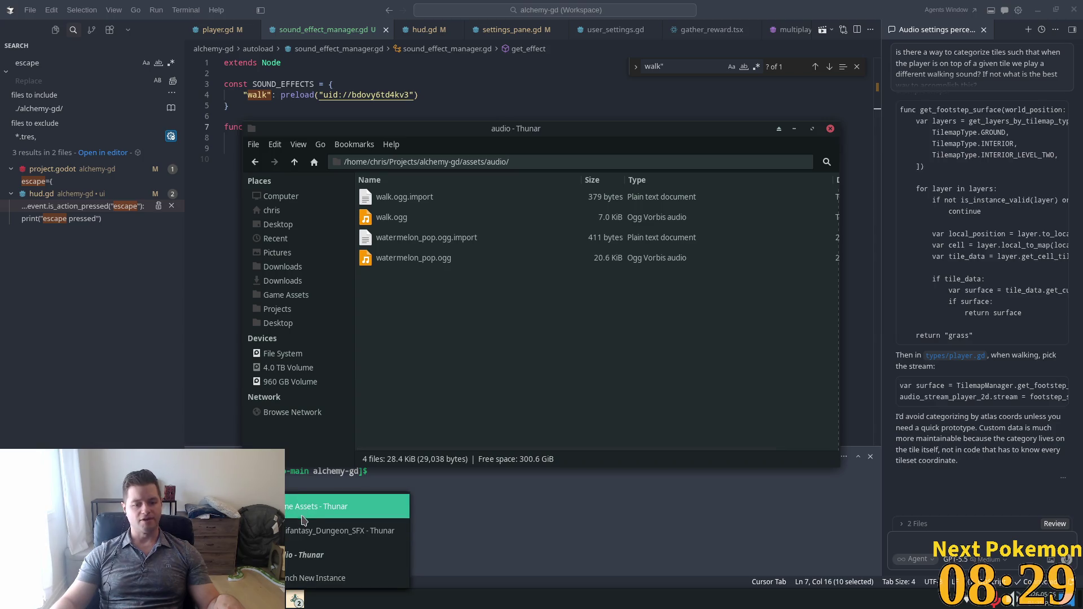
left_click(327, 531)
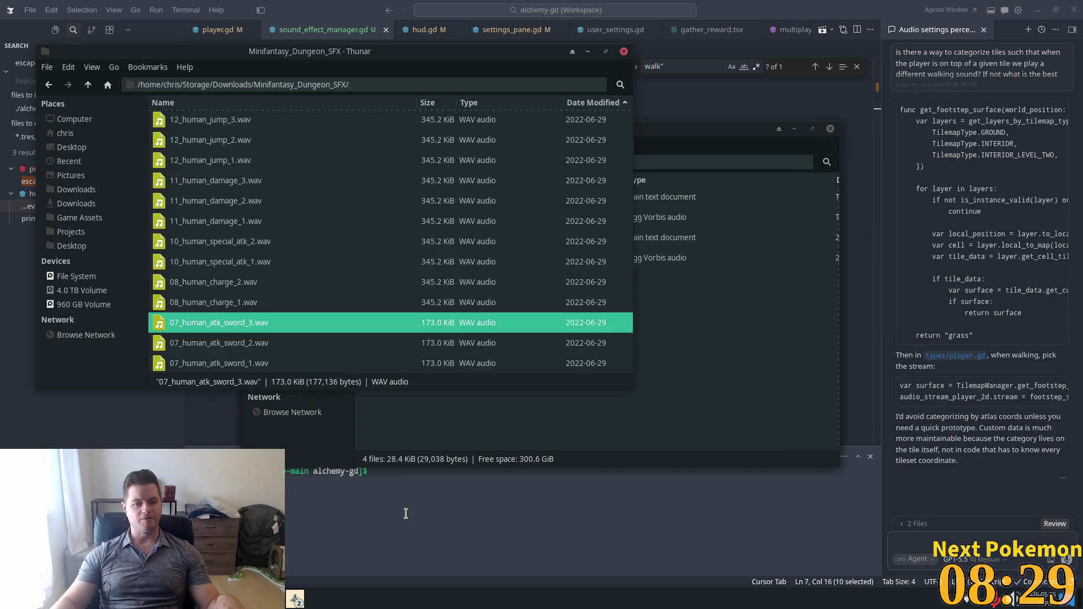
double_click(249, 326)
left_click(749, 159)
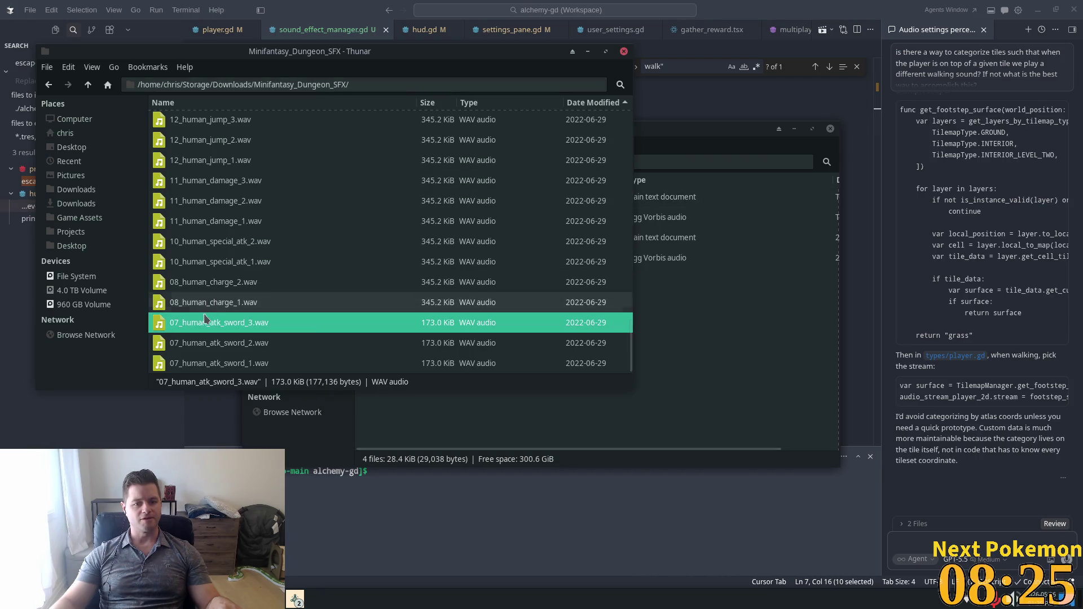
- Check that 07_human_atk_sword_3.wav now sits among the five files in alchemy-gd/assets/audio
left_click(656, 336)
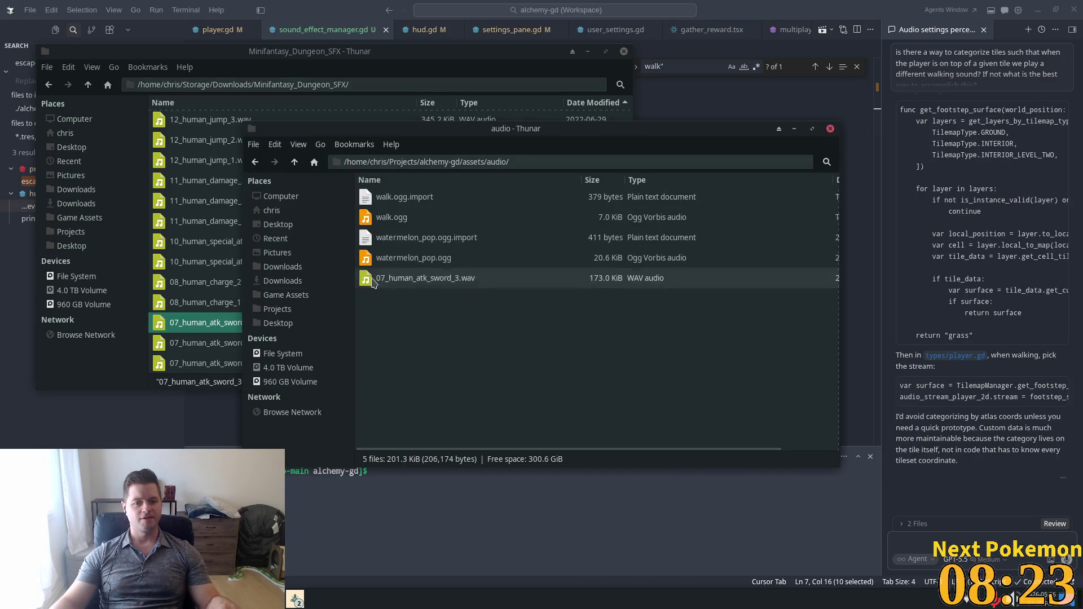
left_click(413, 284)
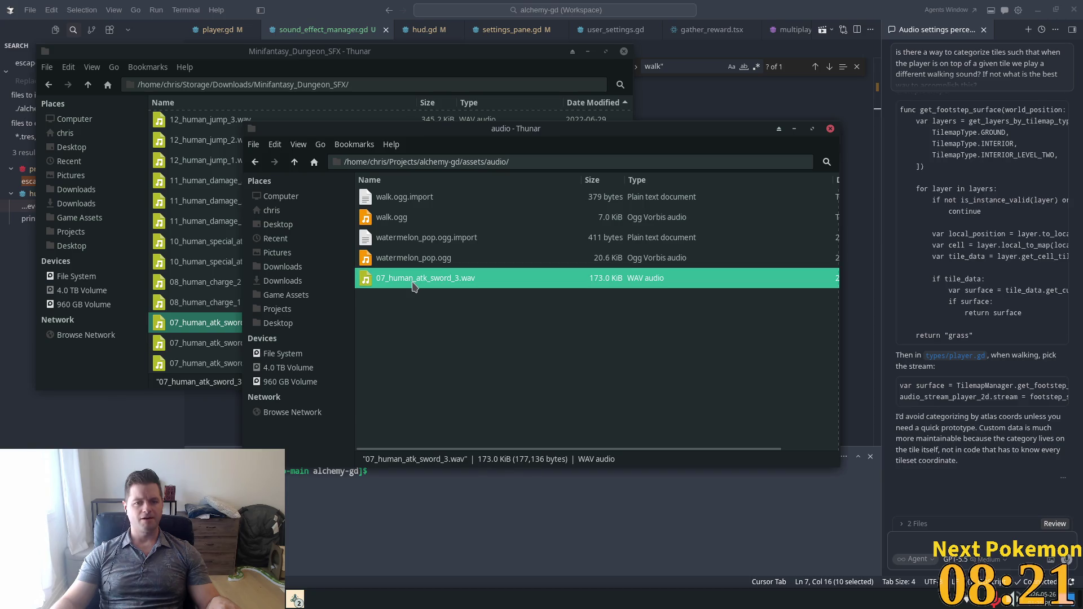
mouse_move(458, 135)
left_mouse_down()
mouse_move(872, 178)
mouse_move(544, 173)
left_mouse_up()
key("Up")
key("Down")
key("Up")
left_click(185, 322)
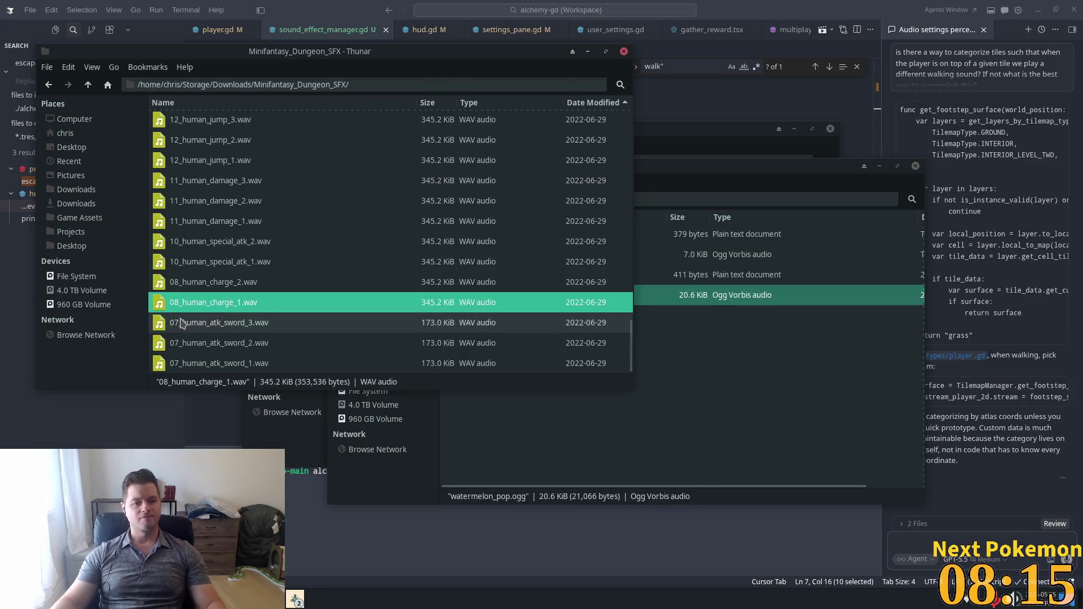
- Open 07_human_atk_sword_3.wav in Audacity and play it back
right_click(184, 321)
mouse_move(255, 363)
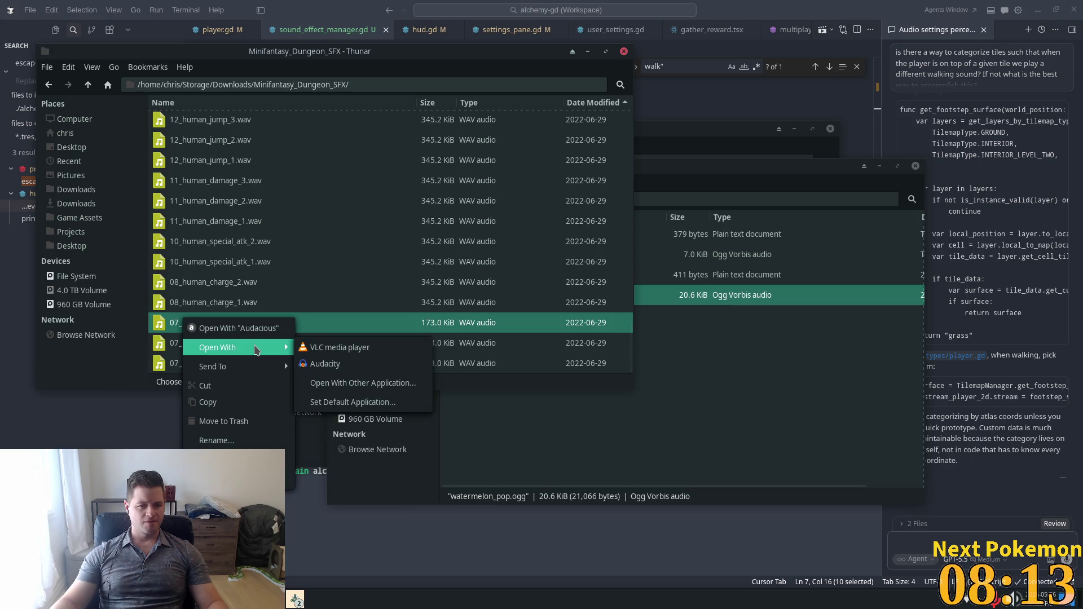
left_click(338, 364)
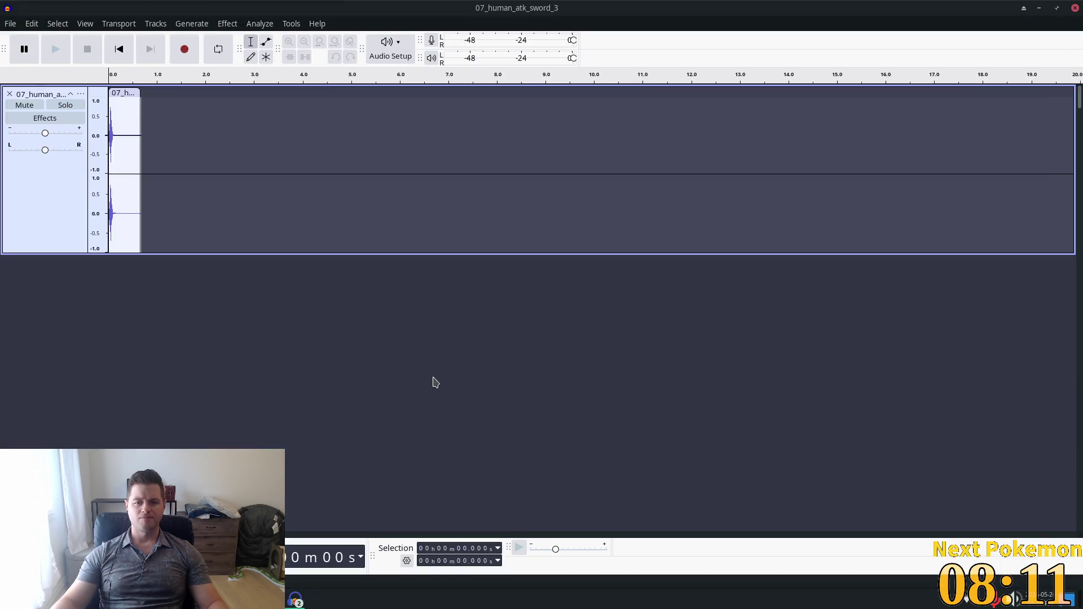
left_click(63, 55)
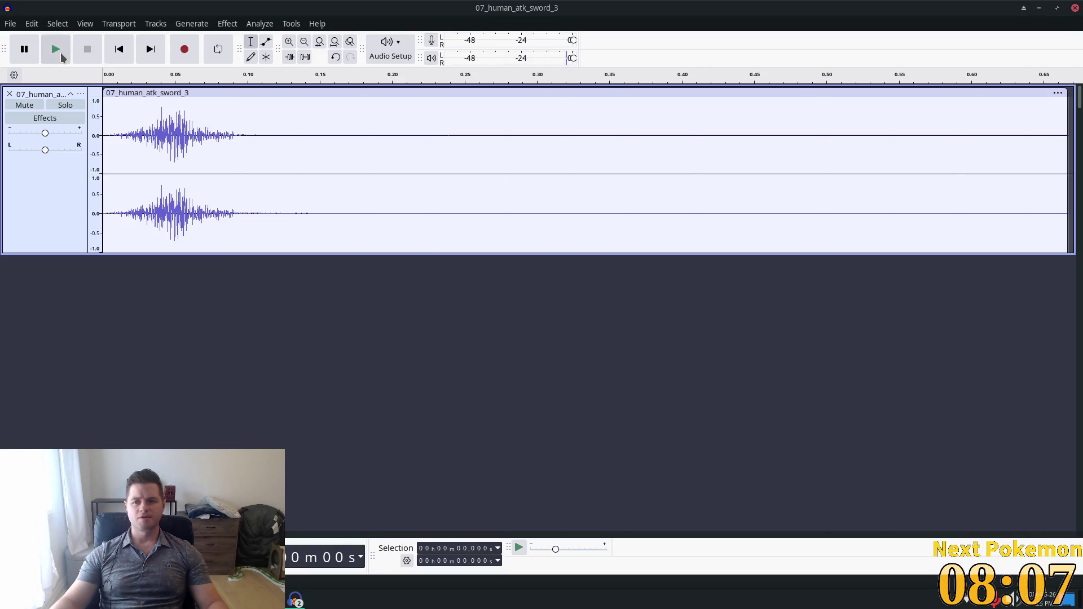
- Export the sword sound as chop.ogg in Ogg Vorbis format to assets/audio
left_click(13, 24)
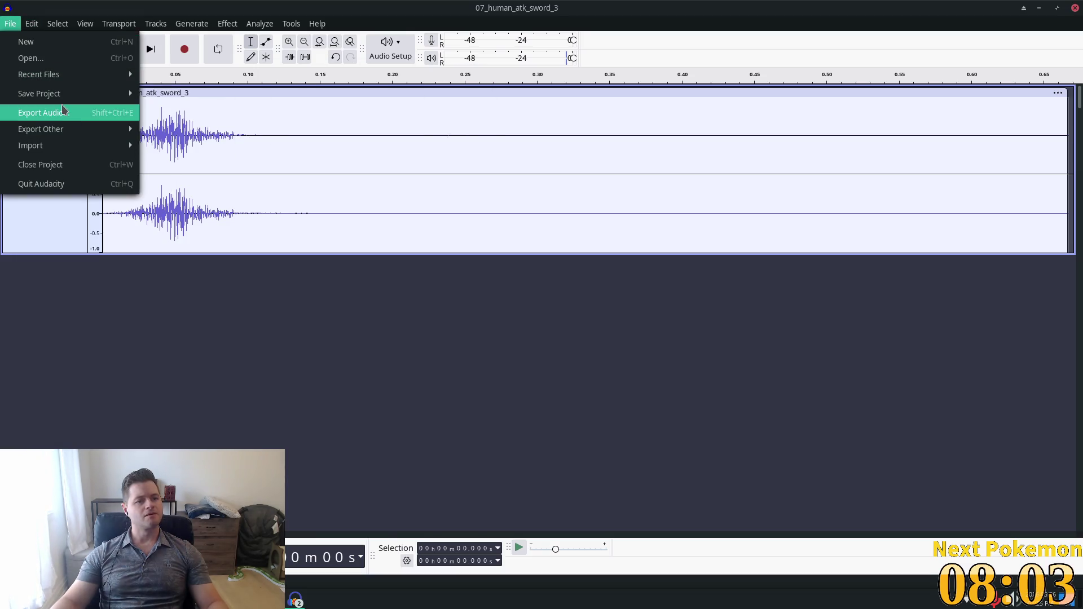
left_click(44, 113)
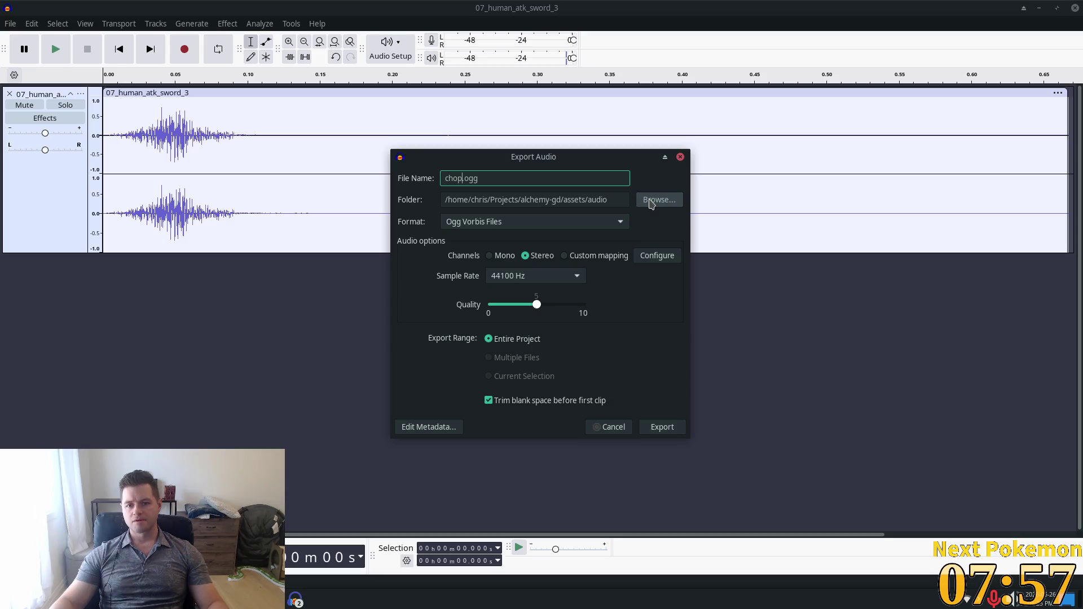
left_click(661, 429)
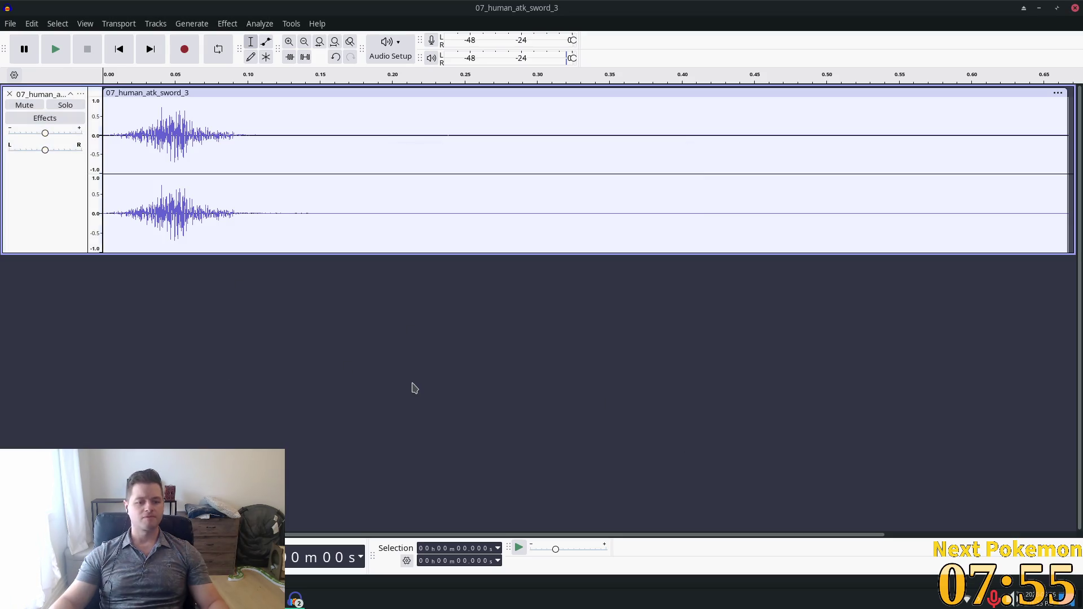
key("alt+Tab")
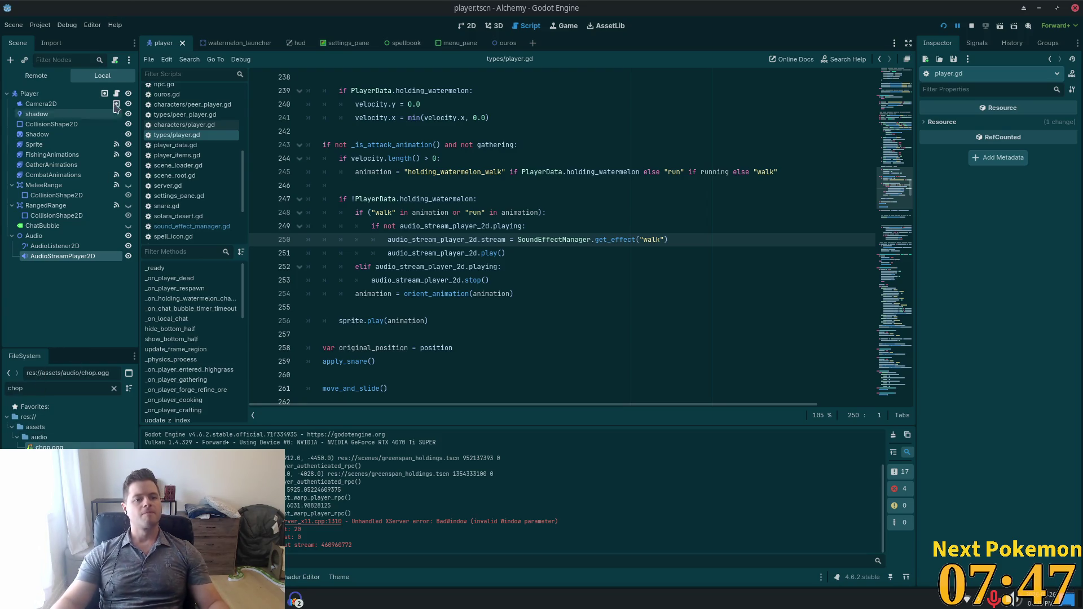
- Check chop.ogg's import settings, then go back to the Player script around lines 243-247
left_click(51, 43)
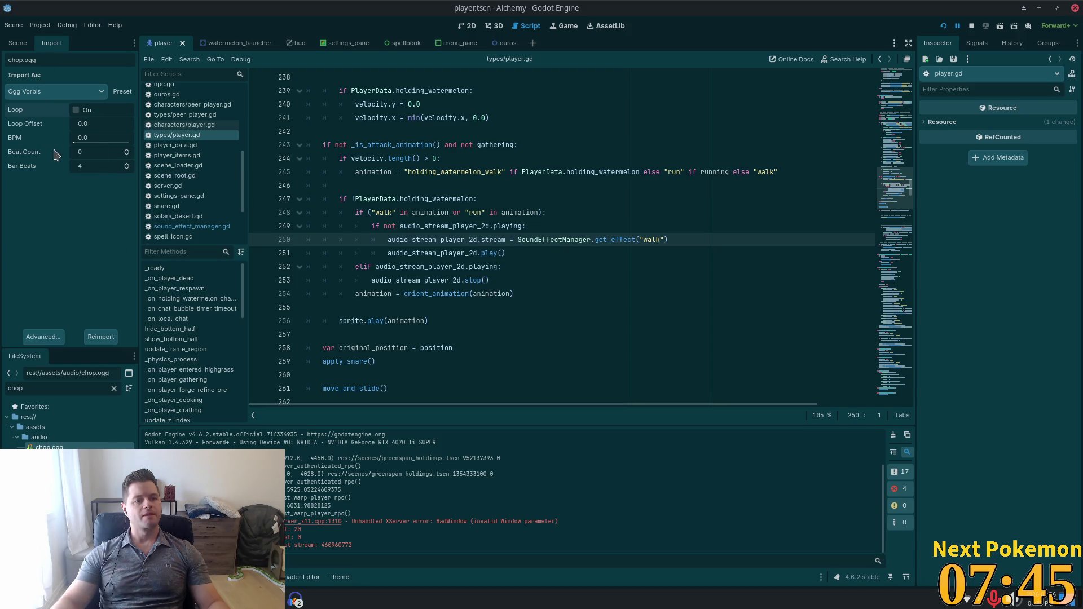
left_click(23, 45)
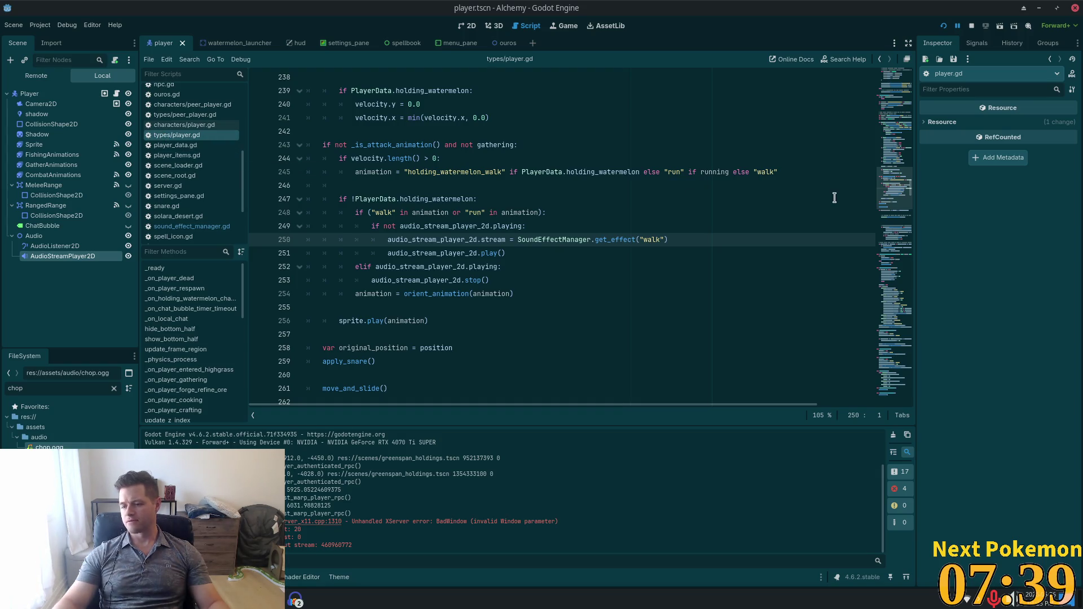
left_click(495, 145)
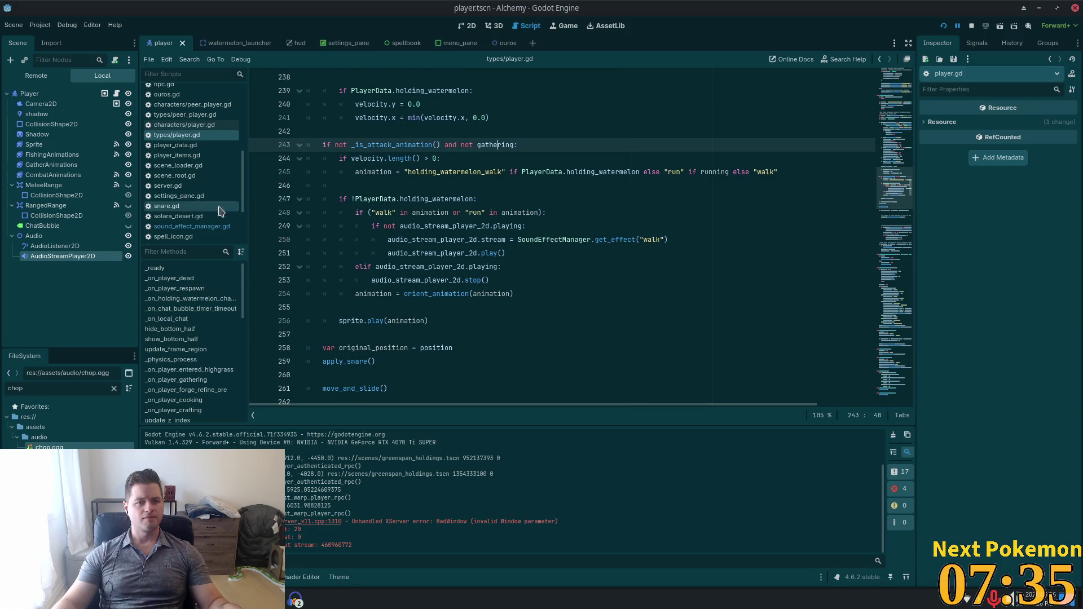
left_click(354, 199)
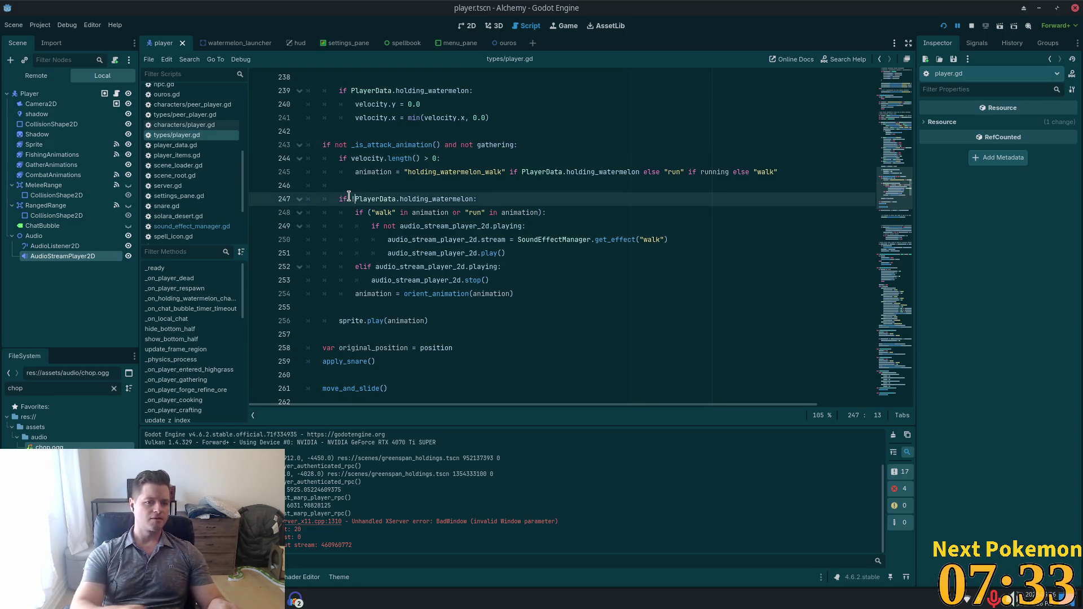
- In sound_effect_manager.gd, add a "chop" entry preloading chop.ogg after "walk" and save
left_click(180, 226)
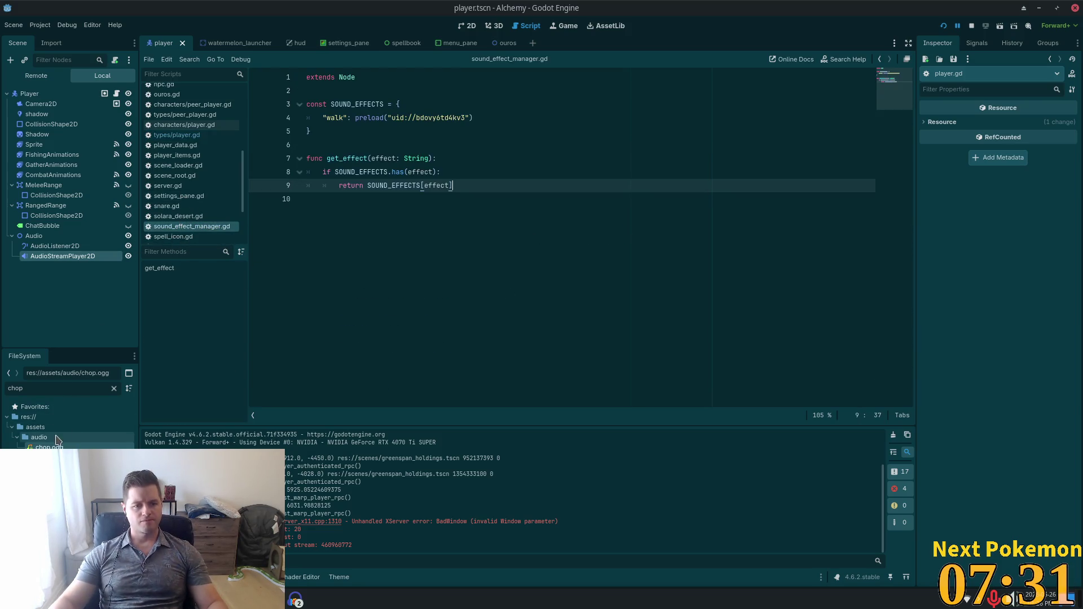
left_click(490, 117)
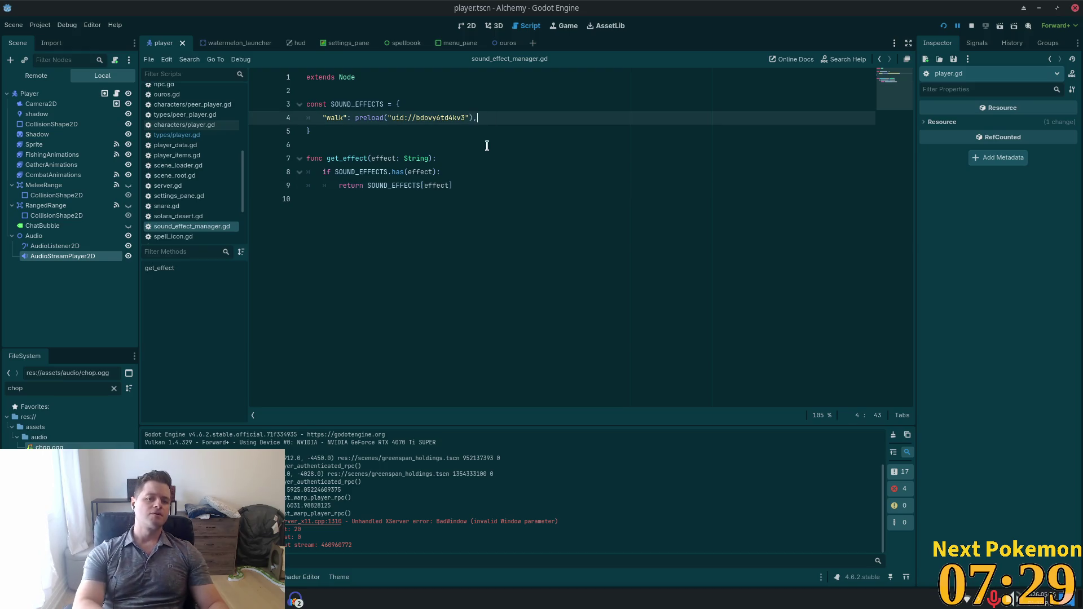
key("Return")
type("\"chop")
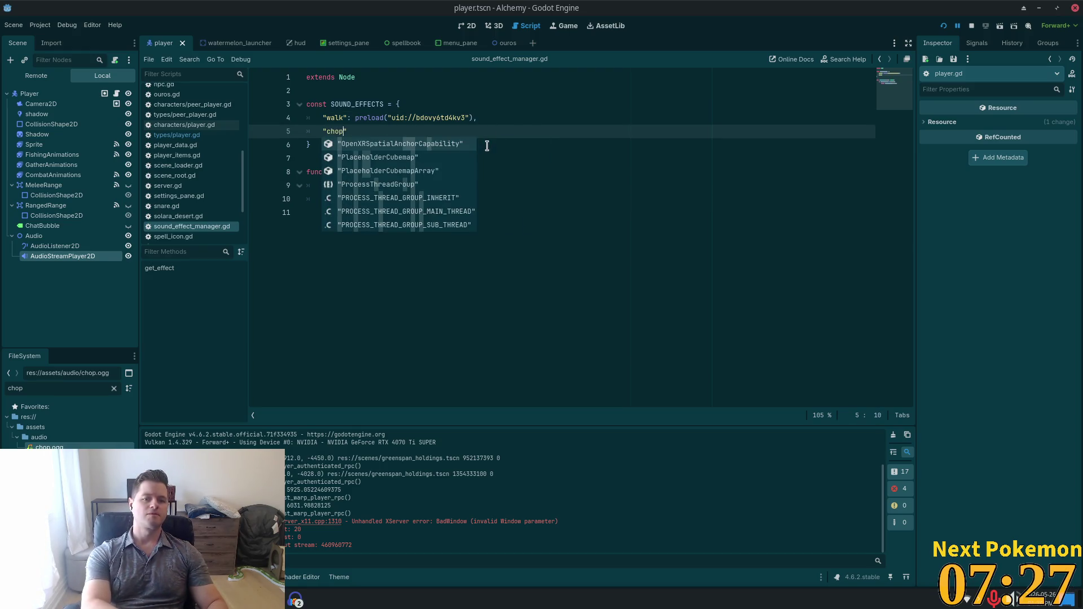
type("\"")
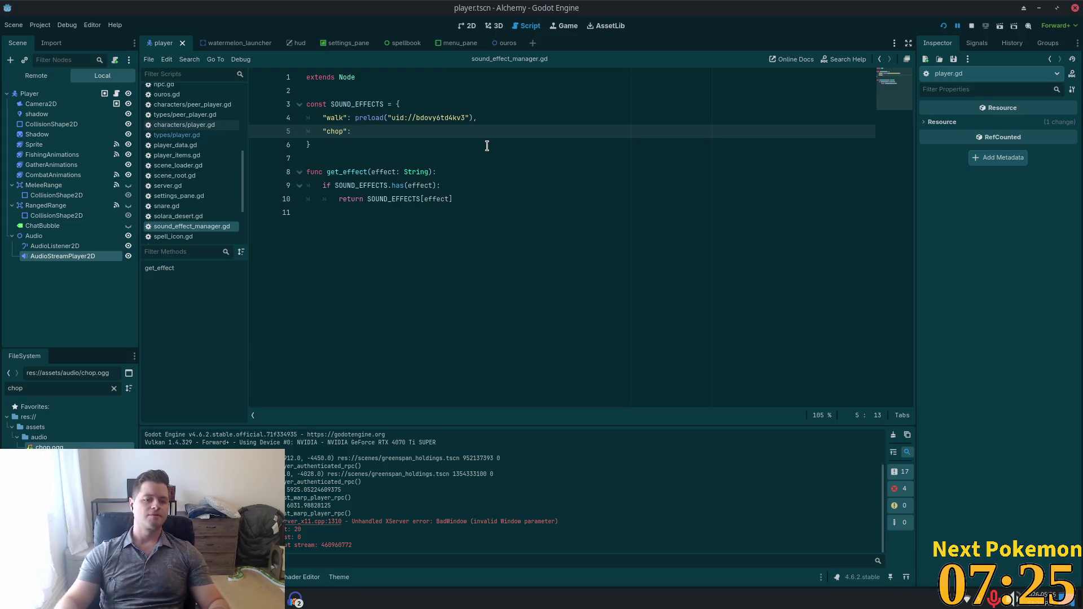
mouse_move(50, 447)
left_mouse_down()
mouse_move(395, 213)
mouse_move(374, 133)
left_mouse_up()
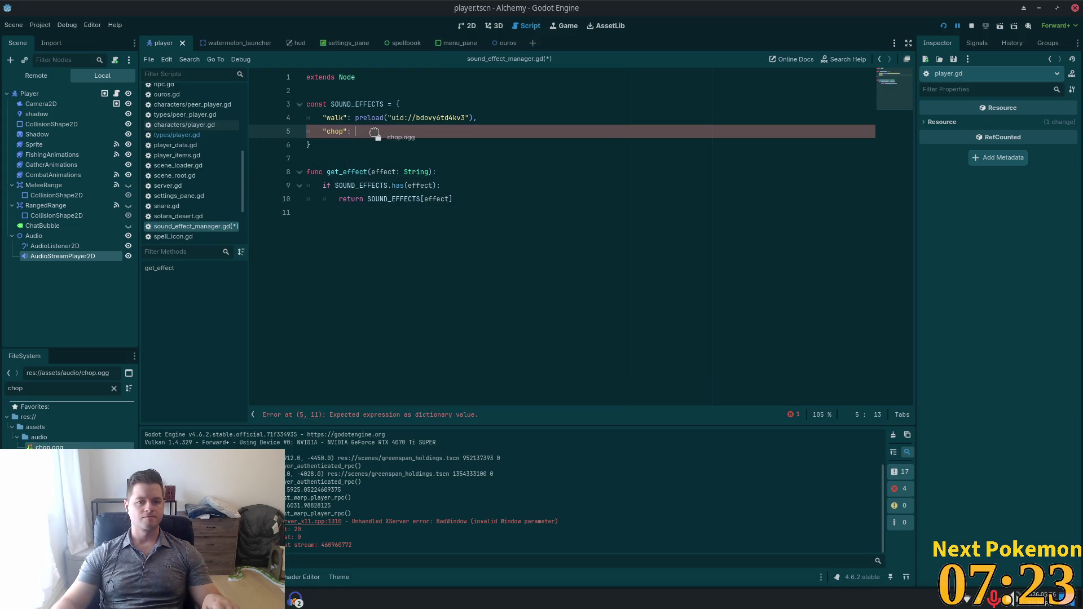
key("ctrl+s")
left_click(558, 186)
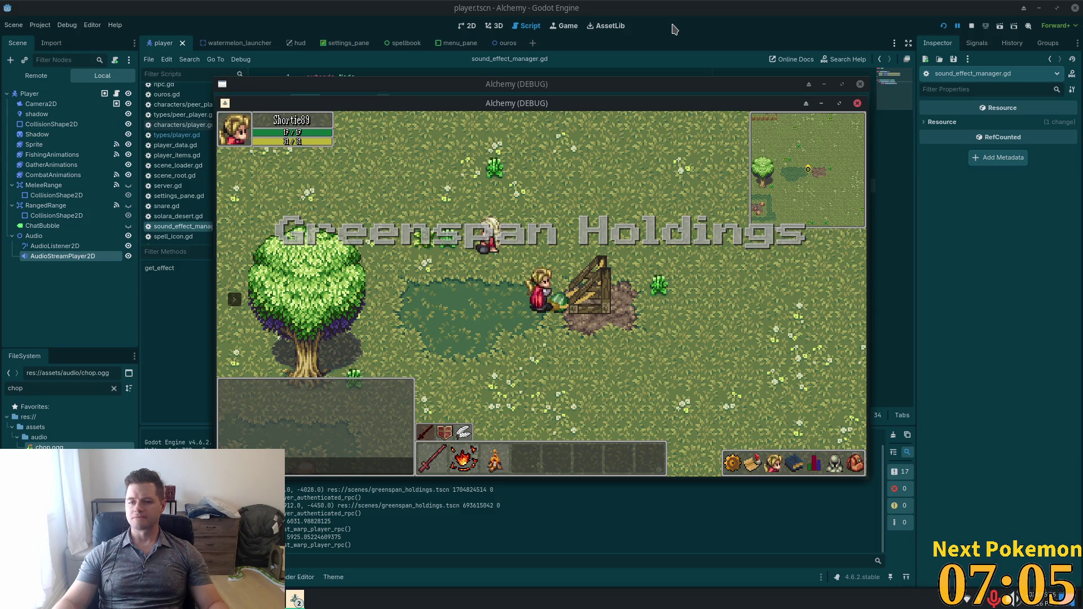
- Walk the character past the tree and shed, along the stone path, and into the red barn
key("d")
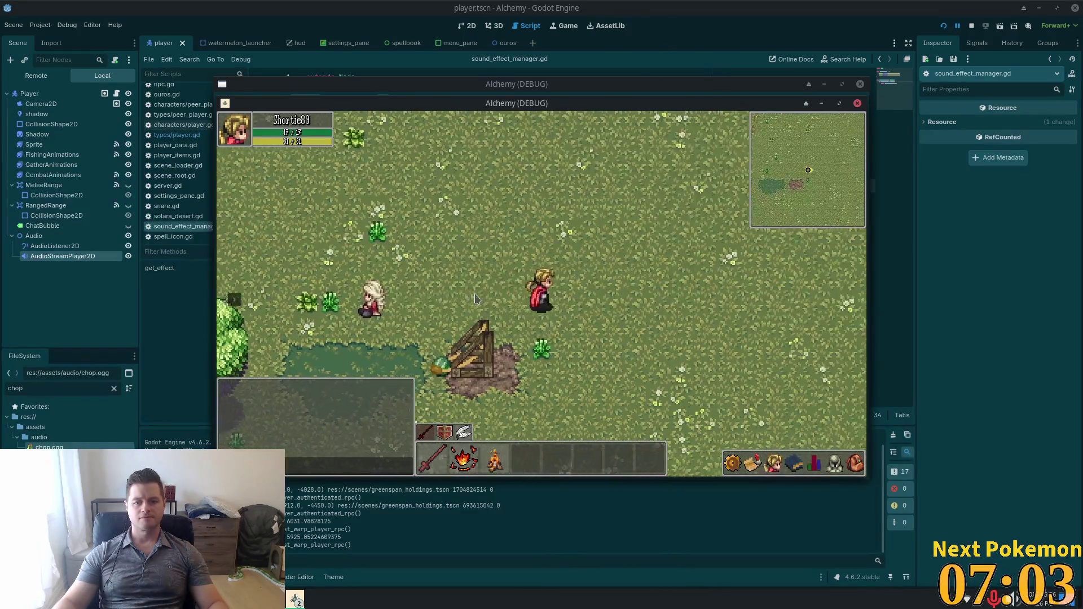
key("s")
key("a")
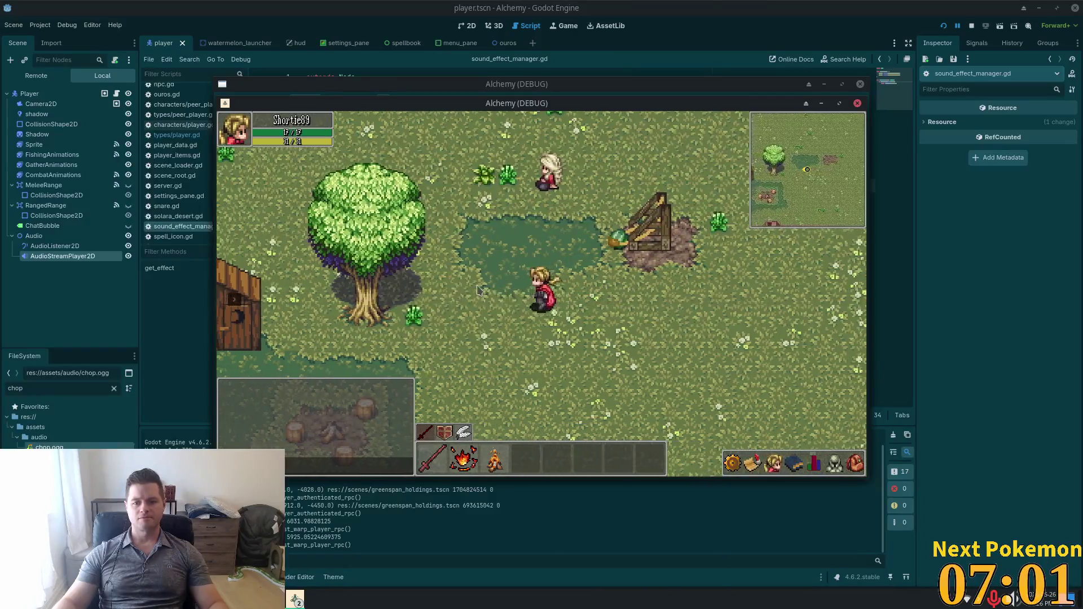
key("a")
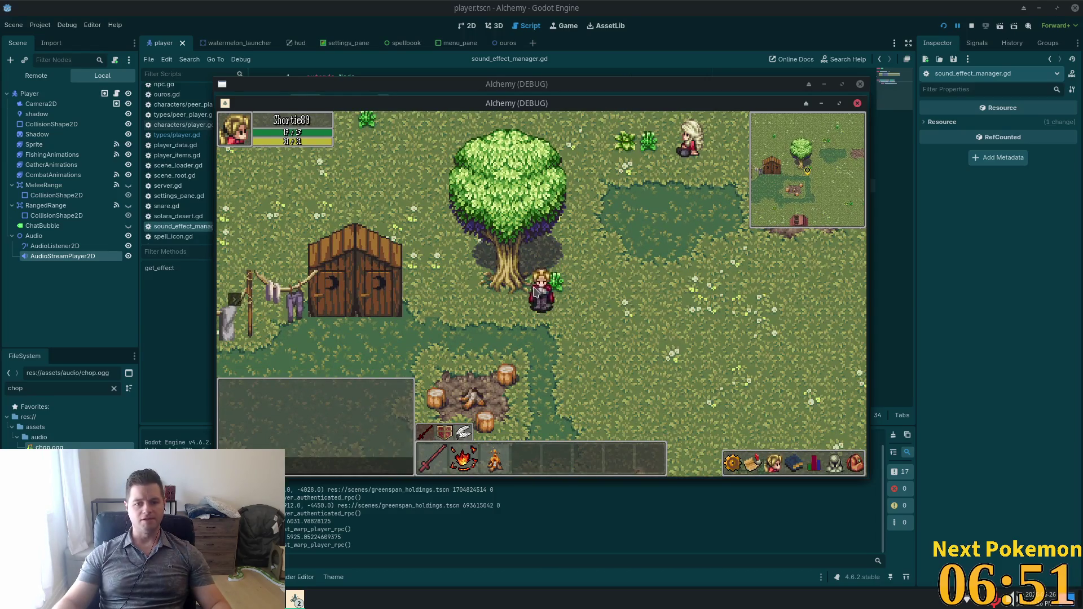
key("a")
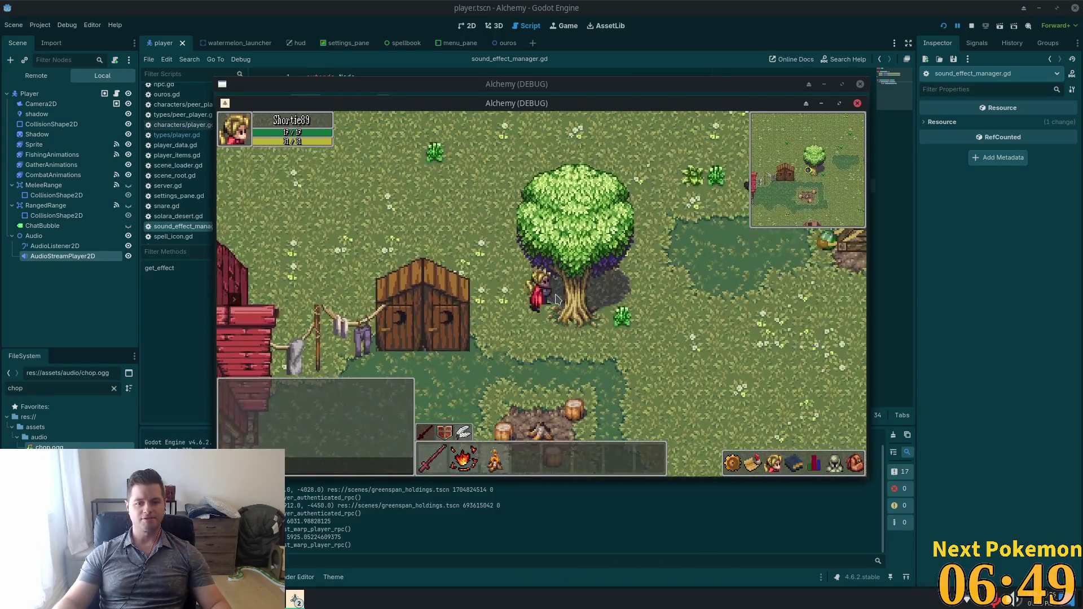
key("w")
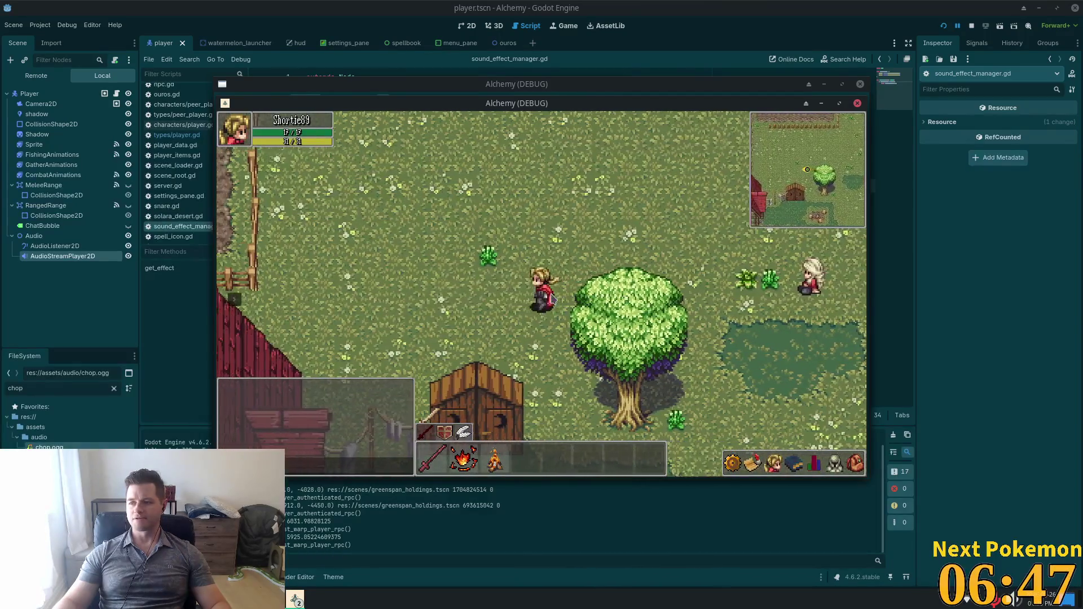
key("a")
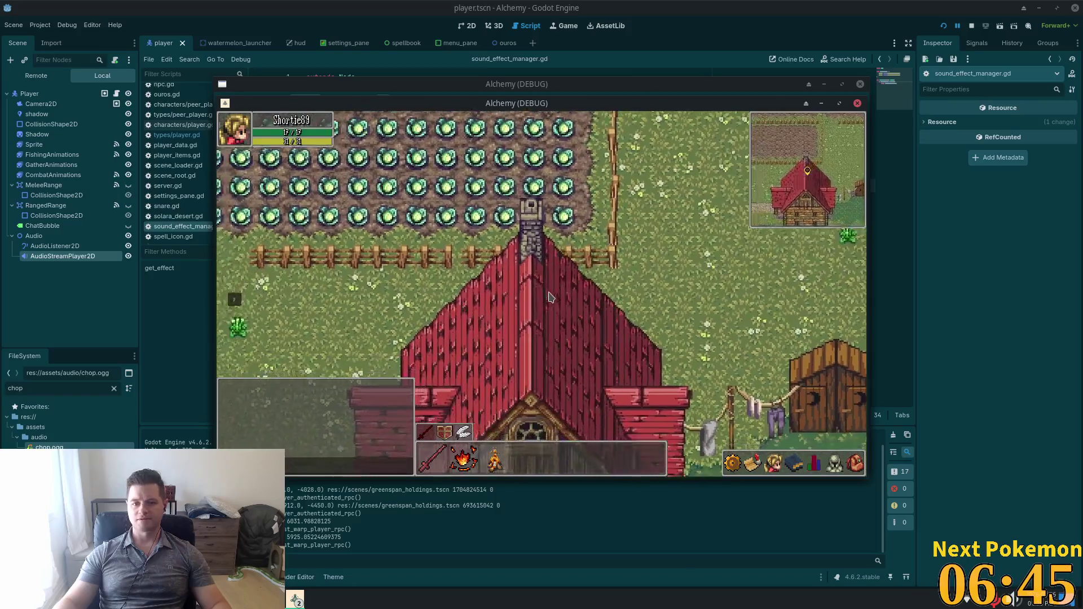
key("a")
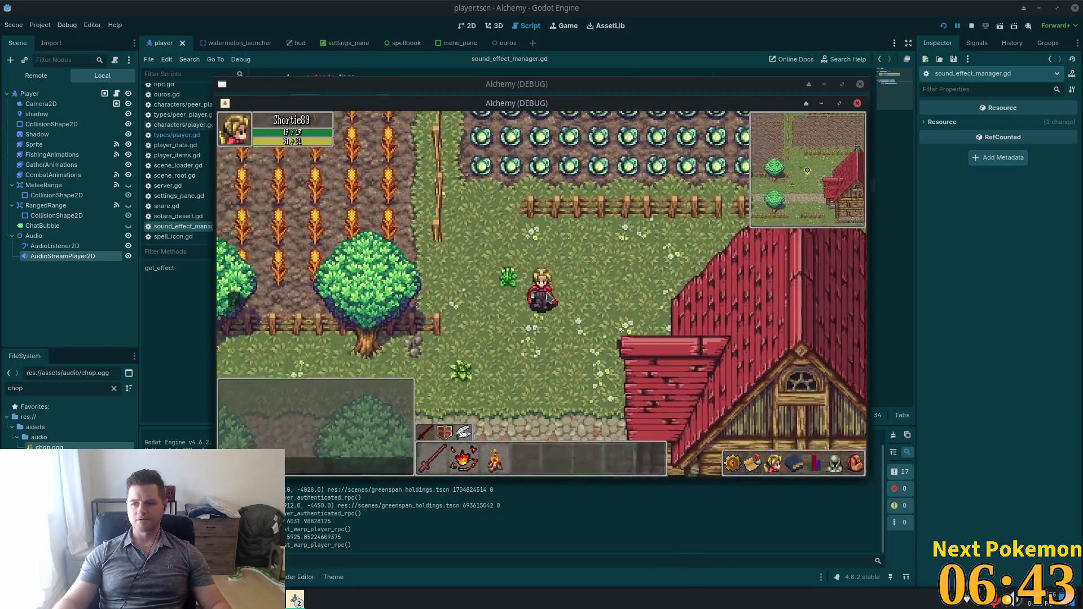
key("a")
key("s")
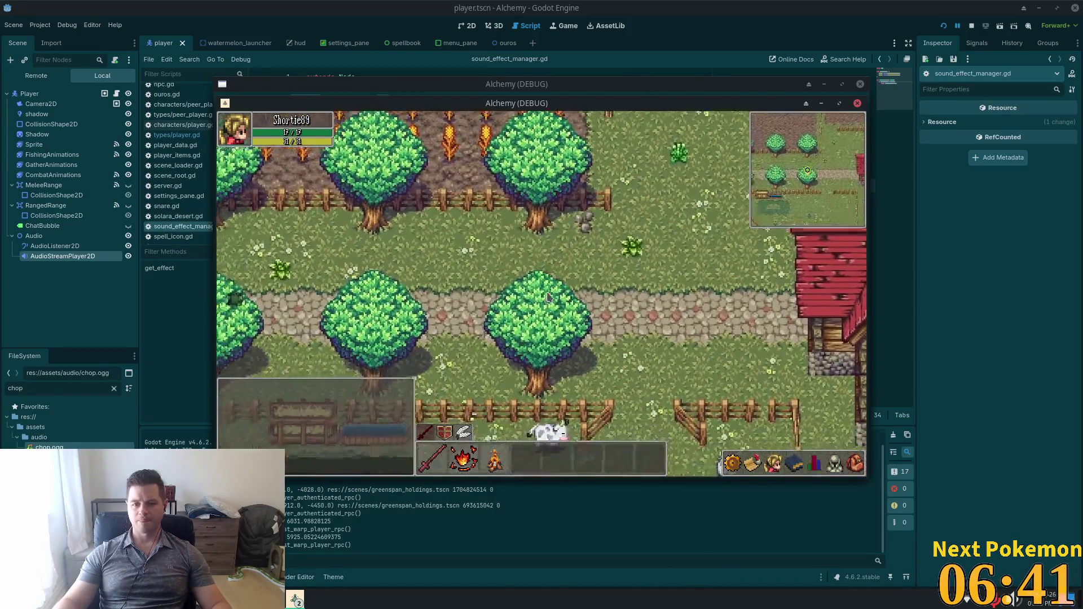
key("a")
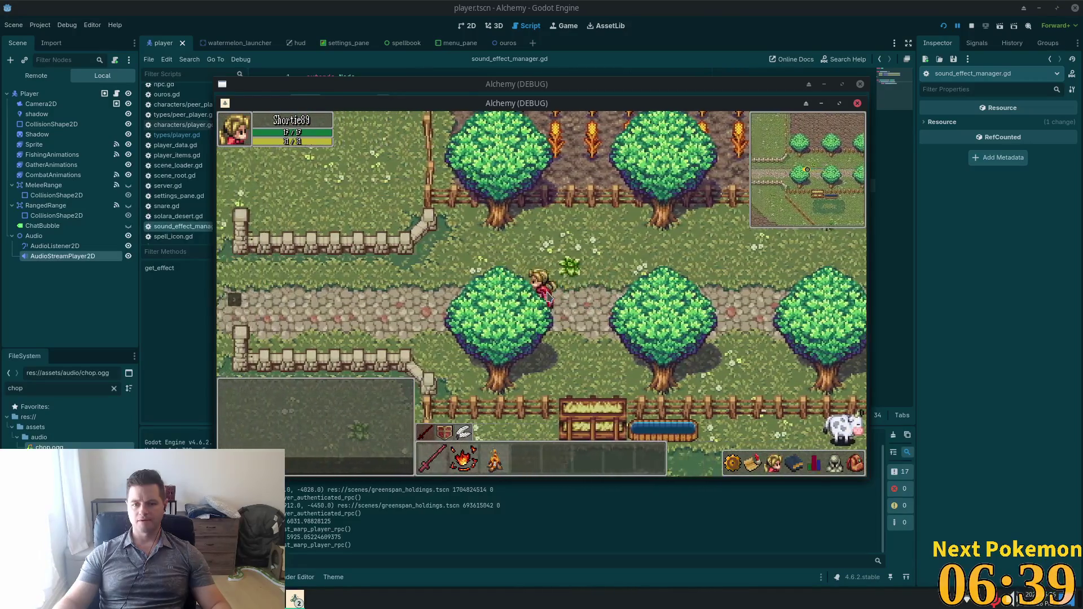
key("a")
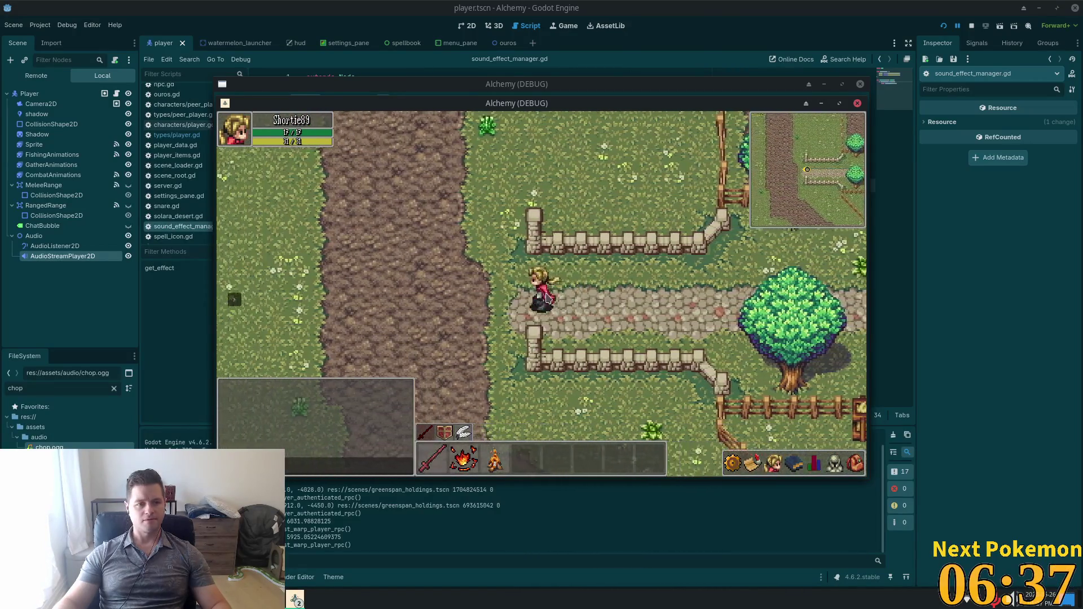
key("d")
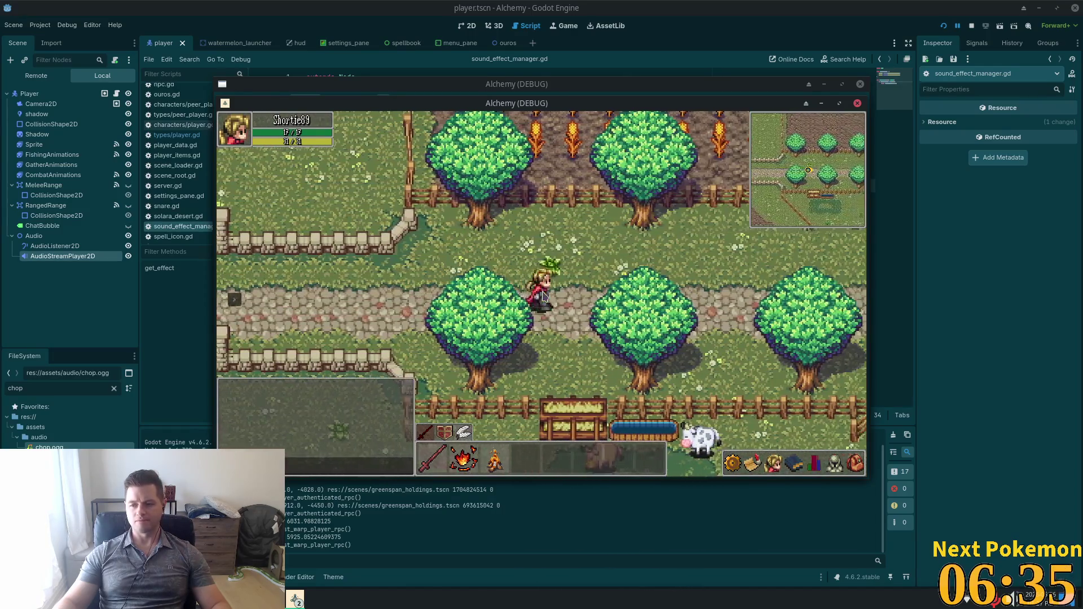
key("d")
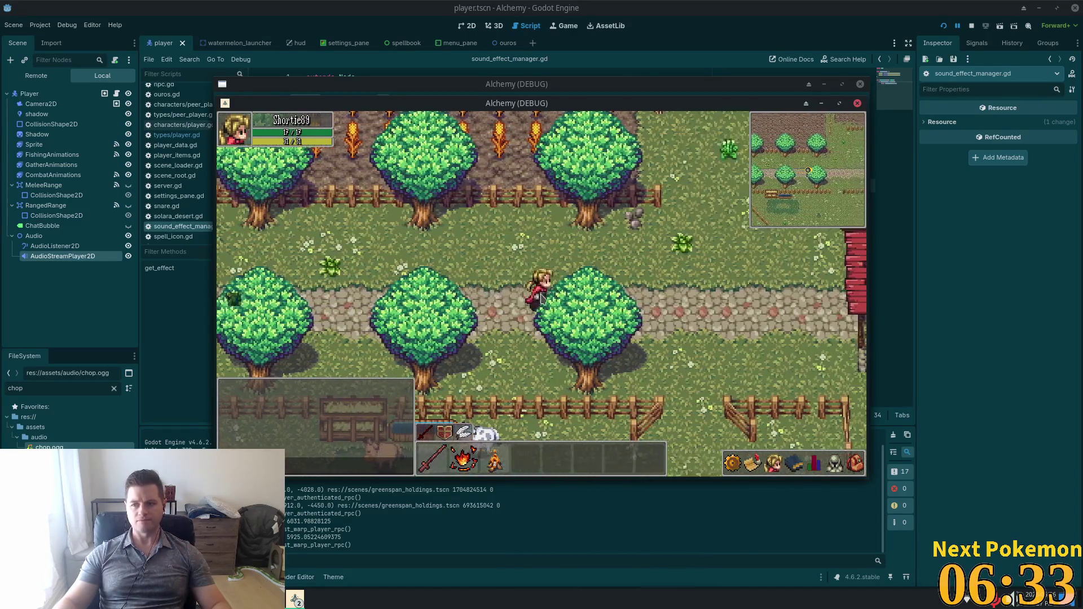
key("d")
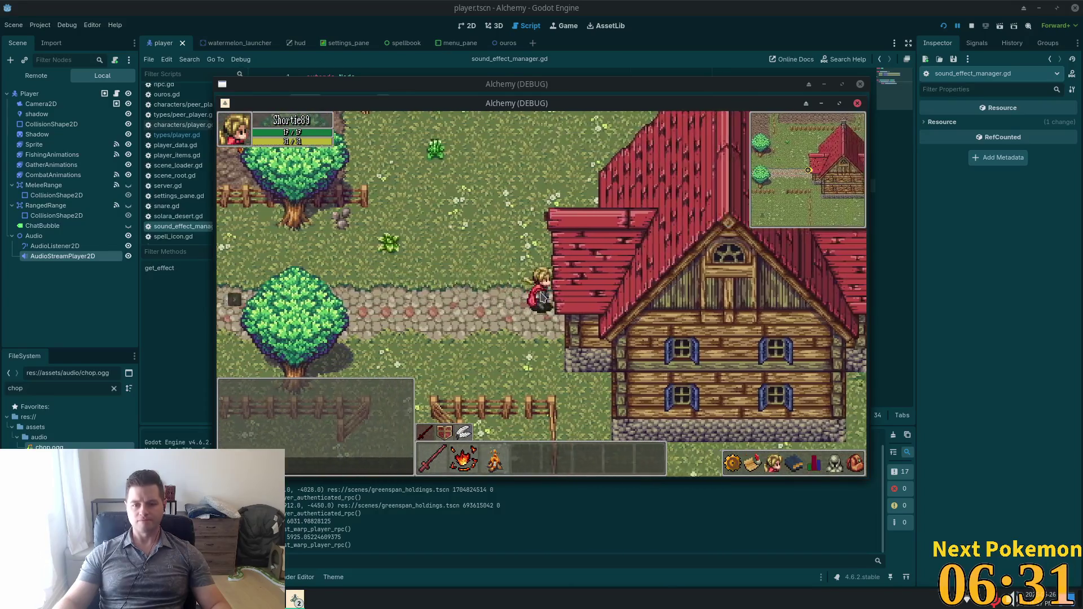
key("a")
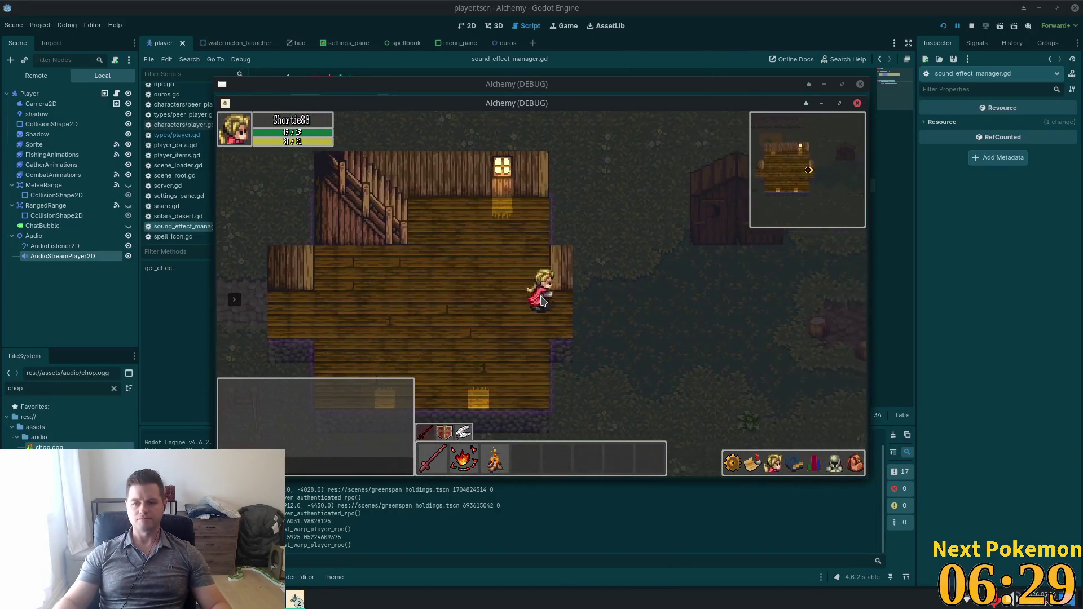
key("d")
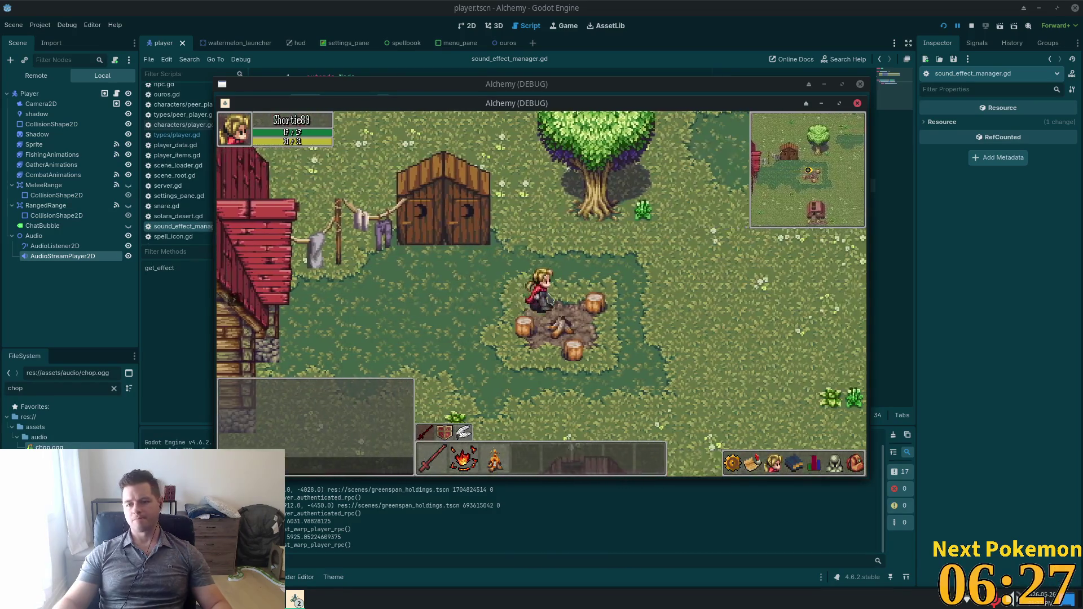
key("d")
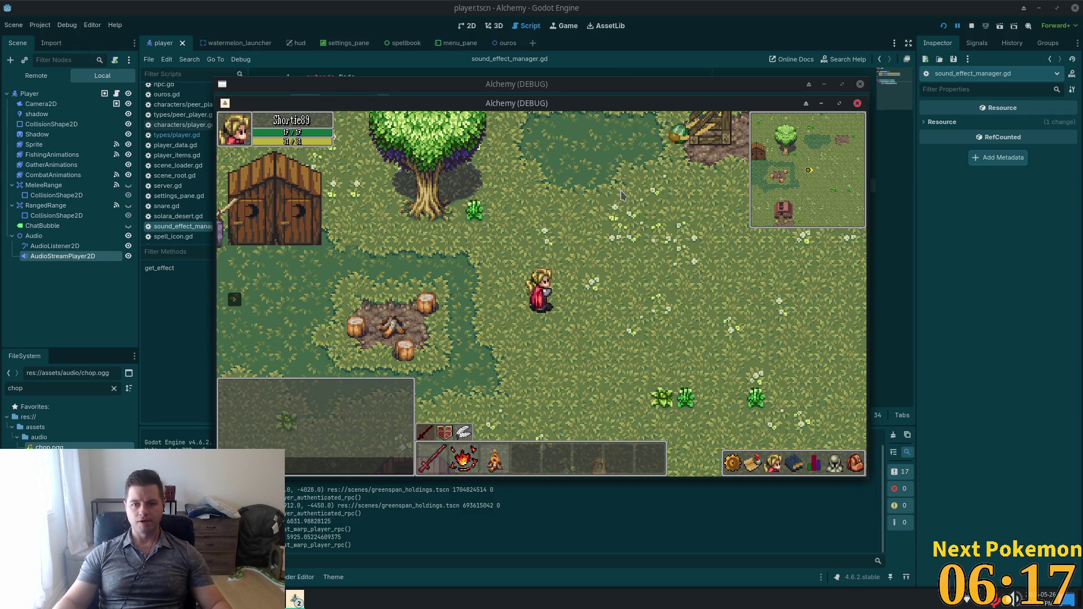
- Chop the wooden log pile, then walk away to break the gather and head down
left_click(654, 226)
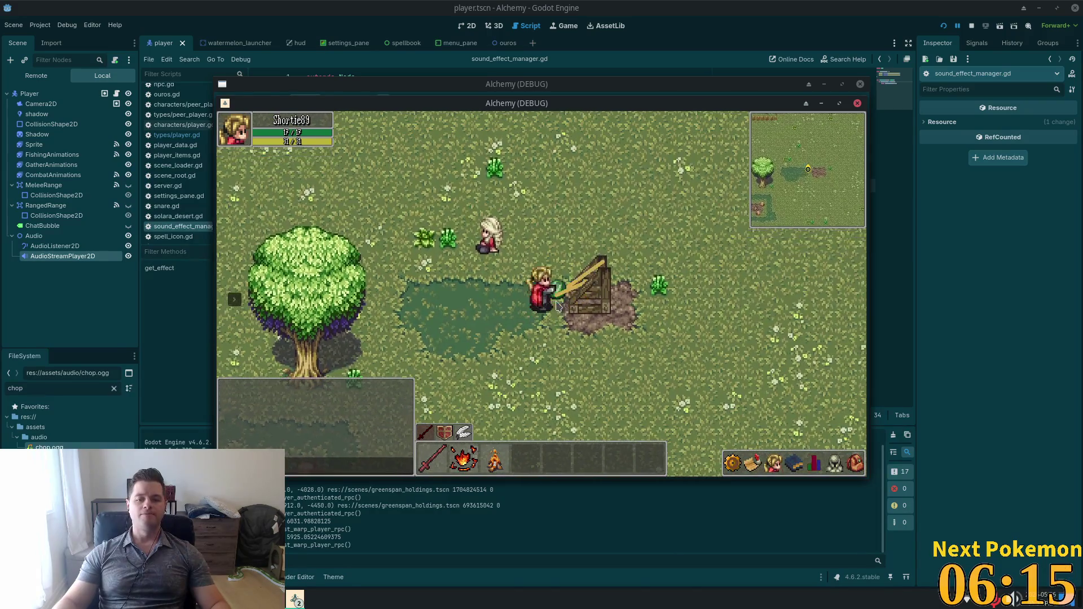
key("a")
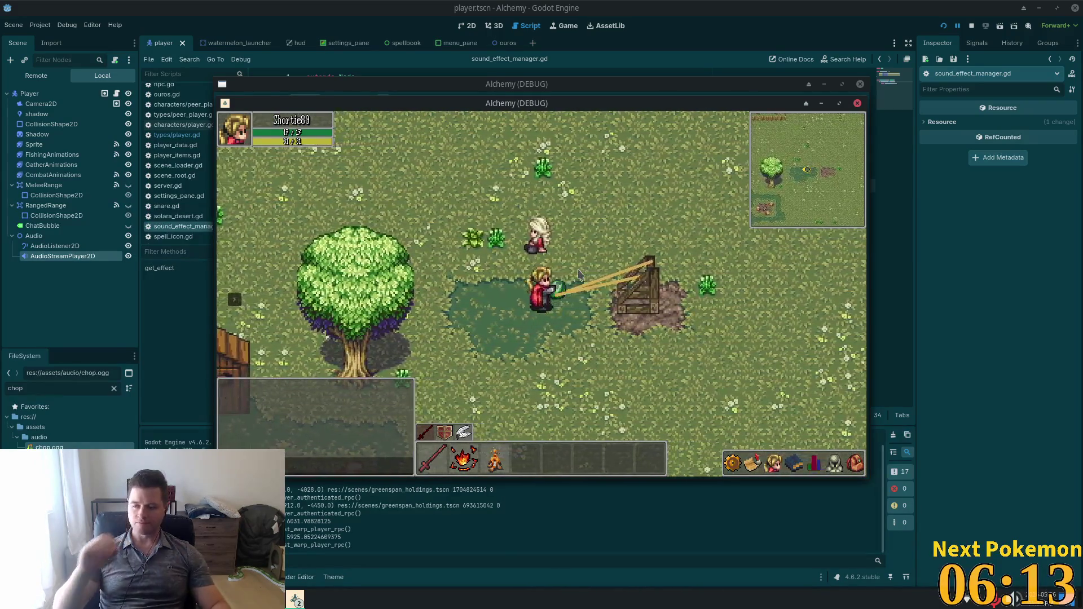
key("a")
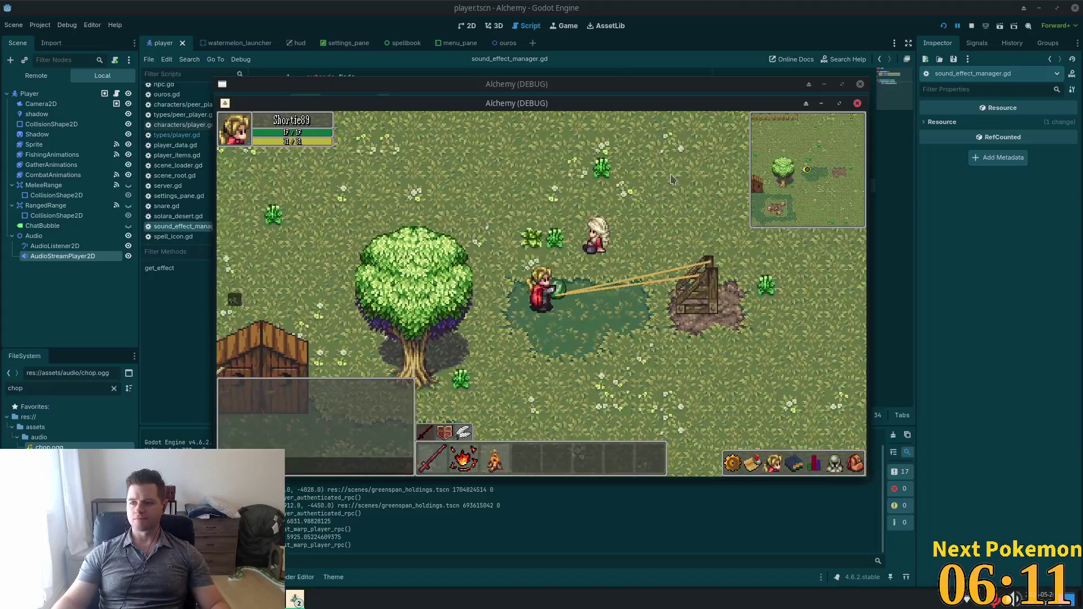
key("a")
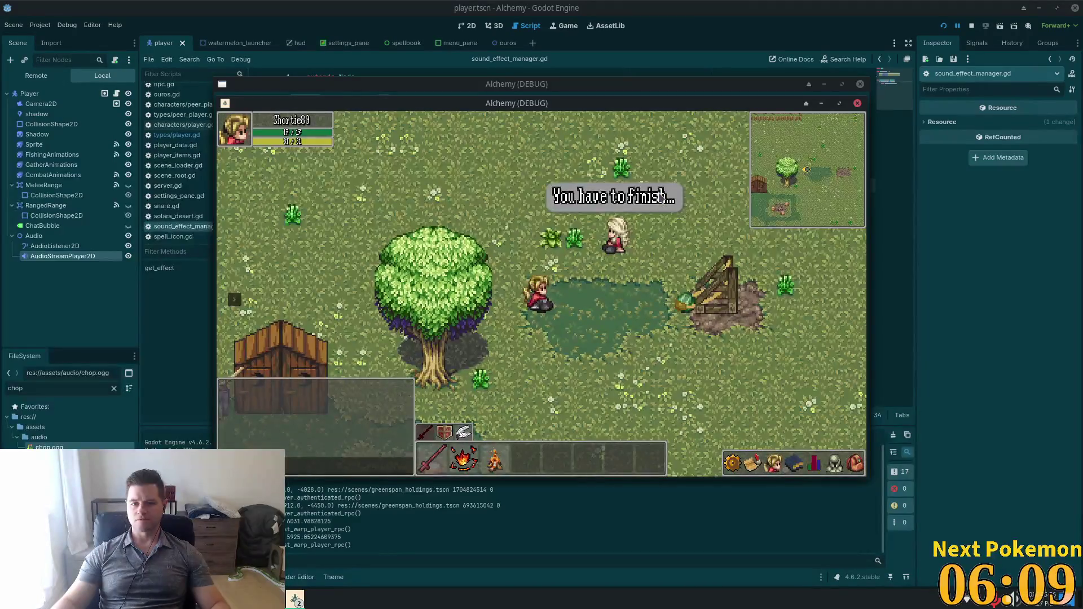
key("d")
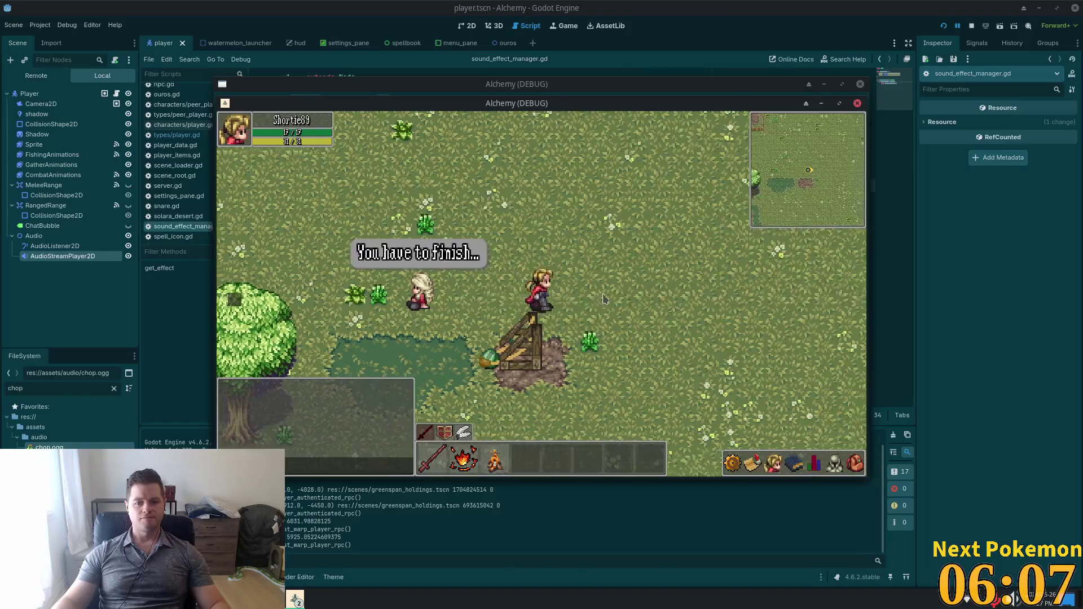
key("s")
key("a")
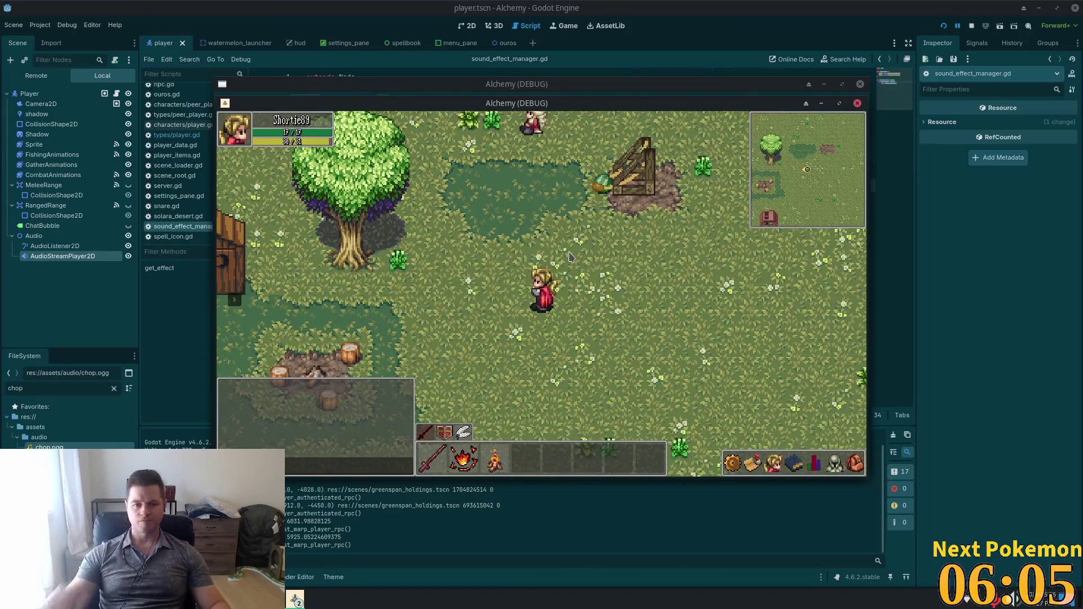
key("s")
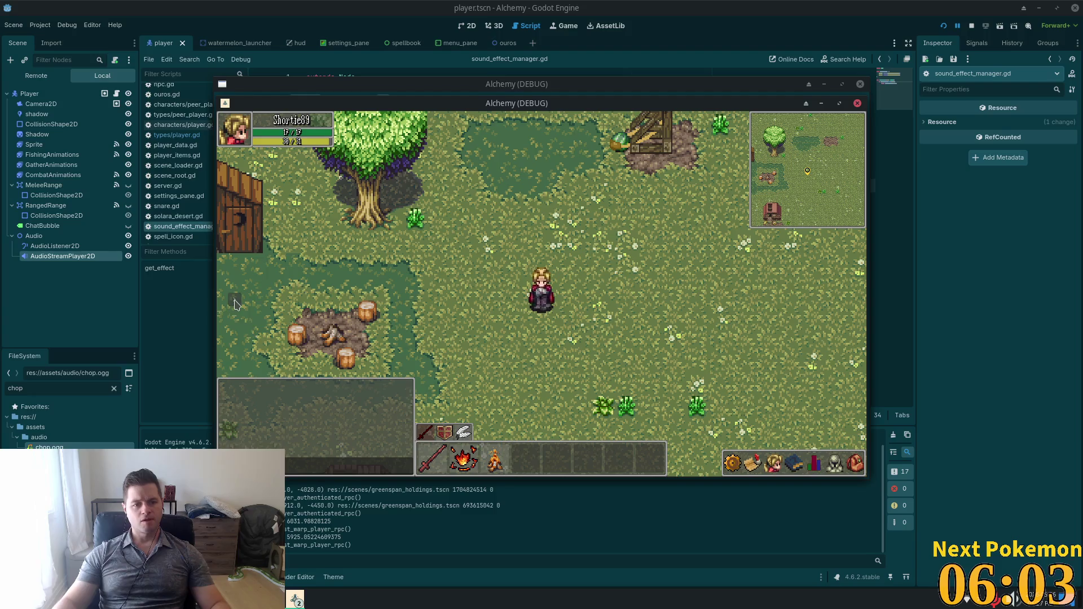
- Travel to Ouros and walk the character up and right through town
left_click(288, 283)
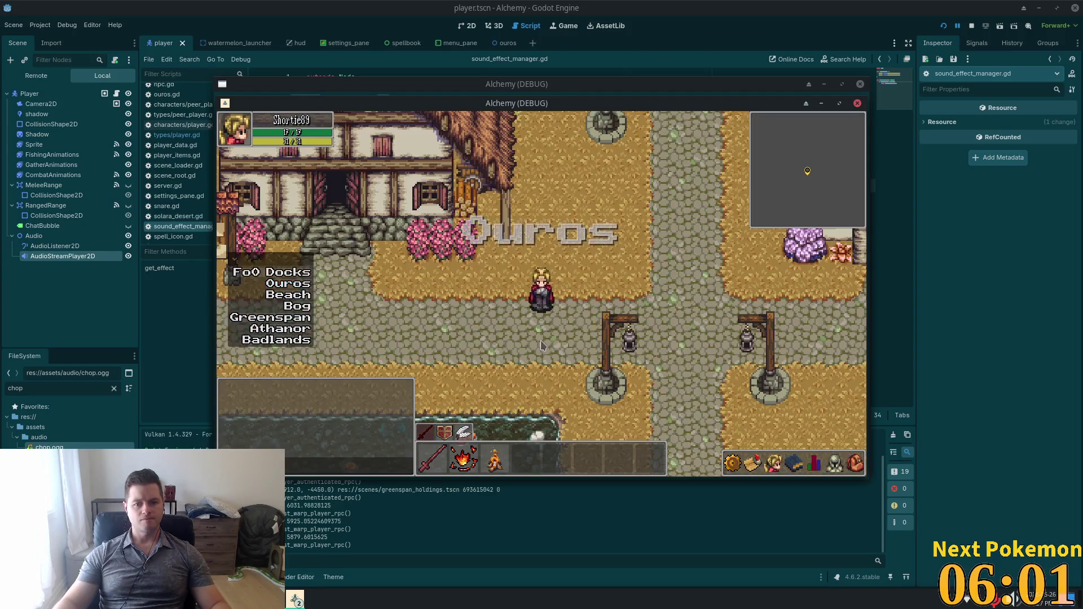
key("d")
key("w")
key("d")
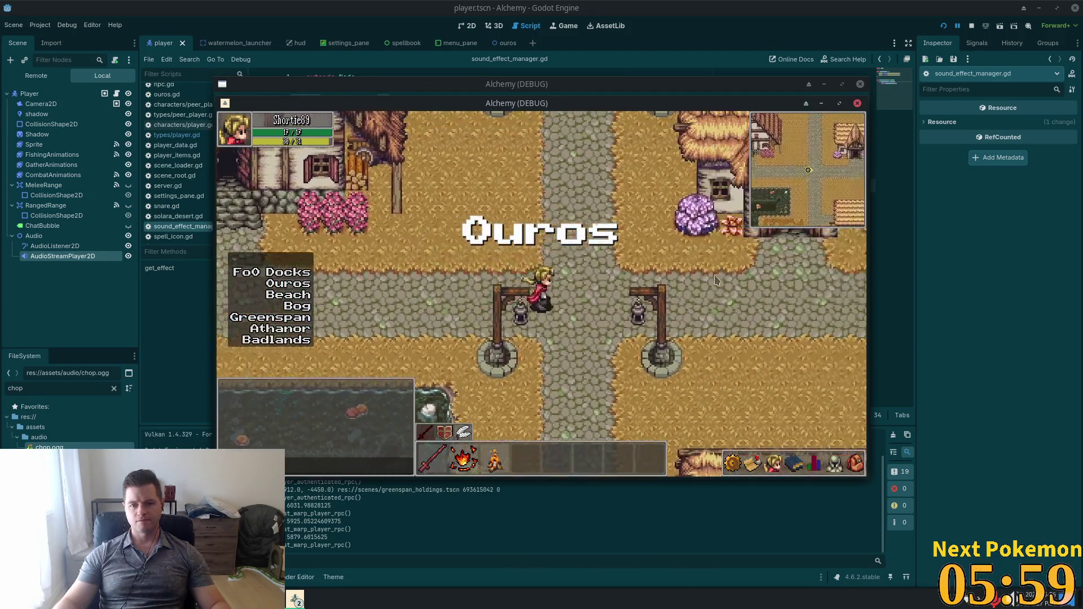
key("Escape")
key("Escape")
key("s")
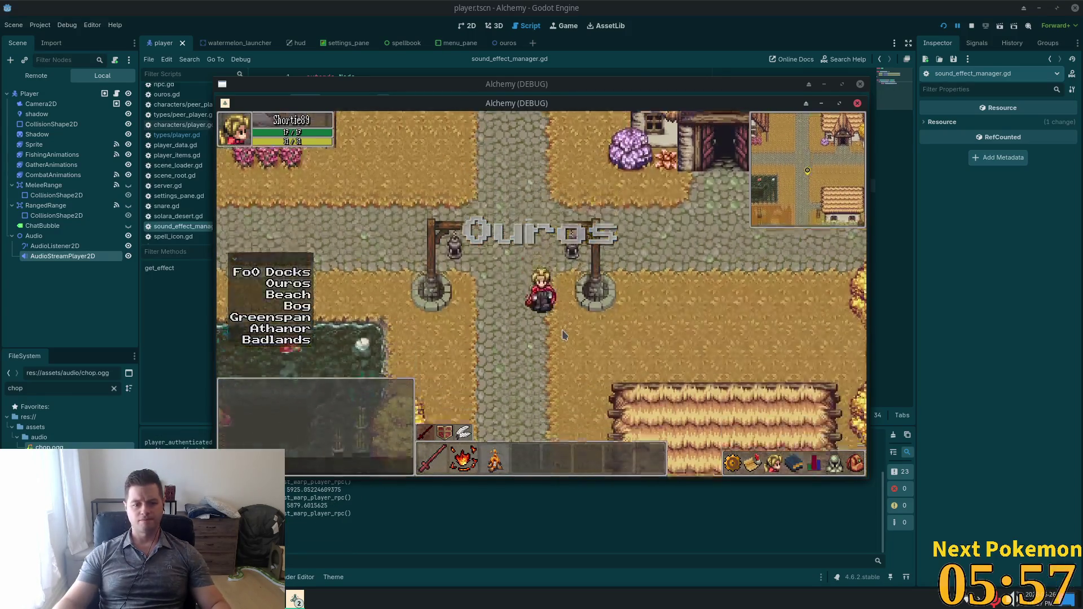
- Walk the character around the grassy field and past the tree, then close the game
key("s")
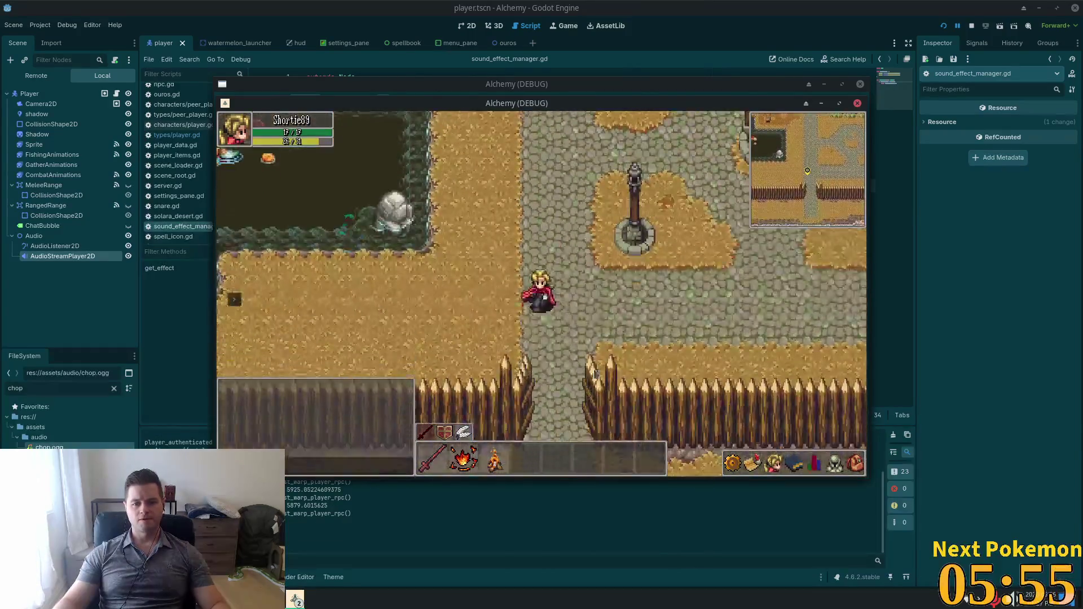
key("d")
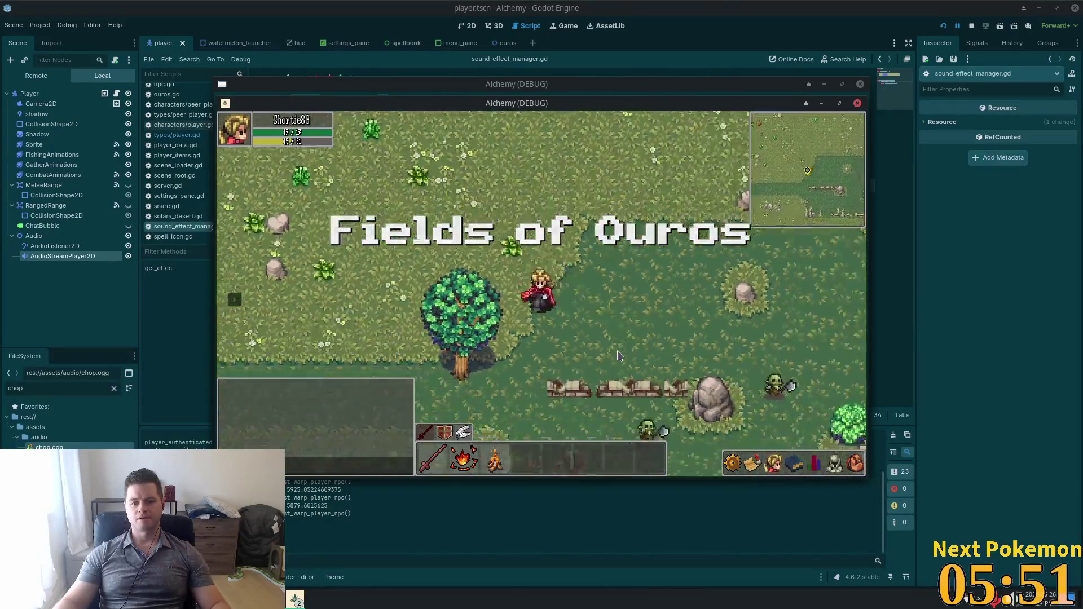
key("a")
key("w")
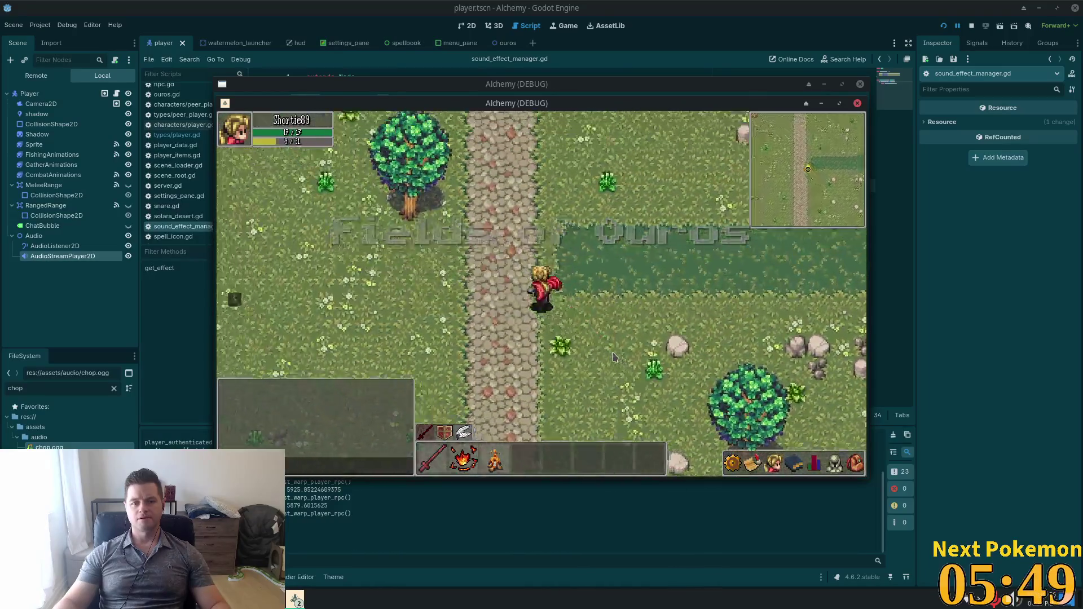
key("d")
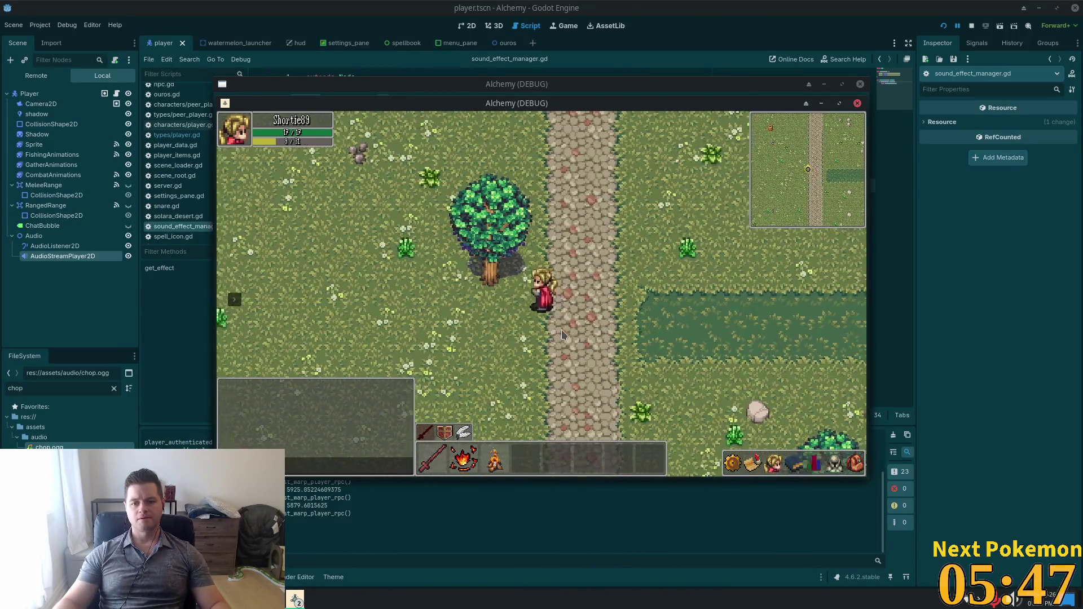
key("a")
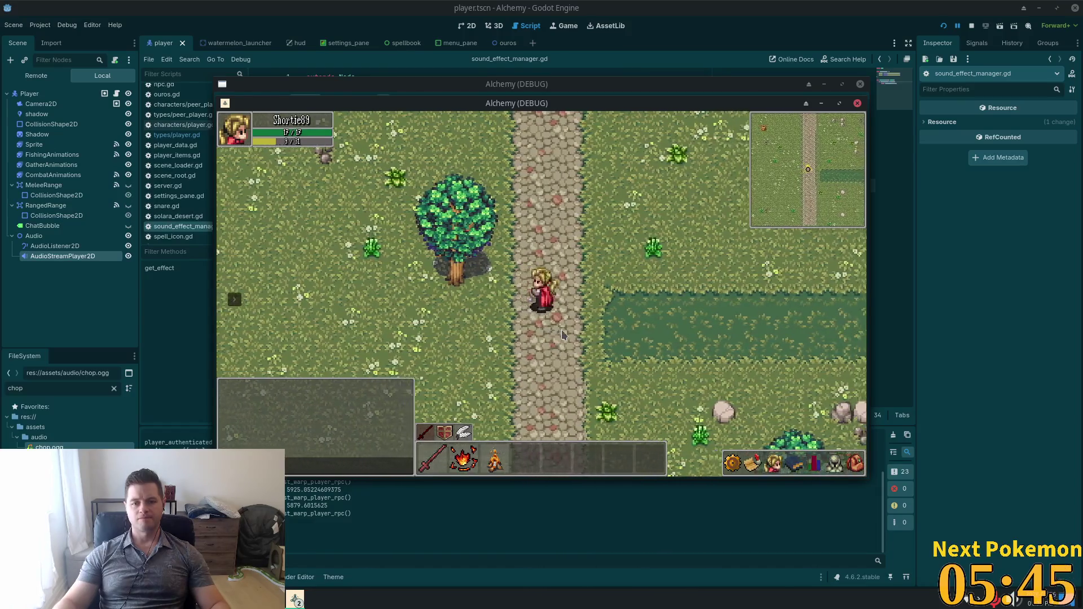
key("a")
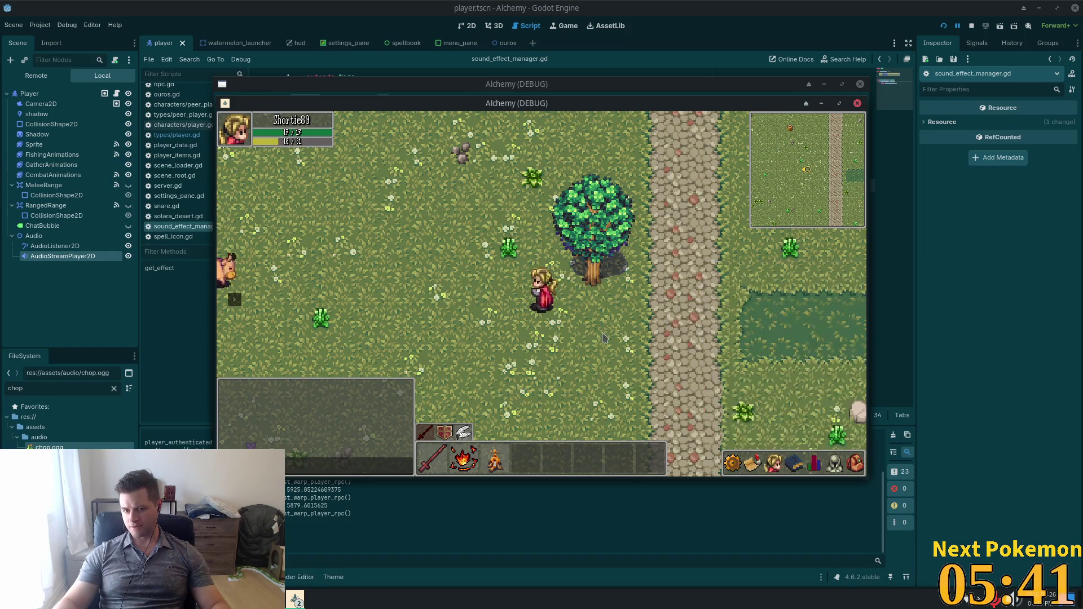
key("w")
key("d")
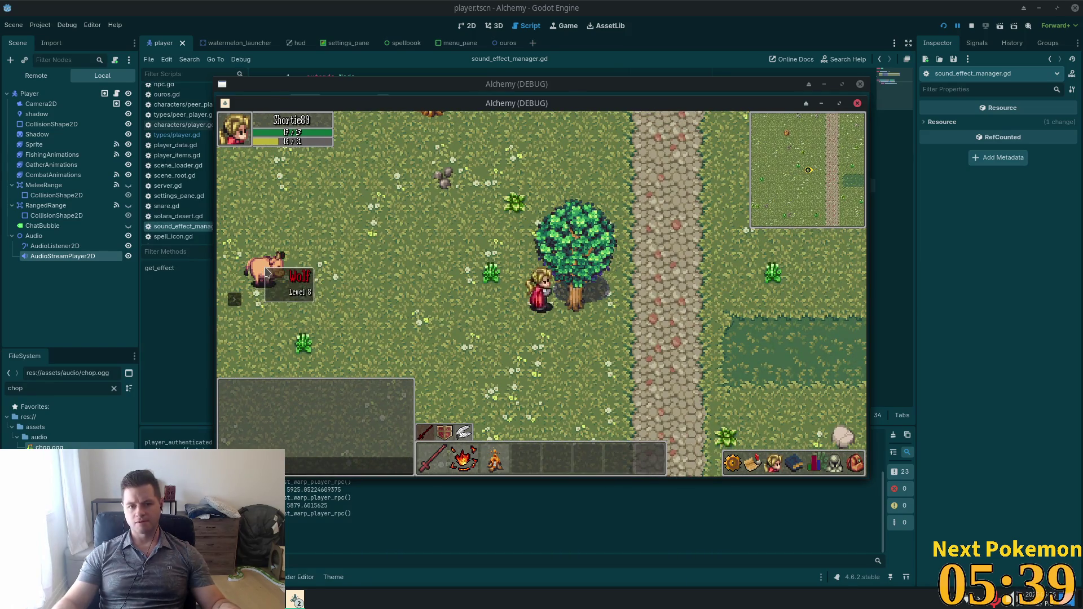
key("s")
key("d")
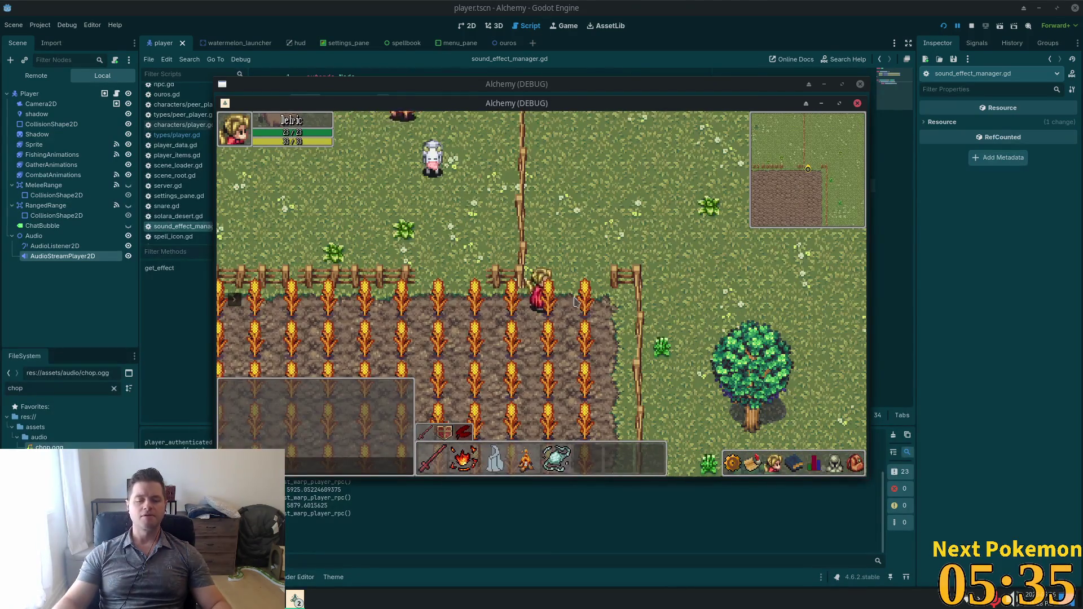
left_click(759, 20)
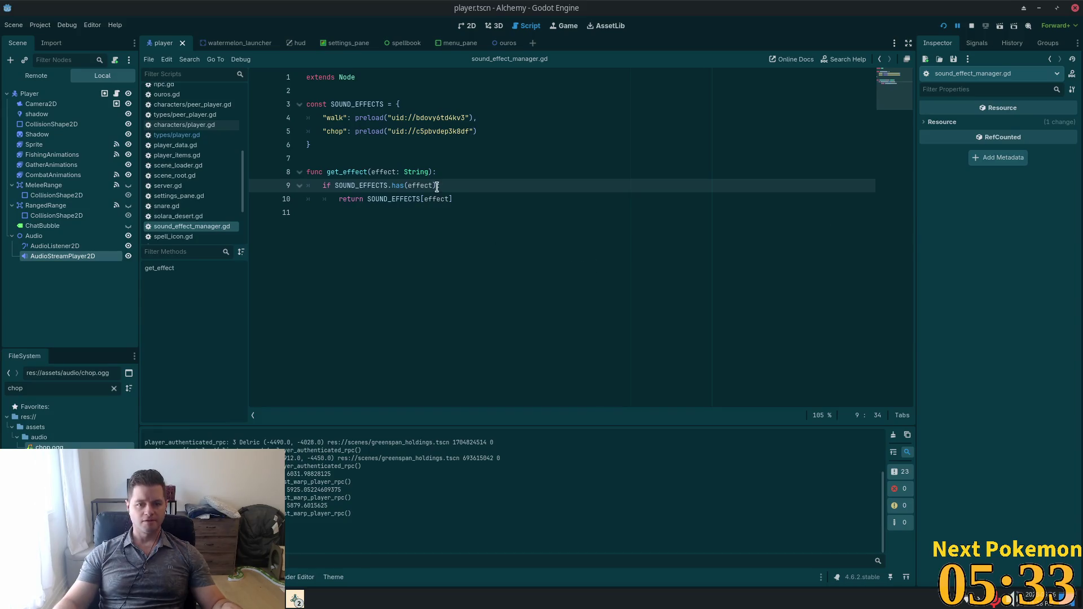
- In Cursor's player.gd, search for "chop" to reach the chop case on line 597
key("alt+Tab")
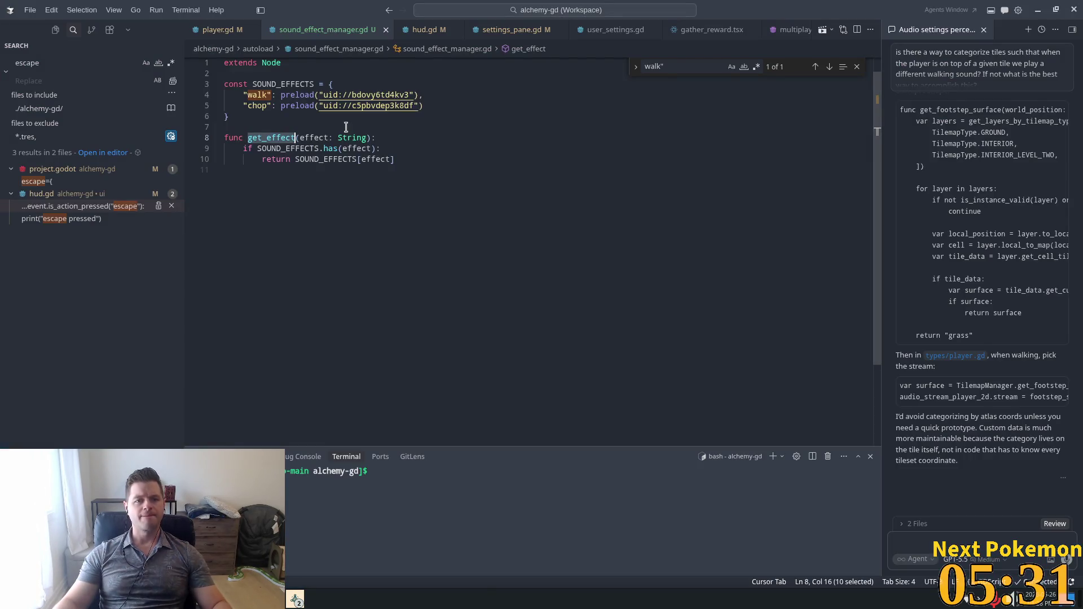
left_click(218, 29)
key("ctrl+f")
type("chop")
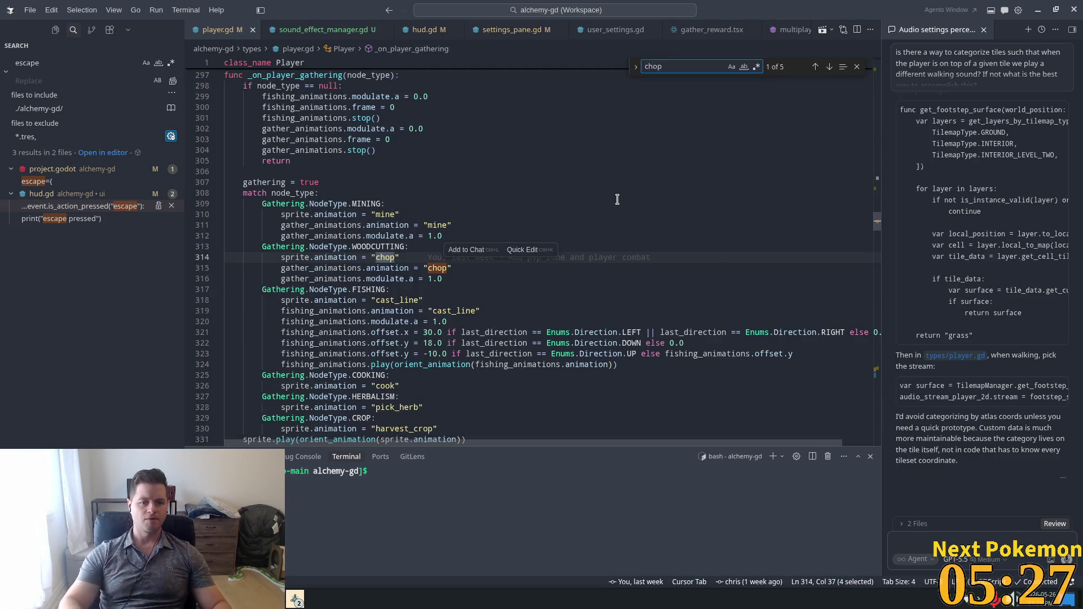
key("Return")
key("Return")
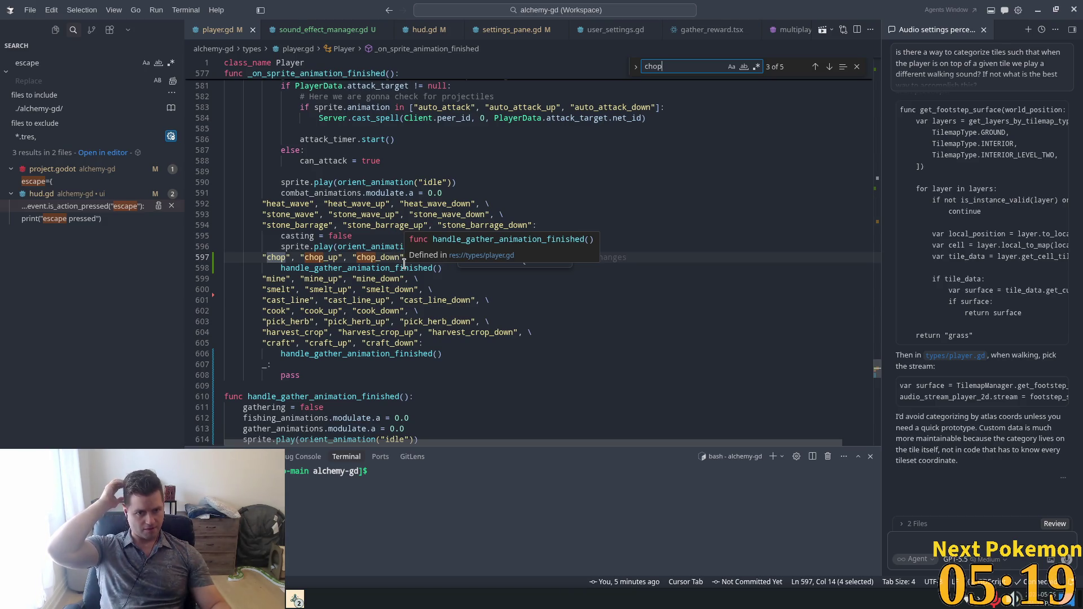
- Add lines setting the stream to the chop sound effect and calling play()
left_click(586, 259)
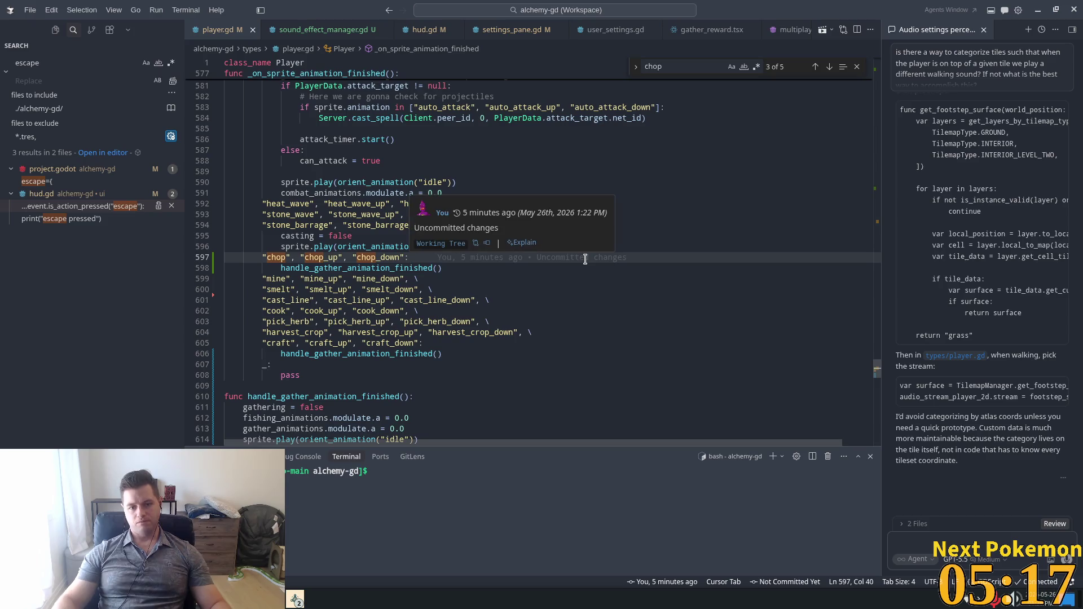
key("Return")
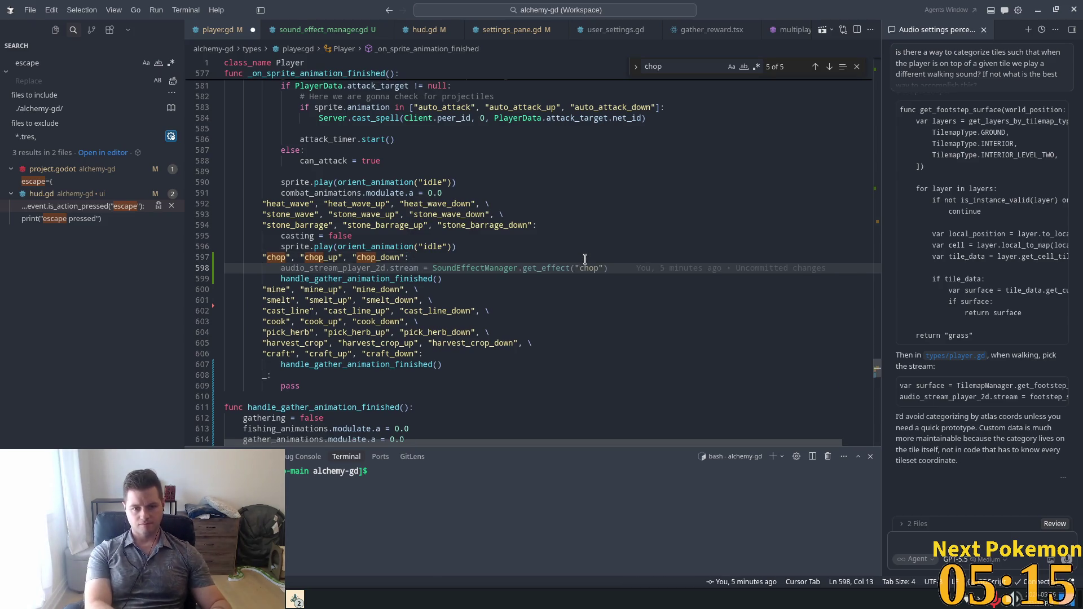
key("Tab")
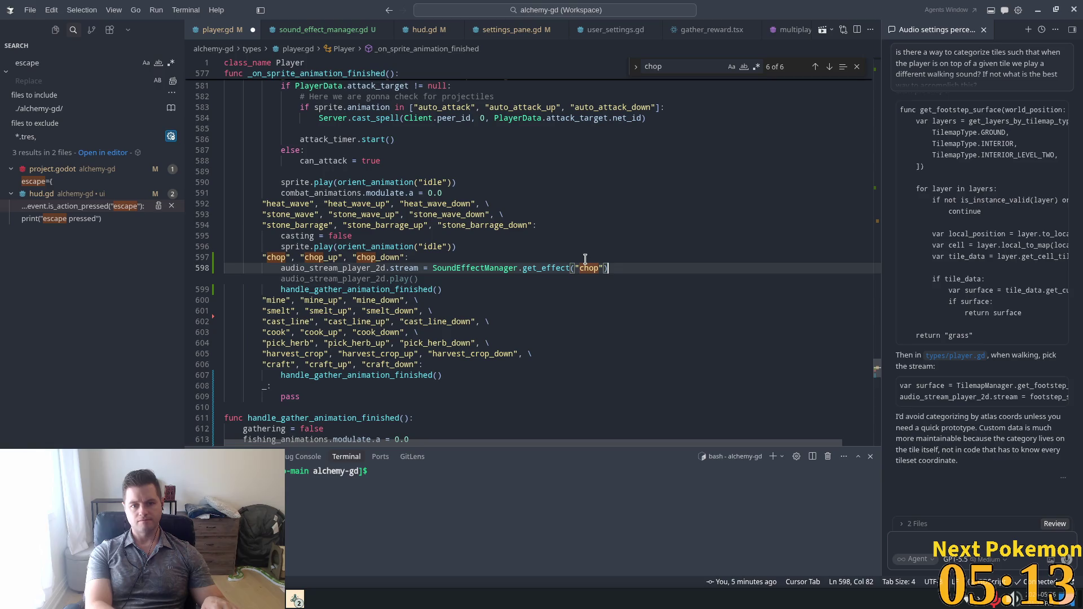
key("Tab")
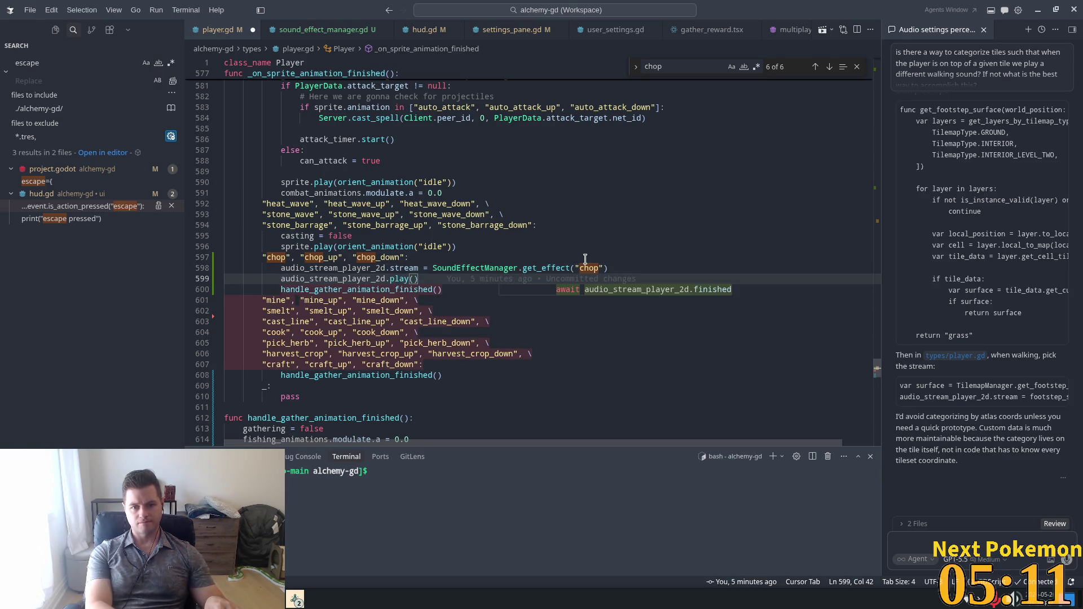
left_click(533, 207)
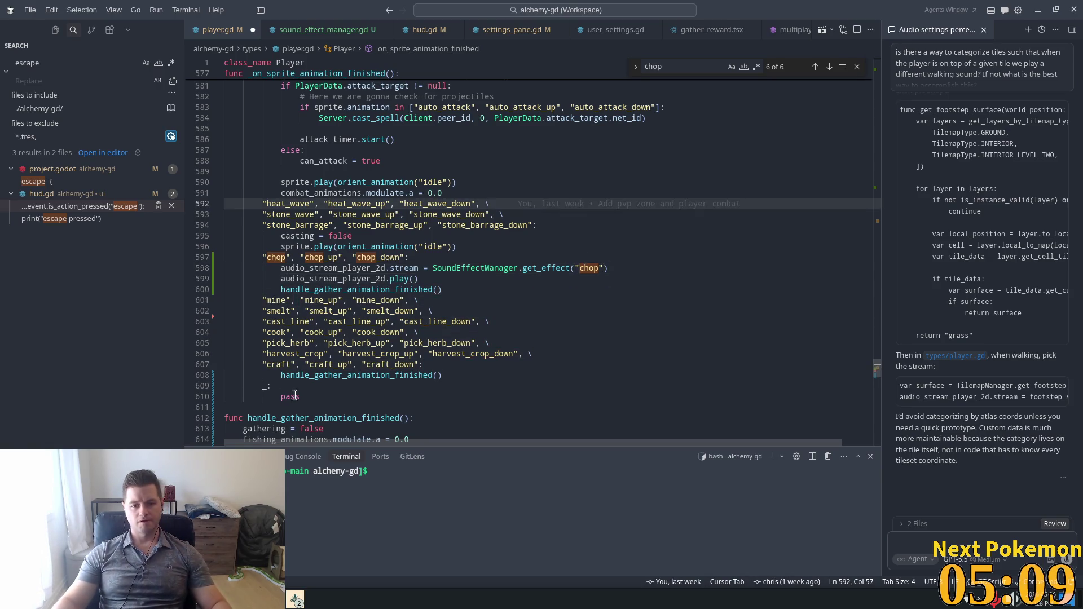
- Start a new function named play_ after the match block, around line 612
left_click(251, 397)
key("Down")
key("Return")
key("Return")
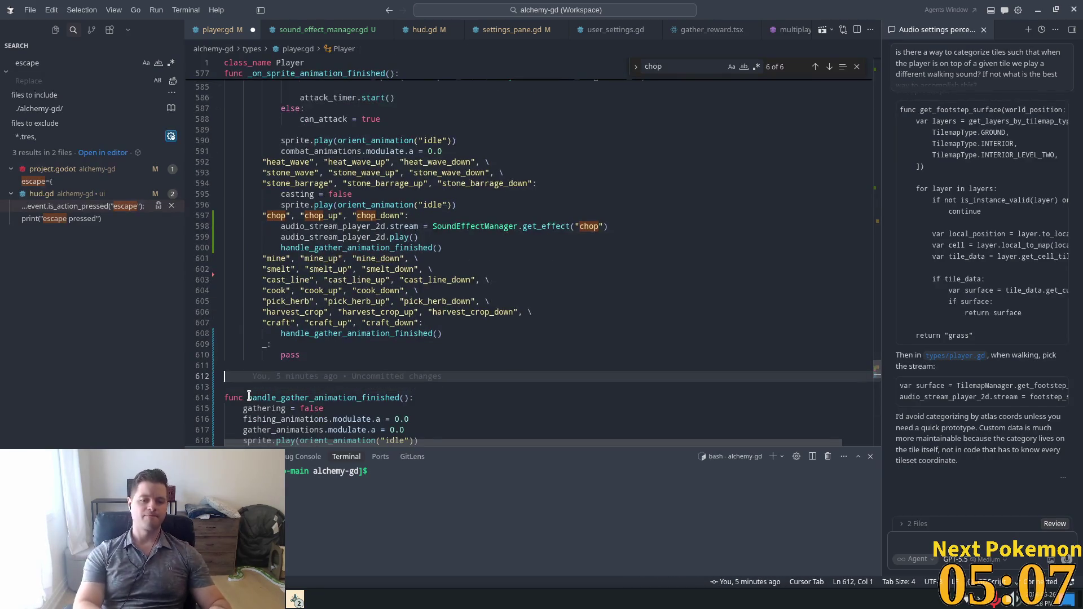
key("Up")
type("func play")
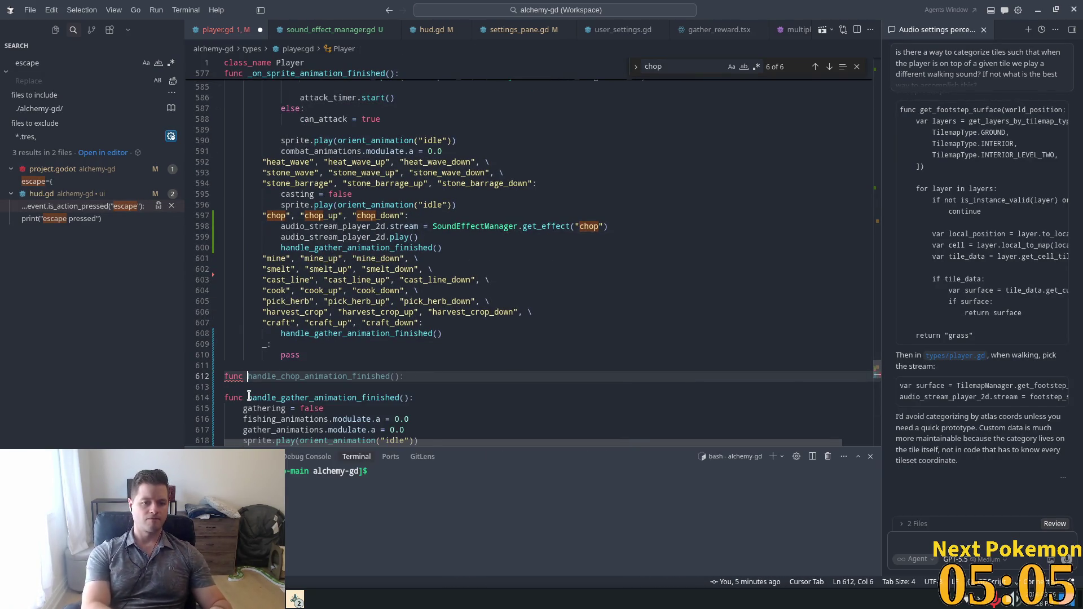
type("_soun")
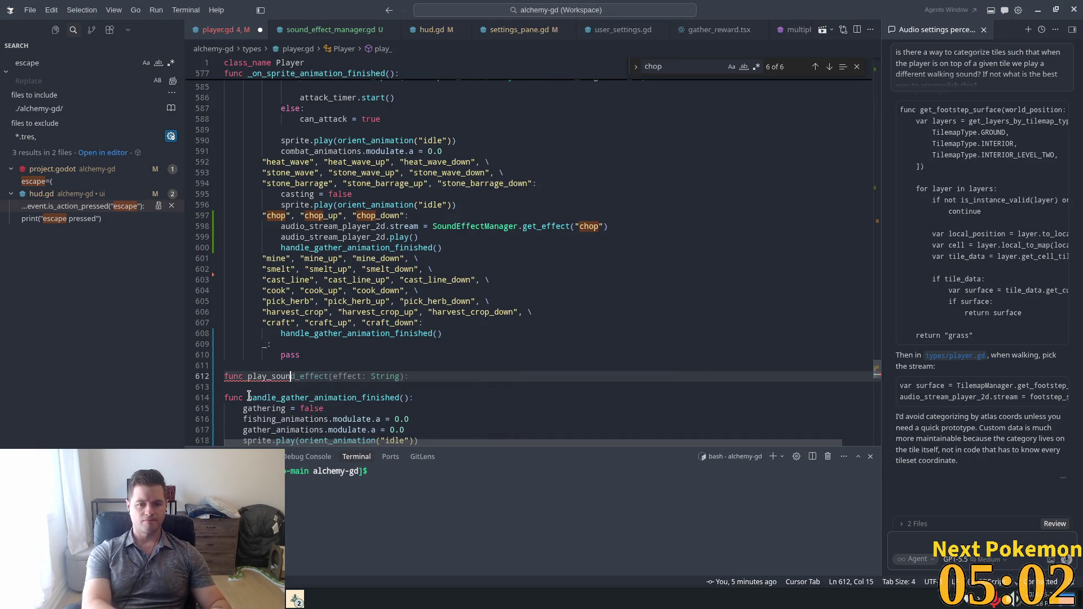
- Accept play_sound_effect(effect: String) with its body and replace the chop lines with play_sound_effect("chop")
key("Tab")
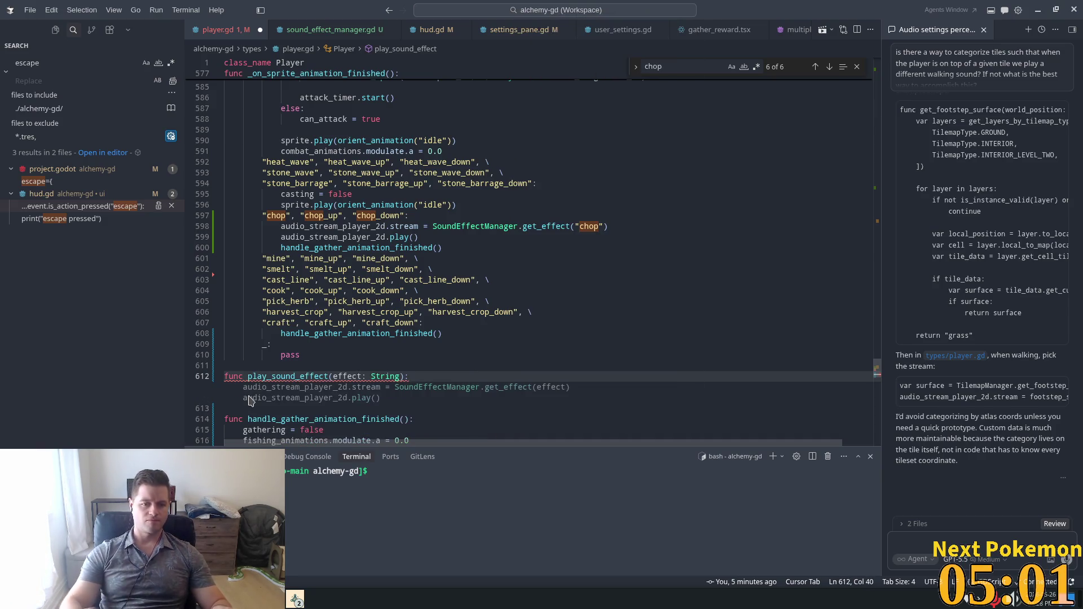
key("Tab")
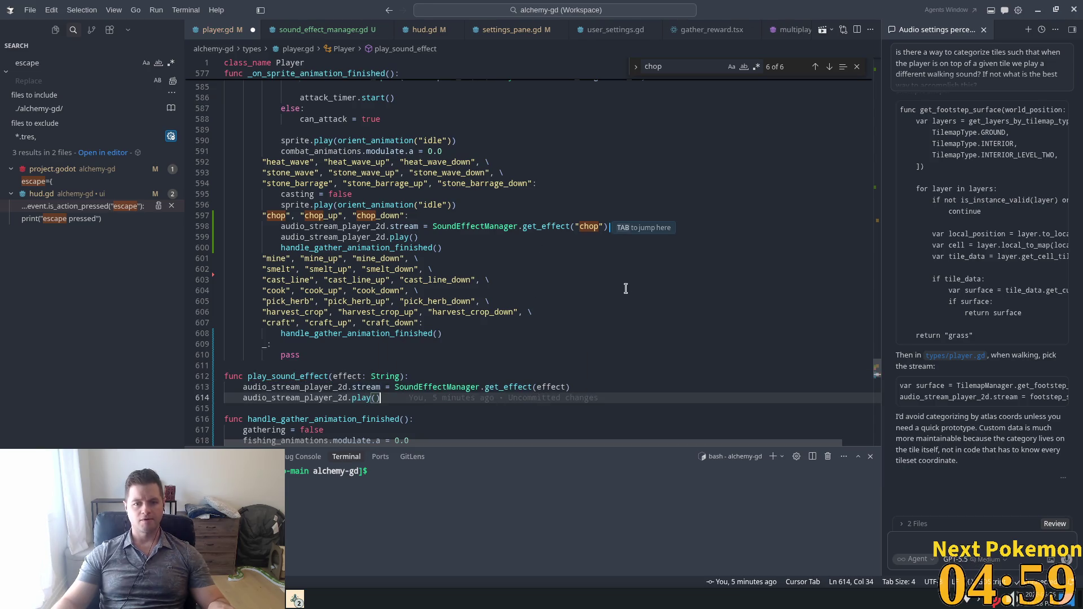
key("Tab")
key("Tab")
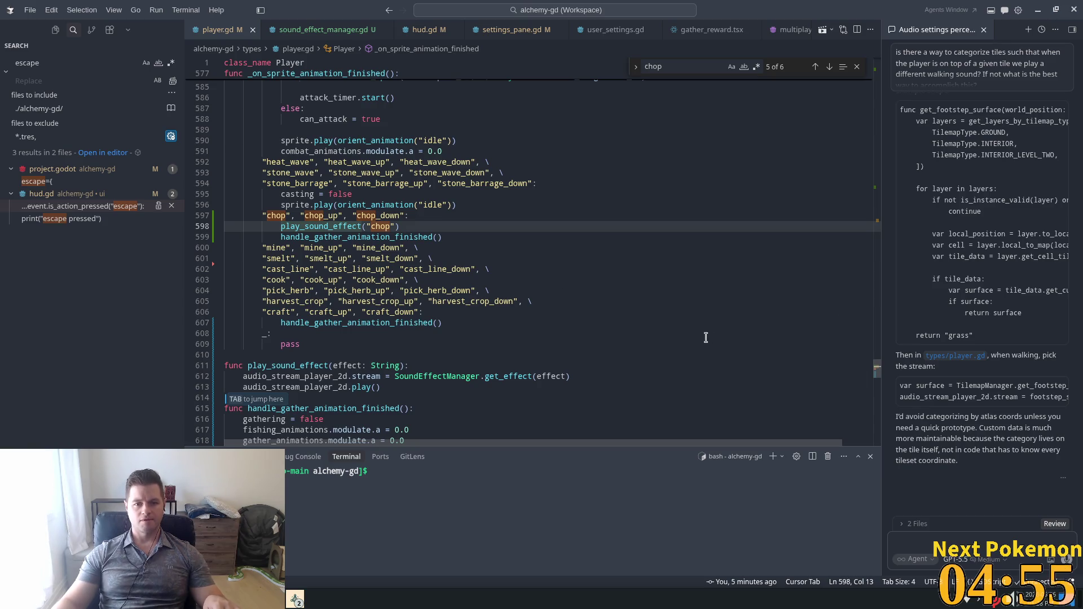
left_click_drag(876, 355, 876, 144)
- Search player.gd for the walk sound code
left_click(701, 215)
key("ctrl+f")
type("walk")
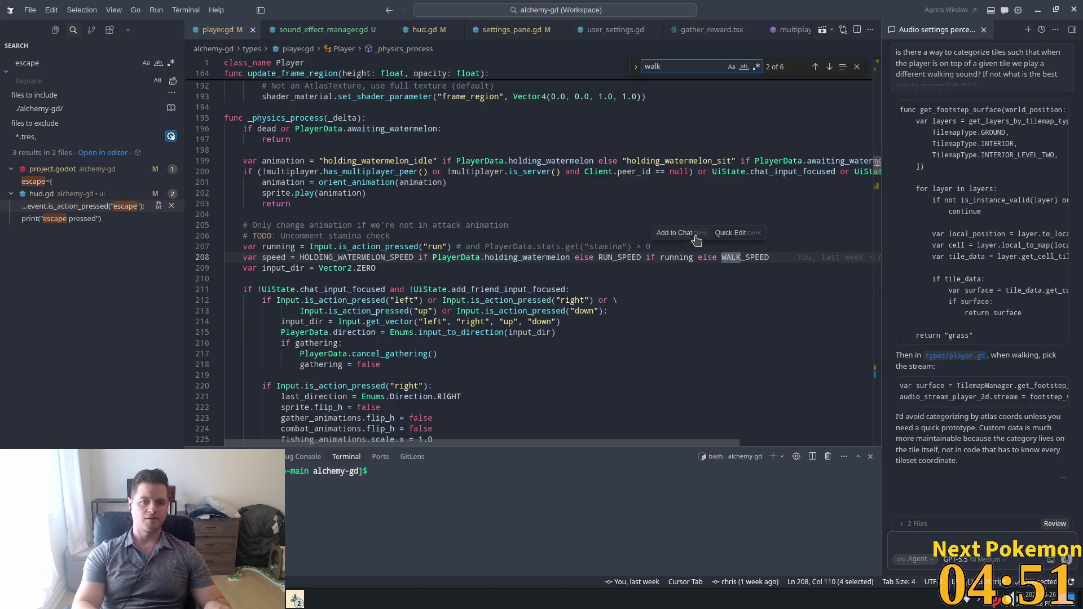
key("Home")
- Replace the walk sound lines with play_sound_effect("walk") and save player.gd
type("\"")
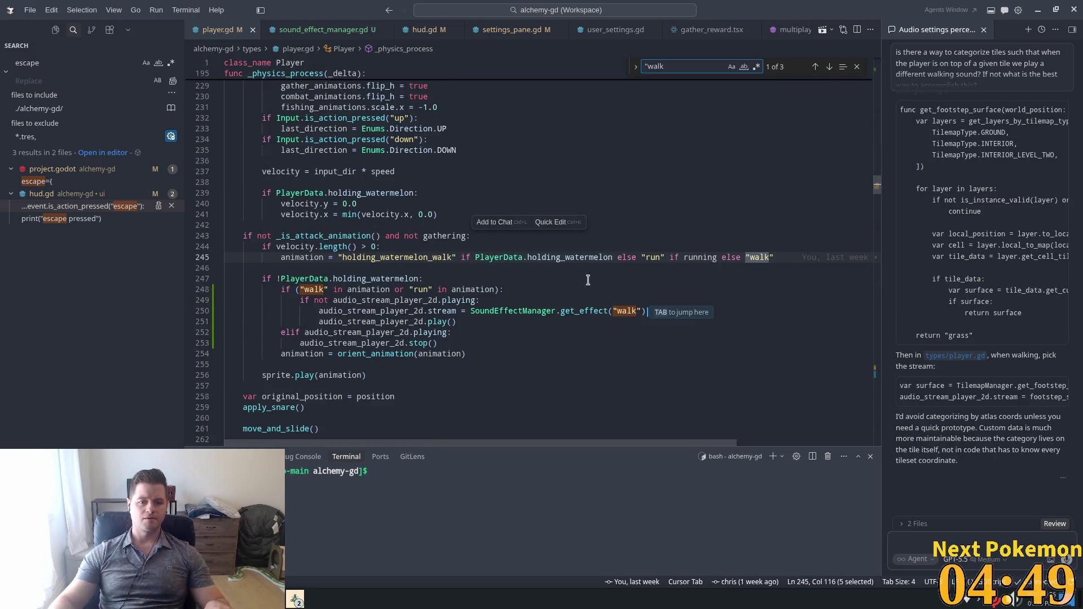
key("Tab")
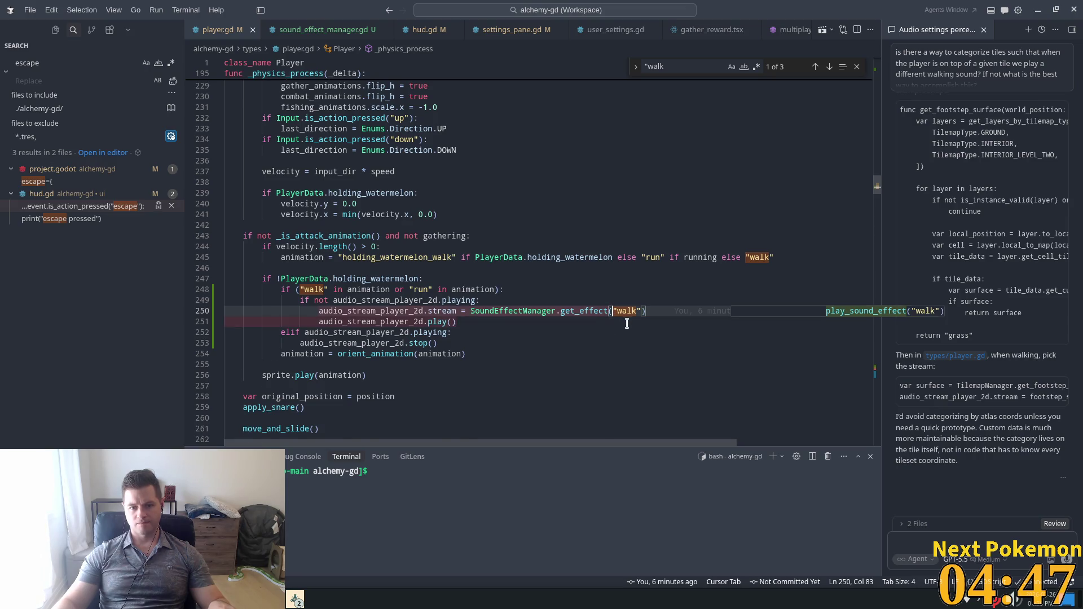
key("Tab")
key("ctrl+s")
- Review the walking code around lines 242-251 and the physics process code
left_click(536, 279)
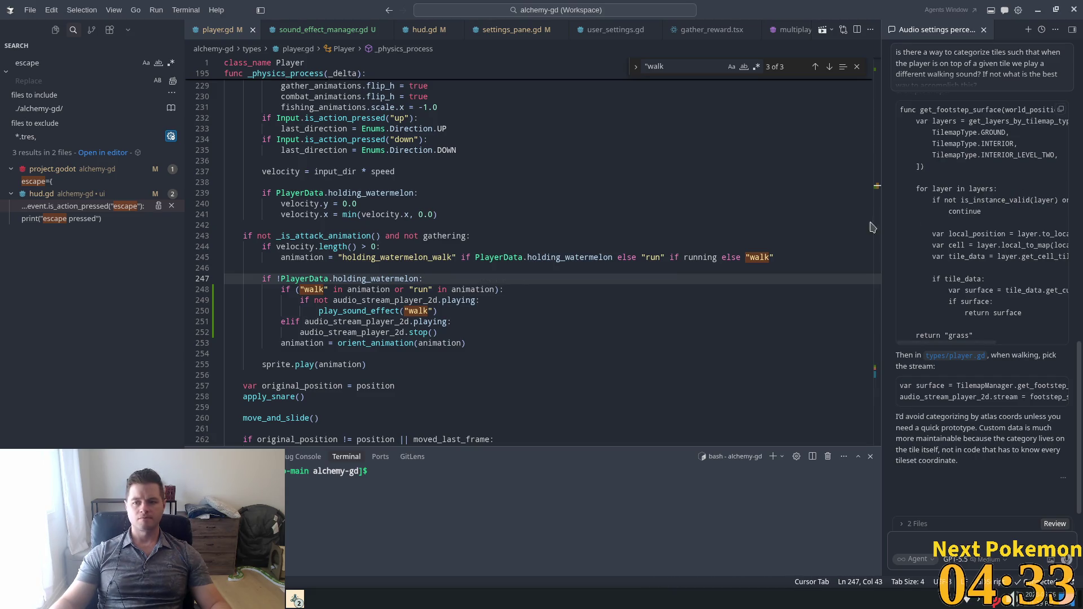
left_click(611, 228)
left_click(467, 322)
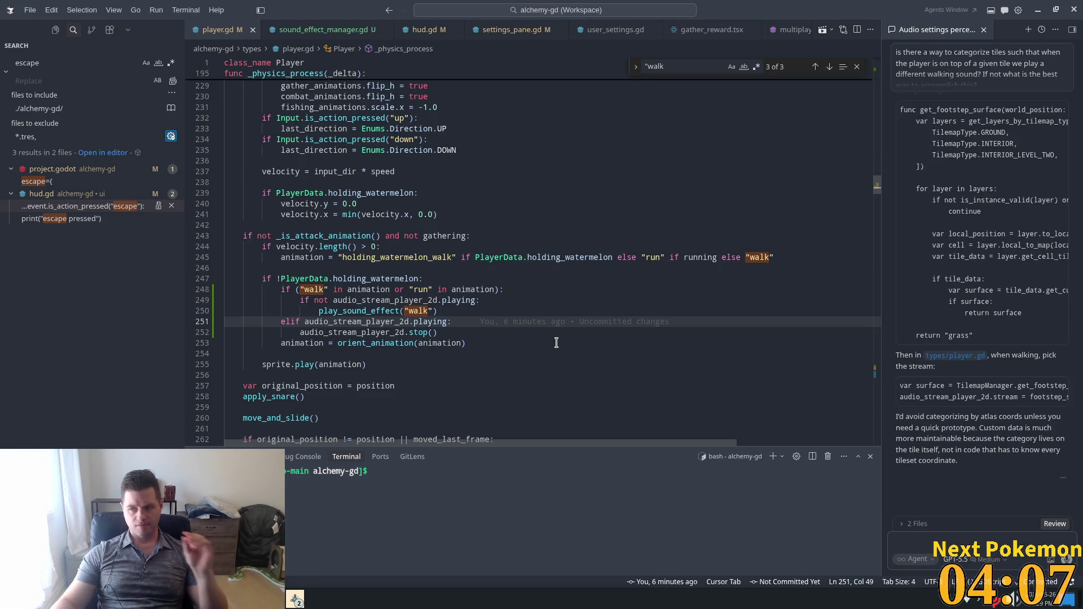
left_click(432, 289)
left_click(425, 311)
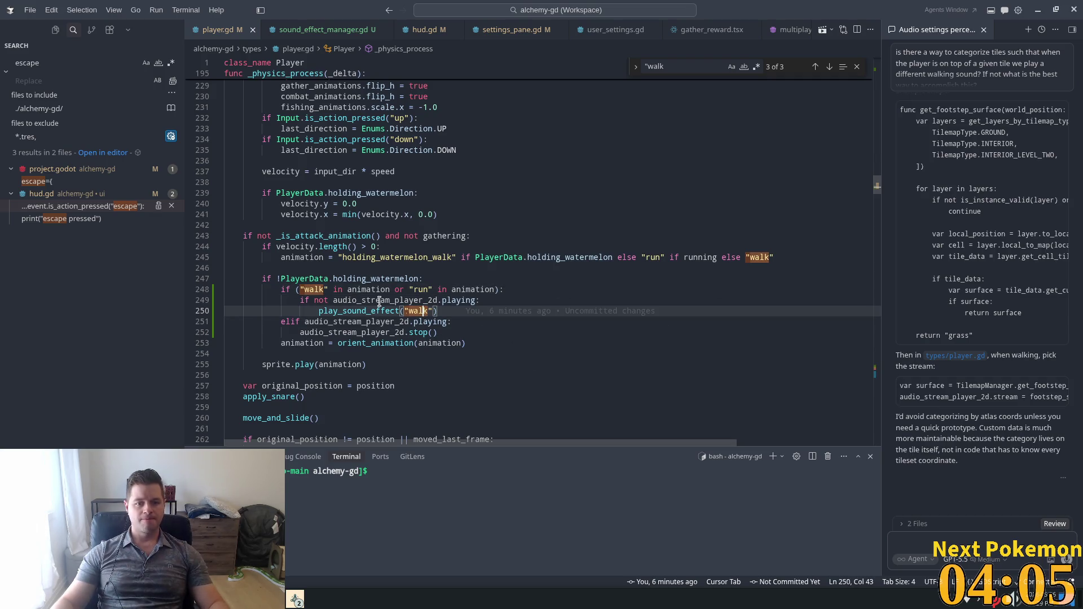
scroll(410, 336, "down", 1)
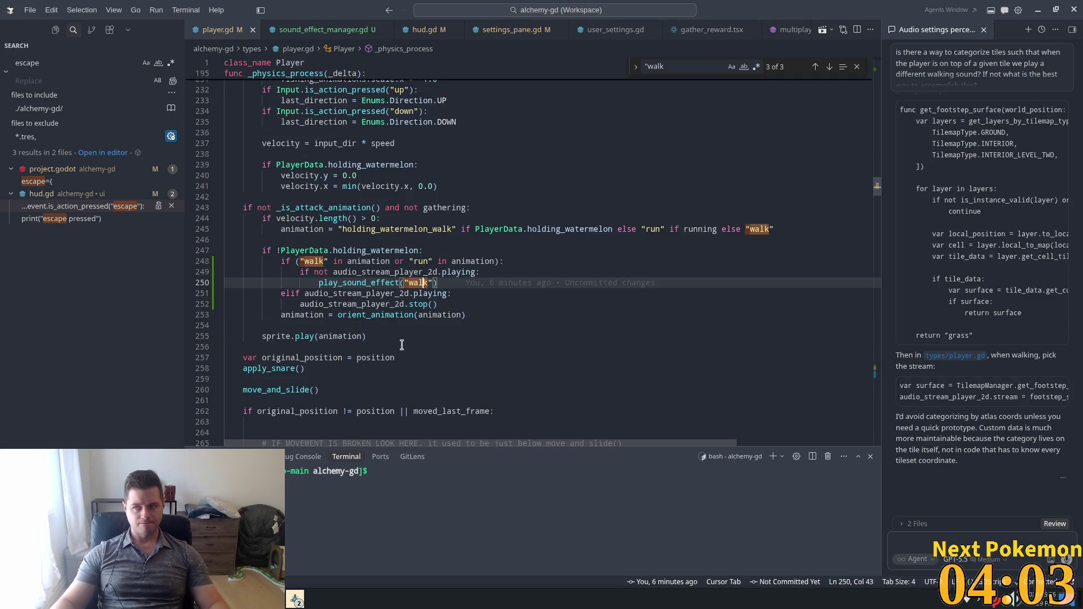
scroll(400, 347, "down", 5)
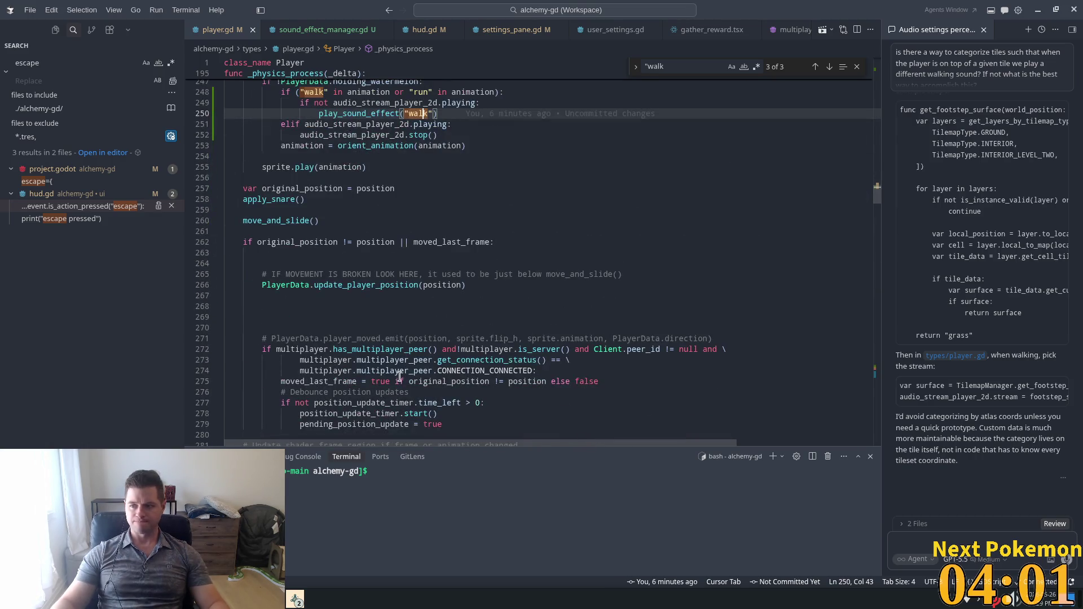
scroll(395, 354, "down", 3)
left_click(520, 214)
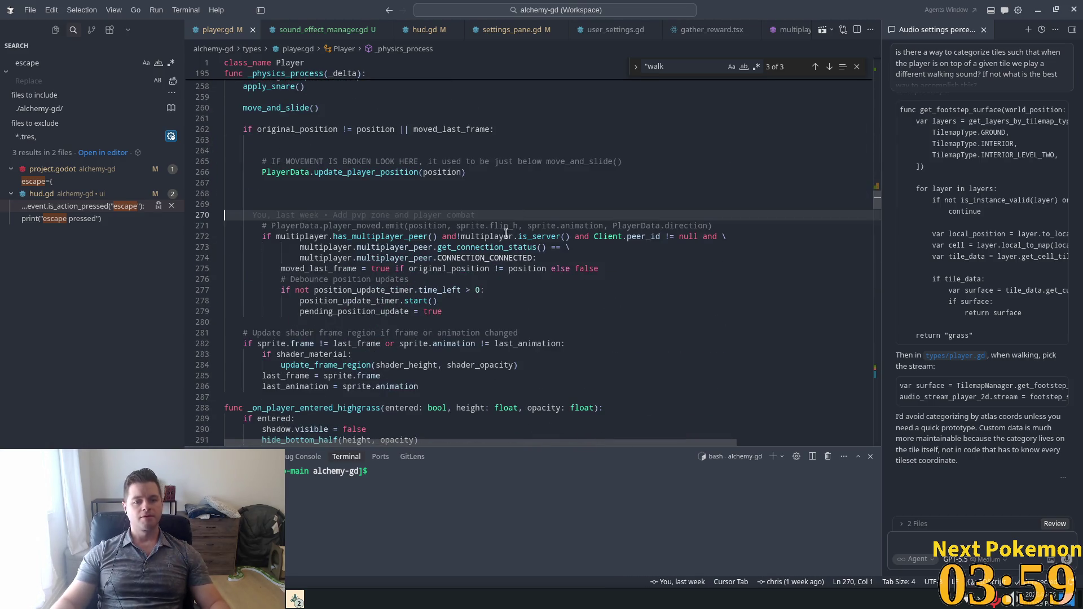
left_click(354, 322)
- Scroll further through the gathering code in player.gd
scroll(362, 321, "down", 4)
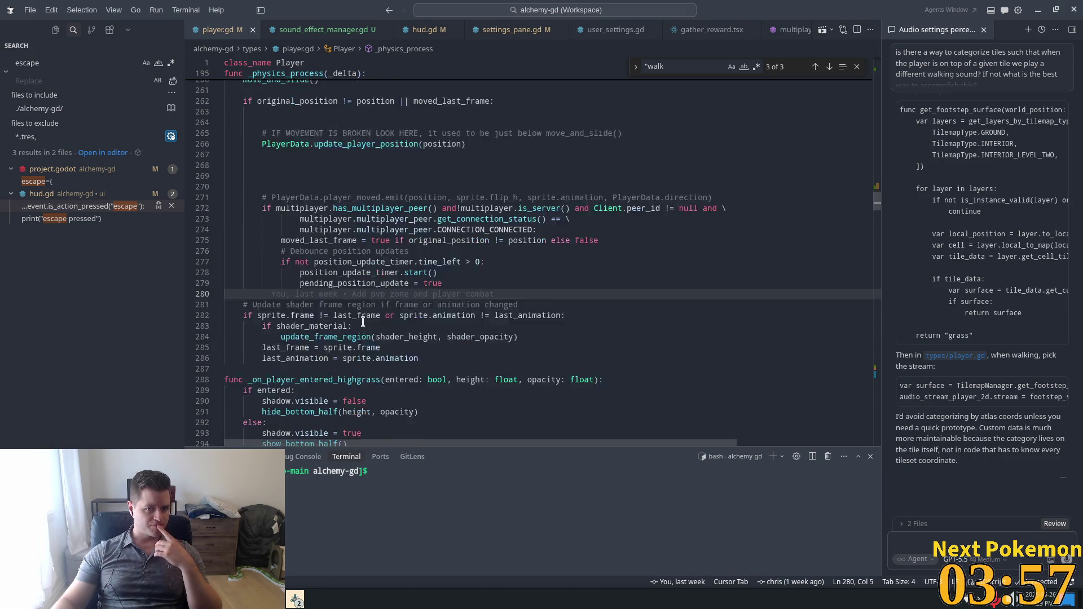
scroll(363, 322, "down", 3)
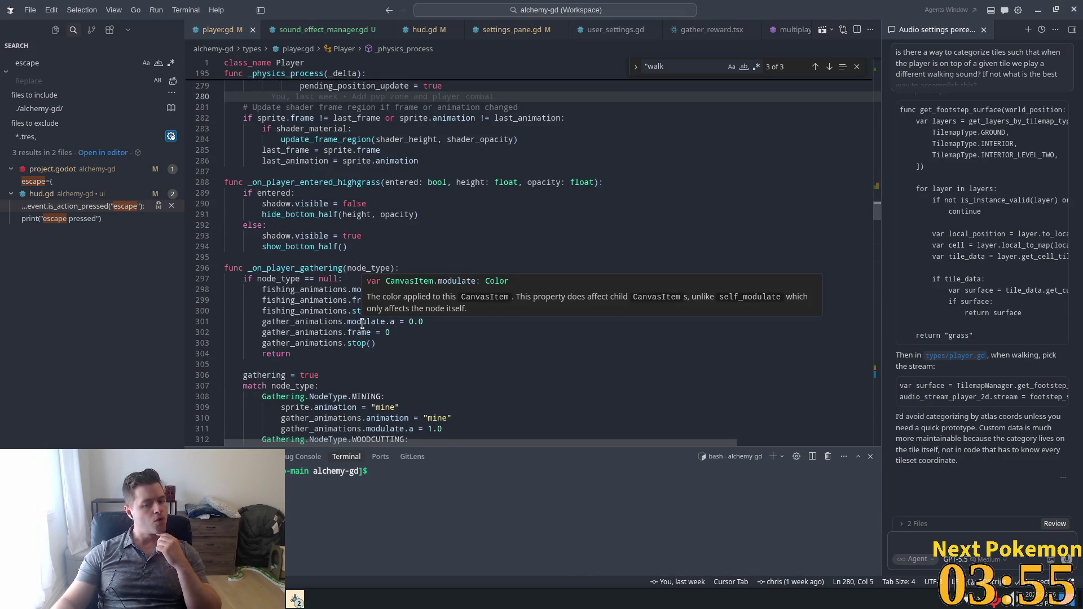
scroll(361, 325, "down", 12)
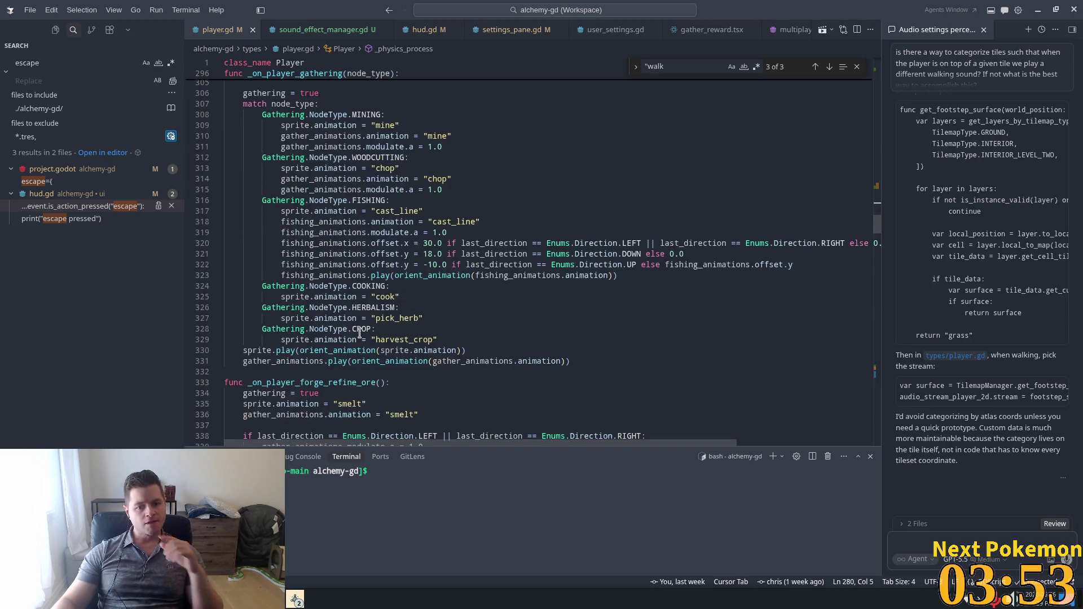
scroll(360, 333, "up", 1)
scroll(533, 336, "down", 6)
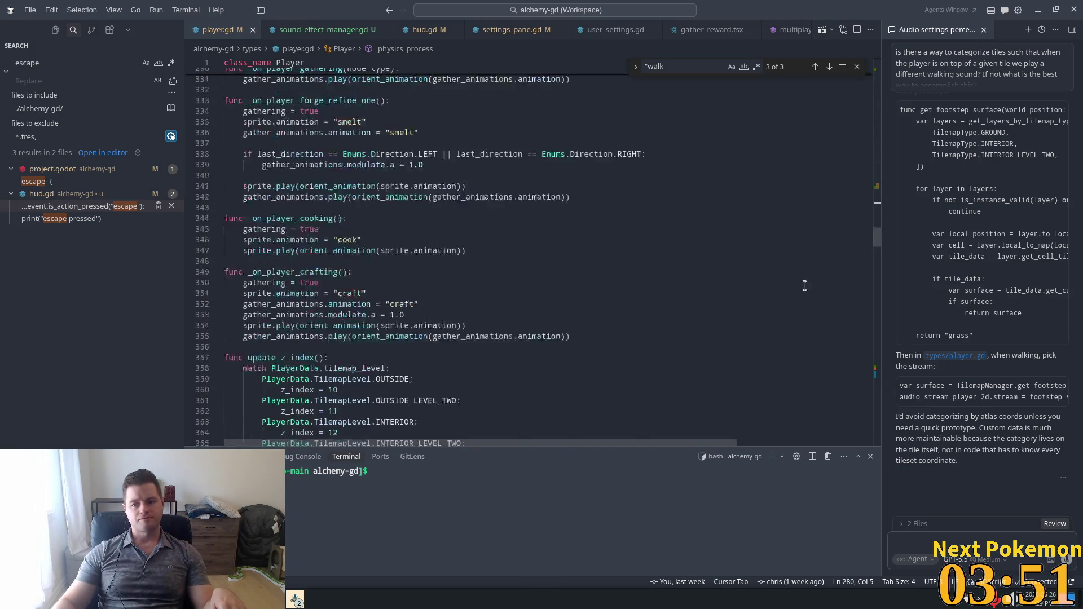
scroll(562, 296, "down", 10)
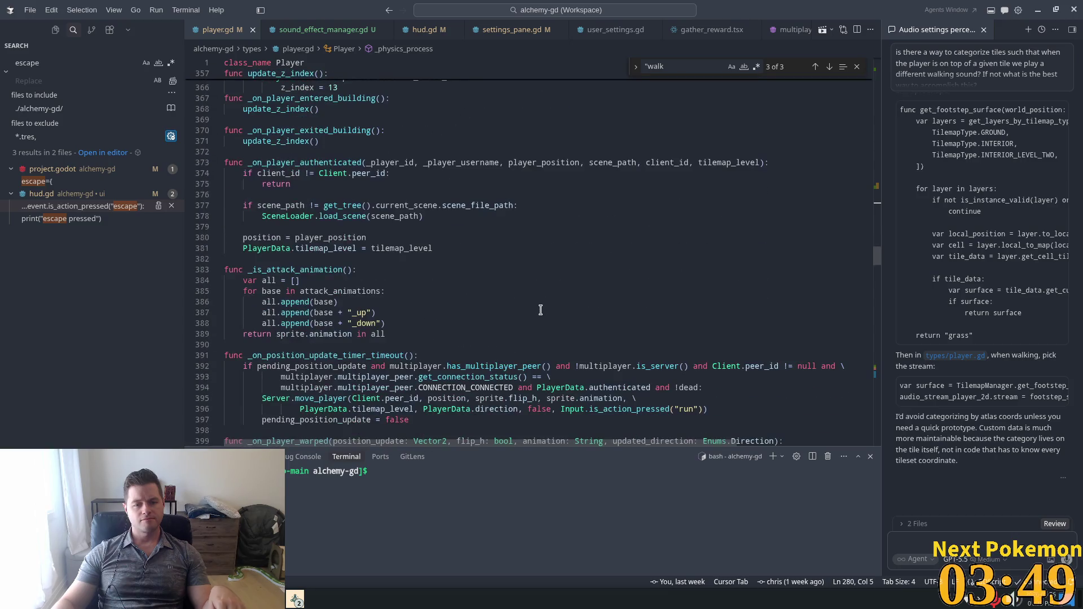
key("alt+Tab")
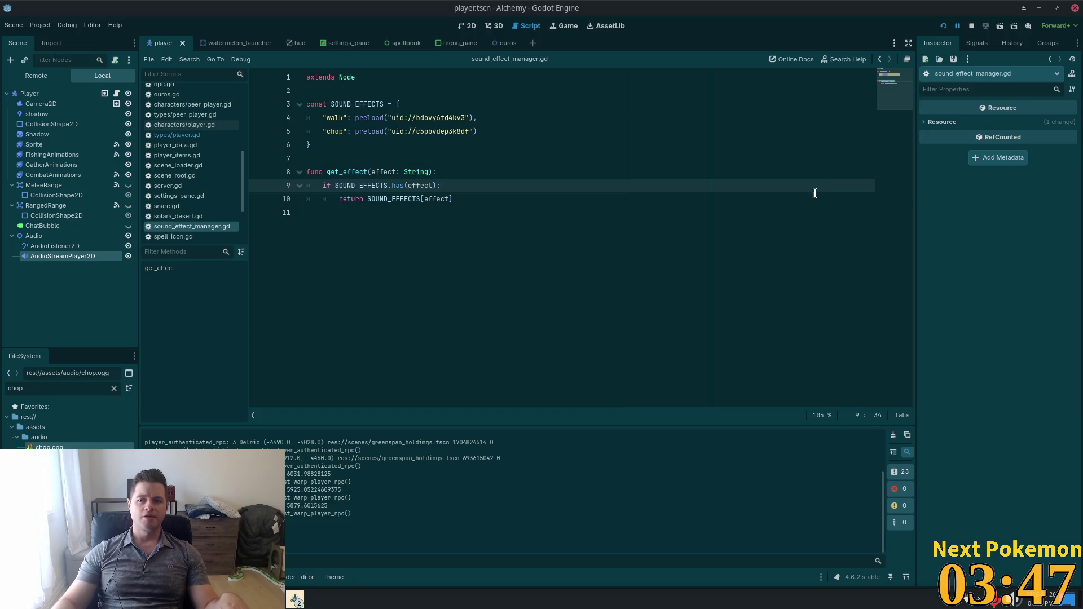
- Run the Alchemy project and walk the player to the maple tree to chop it
left_click(943, 27)
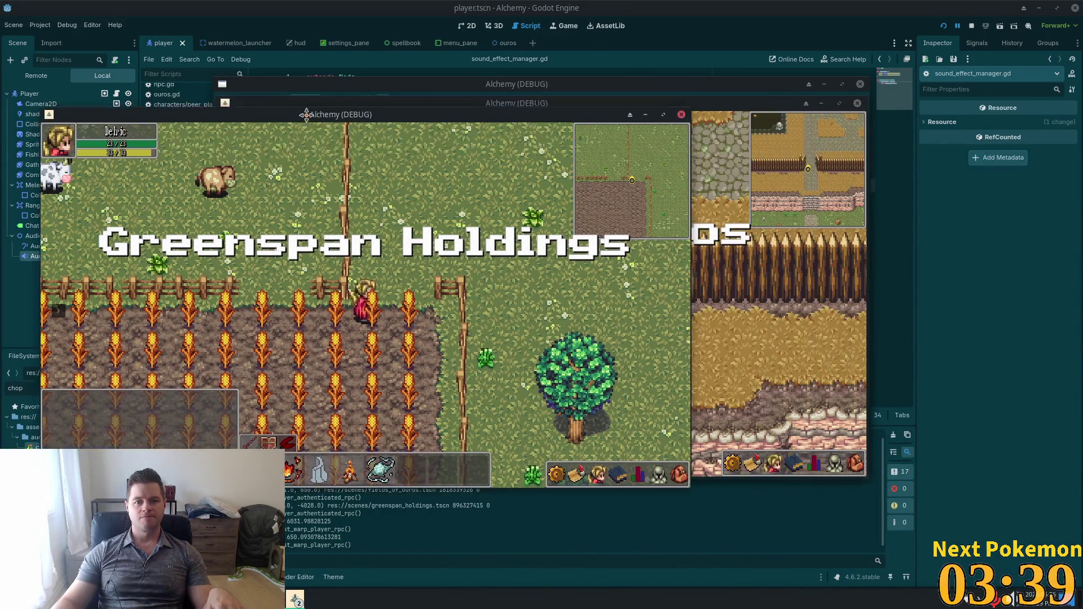
left_click(728, 306)
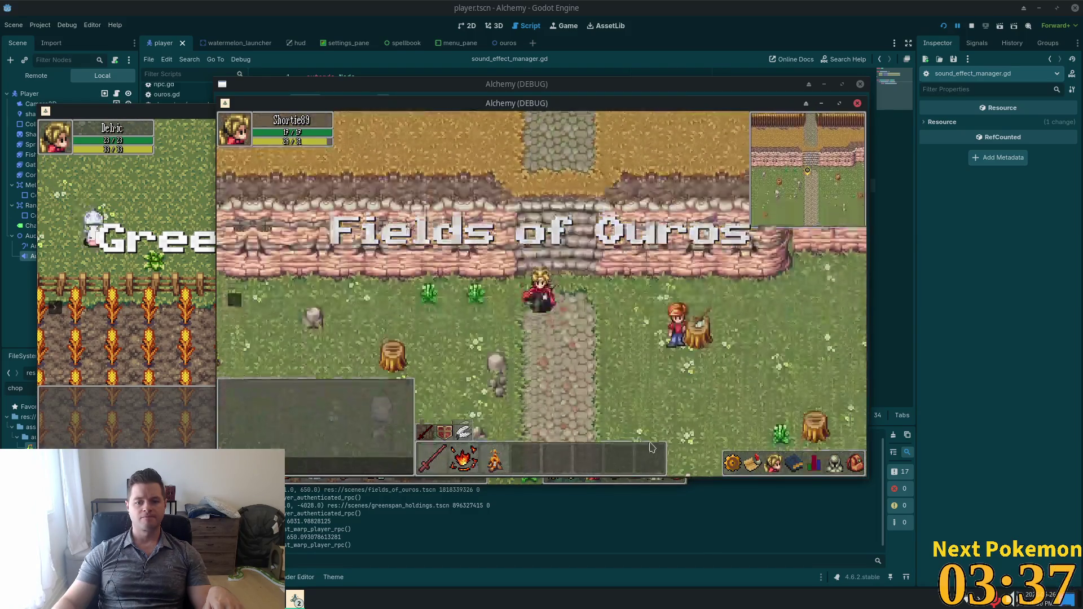
left_click(499, 309)
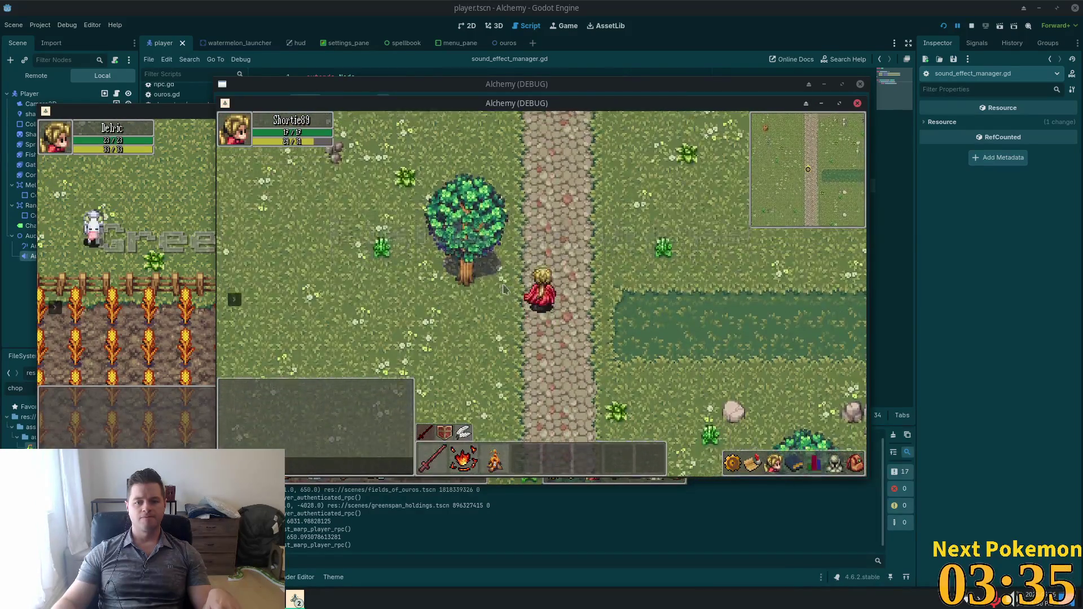
left_click(499, 309)
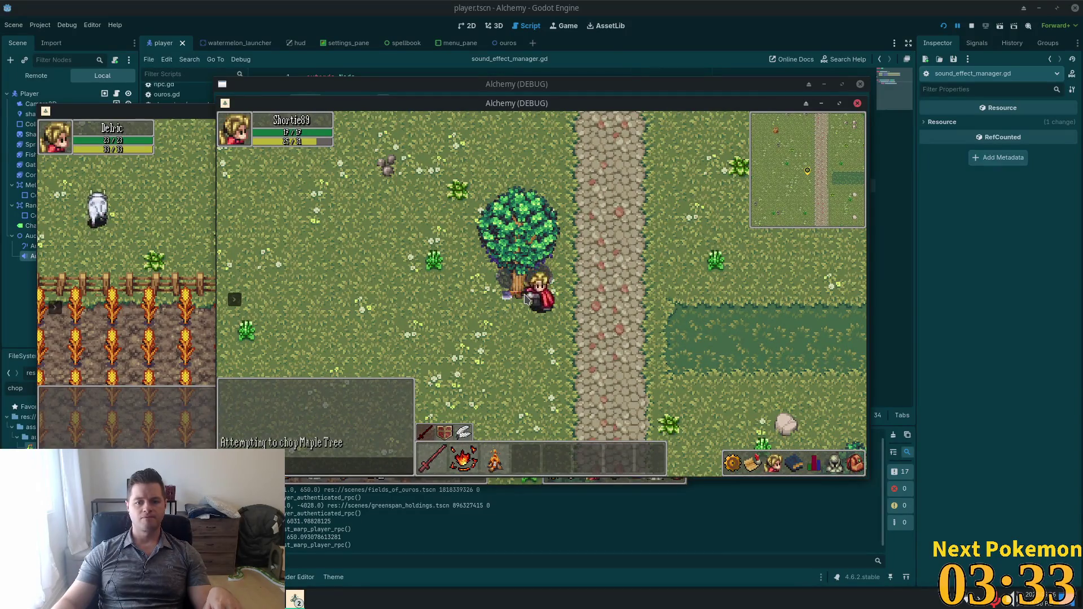
- Retry chopping from beside the maple tree, then stop the game with F8
left_click(517, 308)
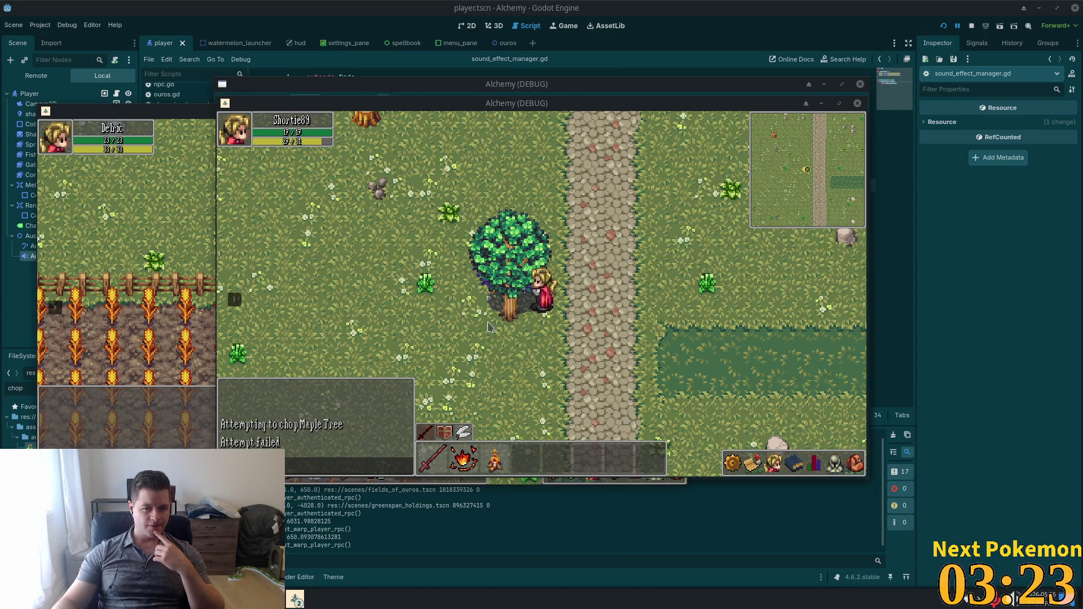
left_click(507, 317)
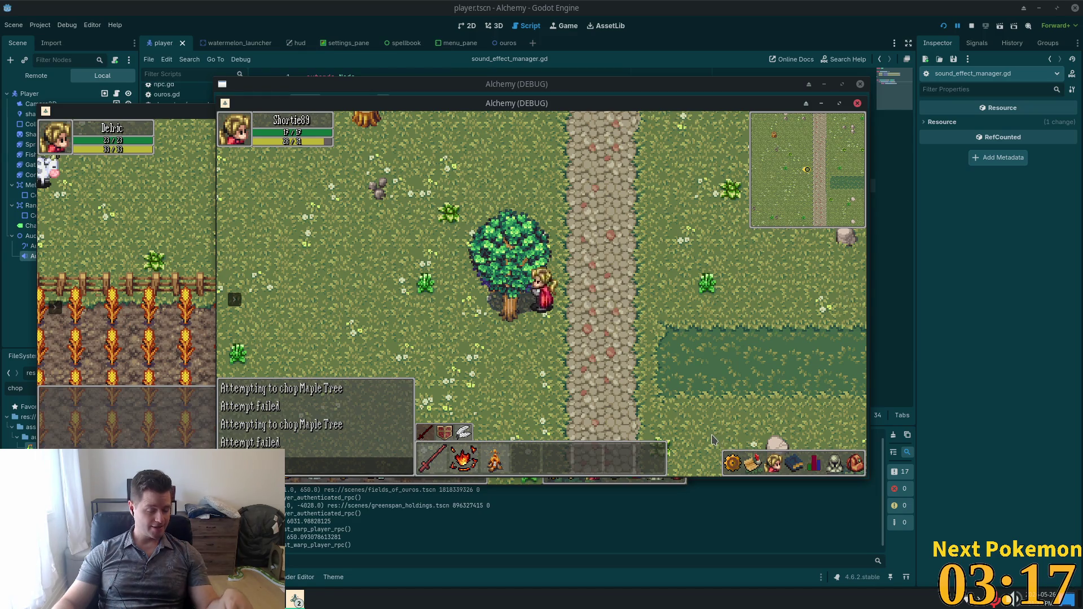
key("F8")
key("alt+Tab")
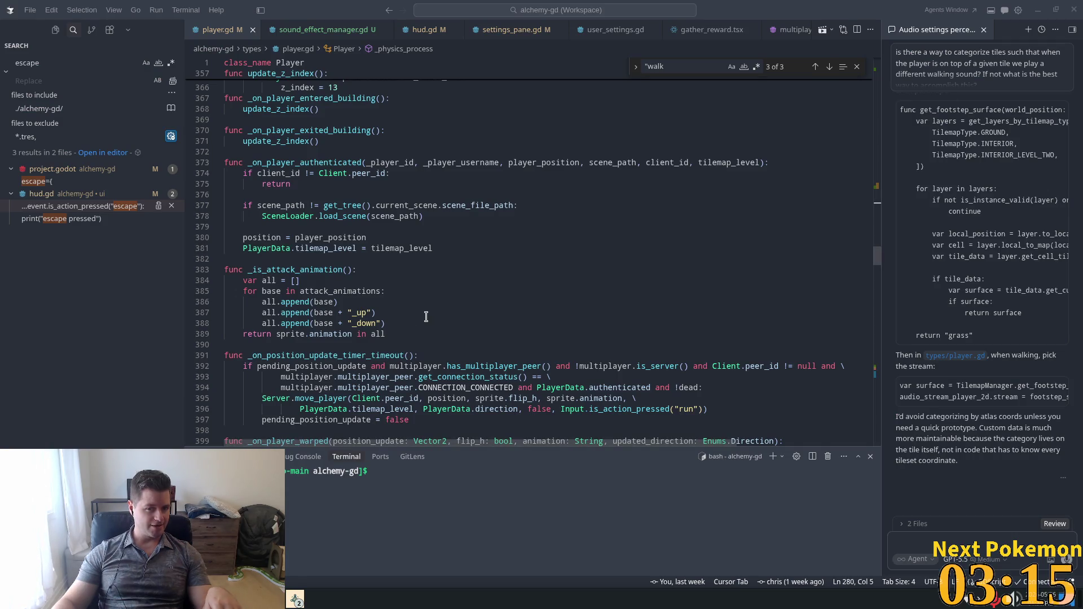
- Insert a print("chop animation finished") line on line 597, before the chop sound plays
left_click(406, 314)
key("ctrl+f")
type("\"chop")
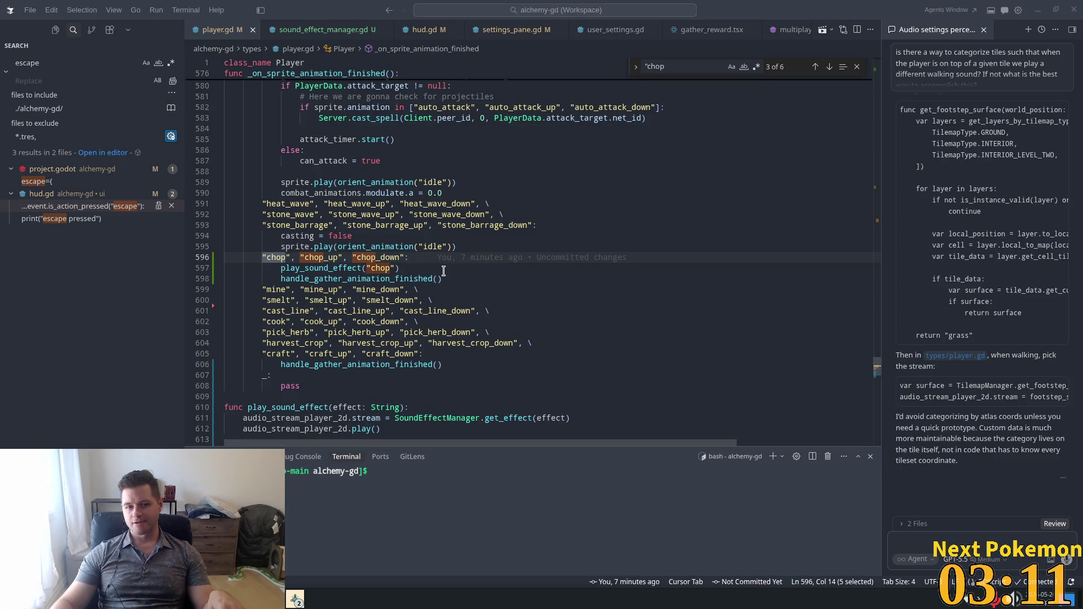
left_click(487, 267)
left_click(476, 254)
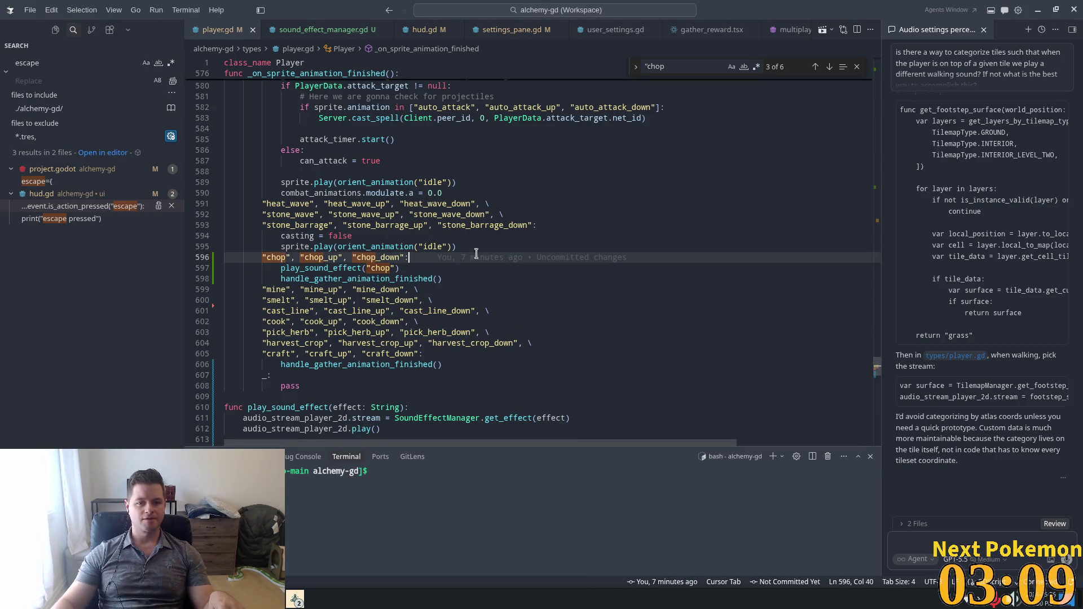
key("Return")
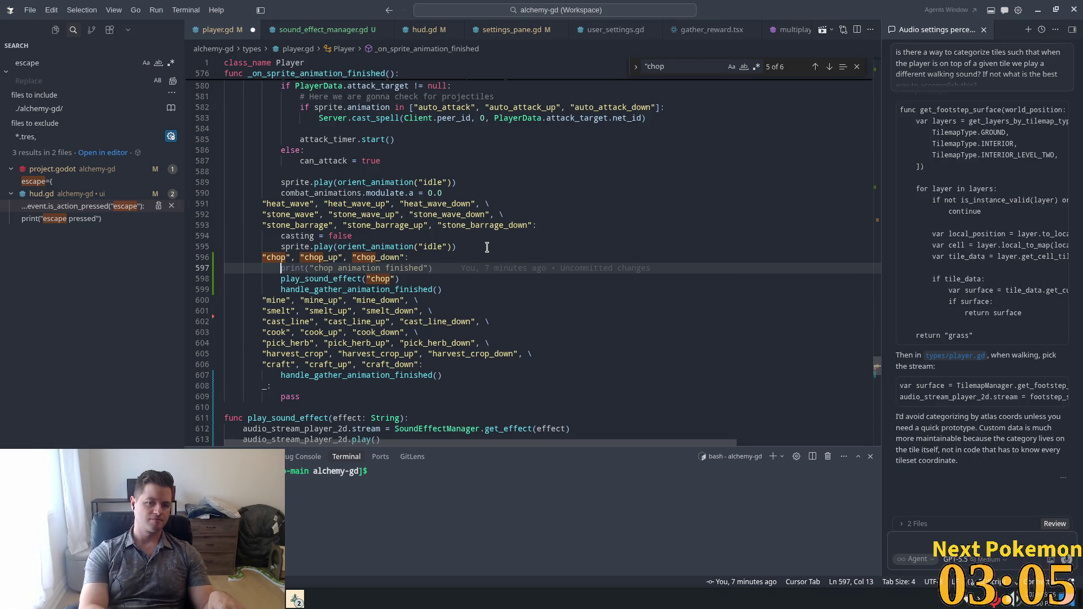
key("Tab")
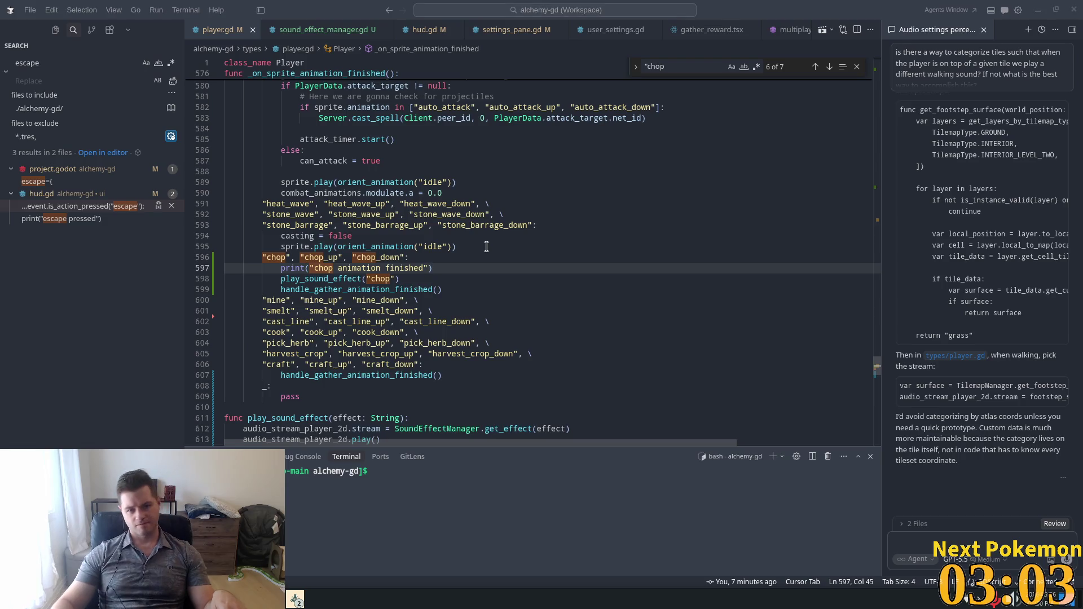
left_click(298, 601)
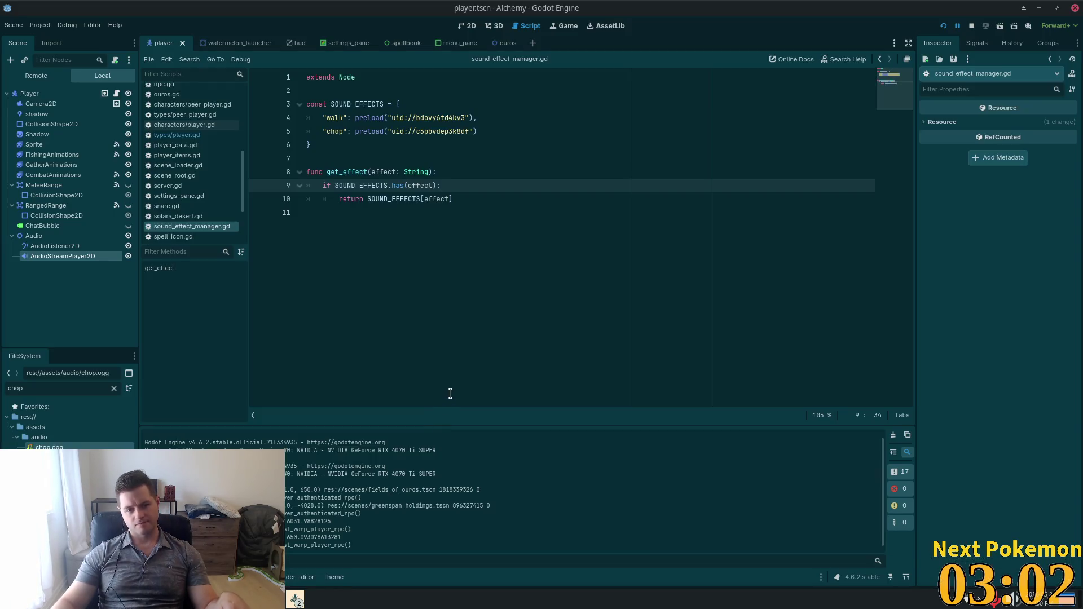
left_click(298, 601)
- Walk the player right, then back left to a tree, and chop it down for 1 Wood
left_click(314, 555)
key("d")
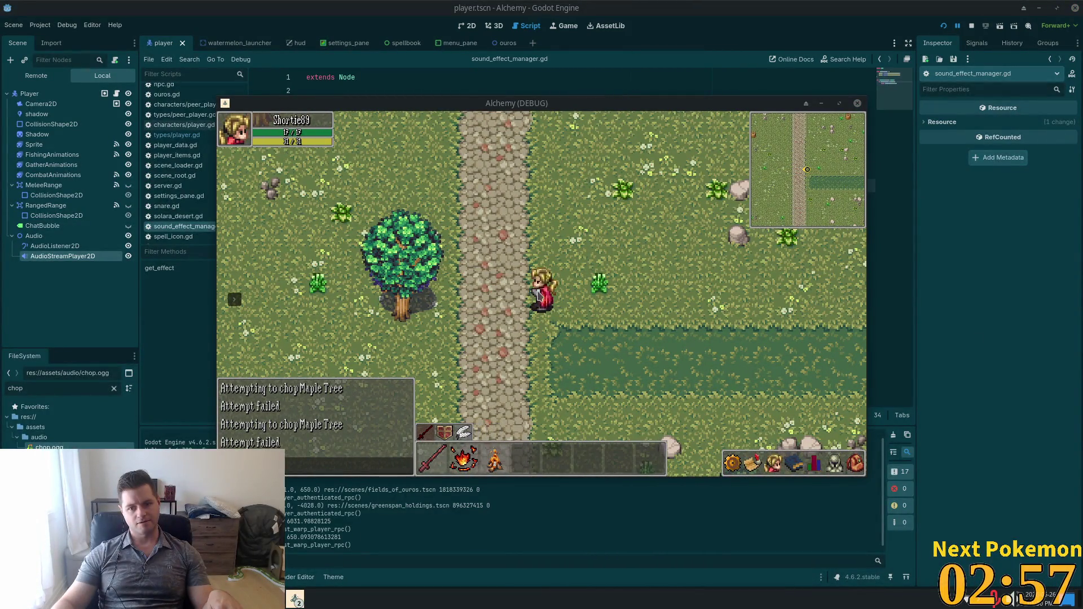
key("d")
key("d")
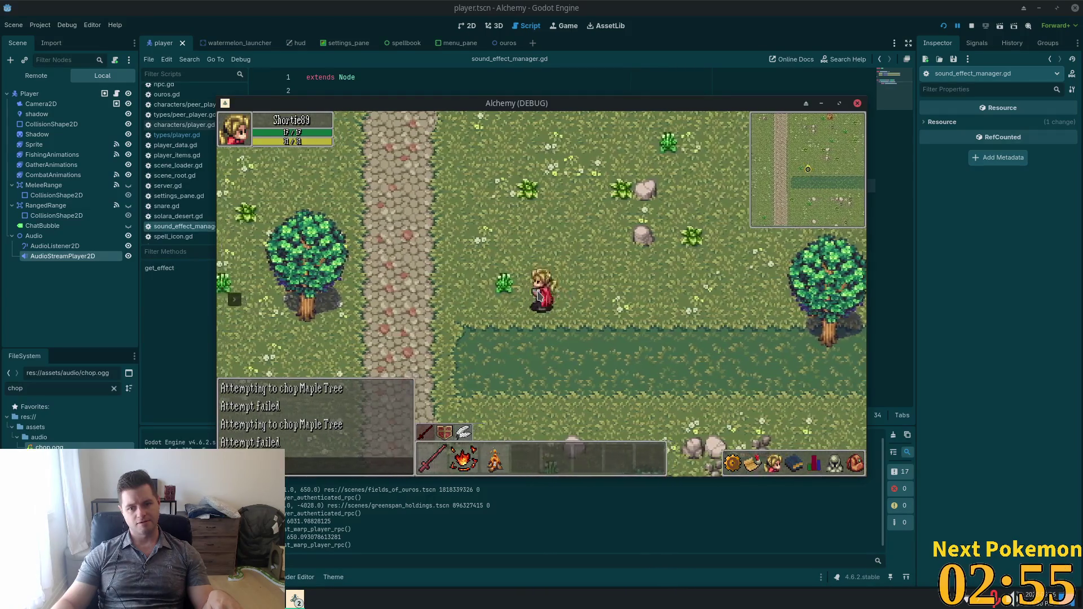
key("a")
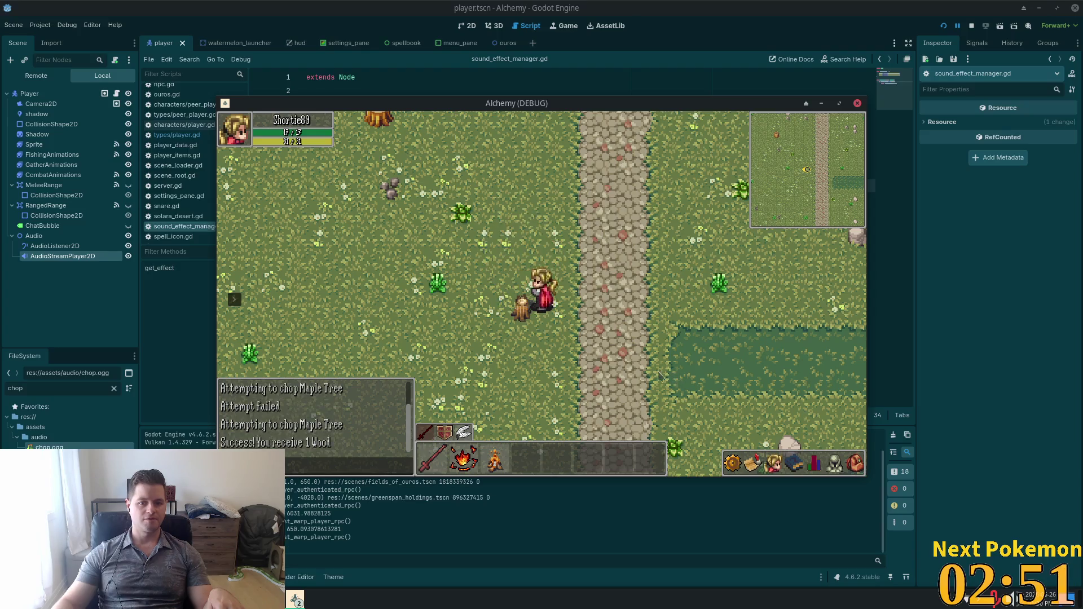
key("d")
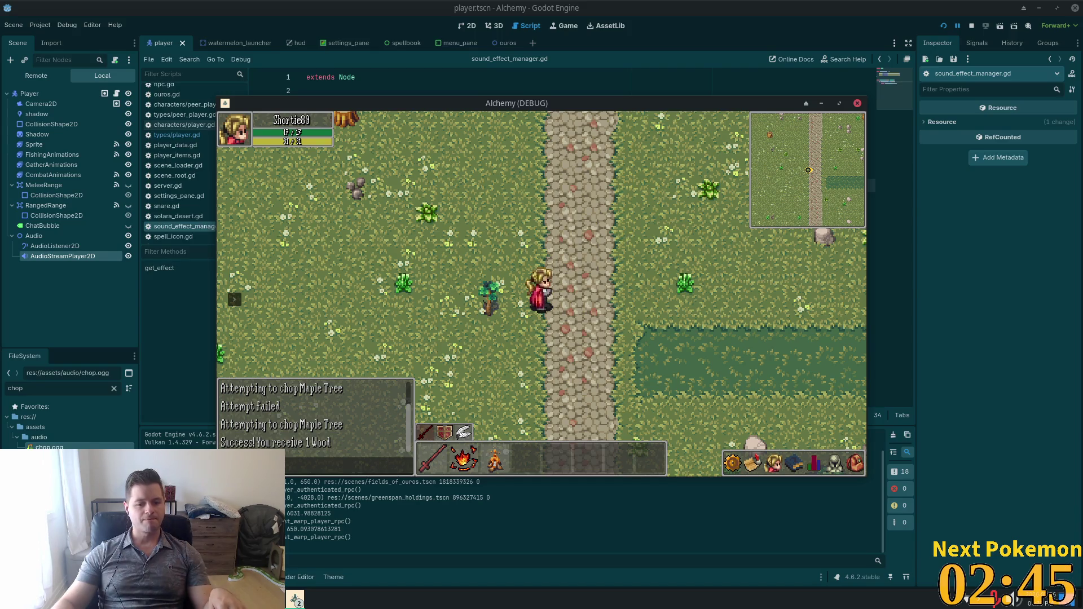
key("alt+Tab")
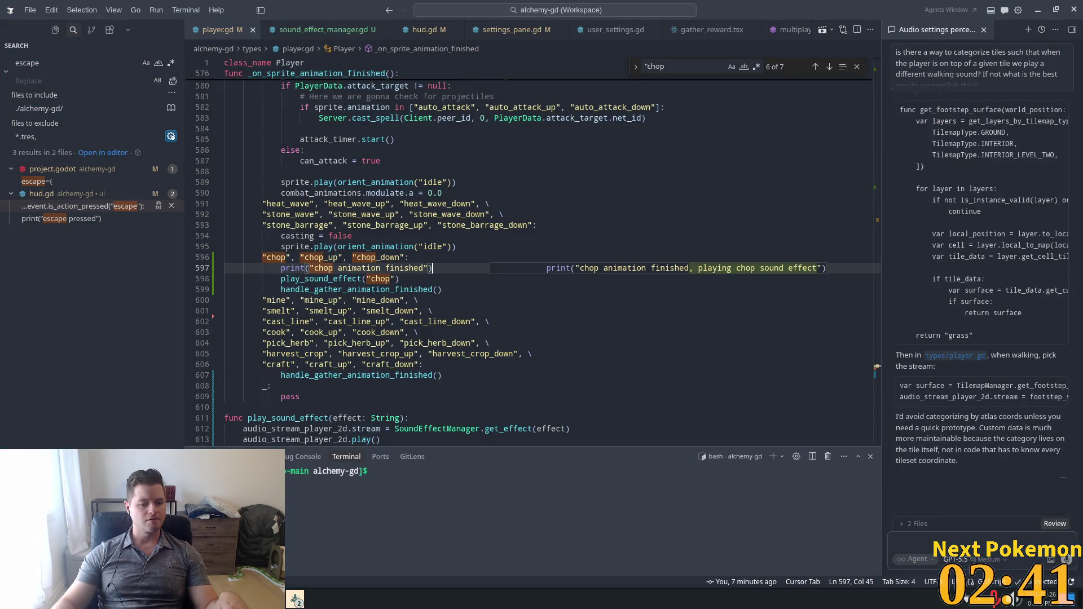
left_click(296, 599)
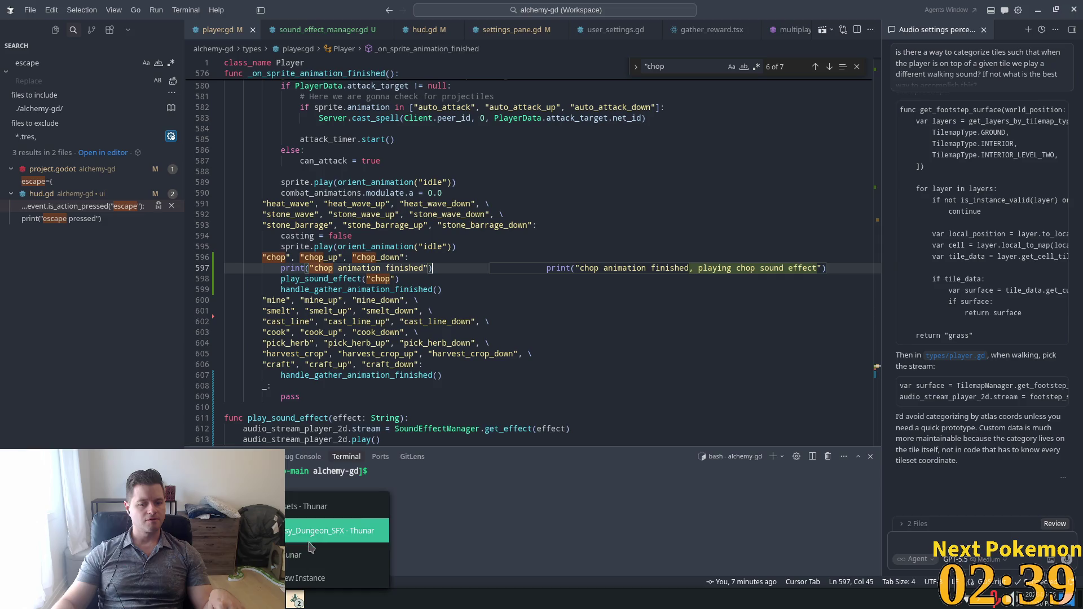
- Play chop.ogg from the assets/audio folder in VLC, then close VLC and the folder window
left_click(308, 557)
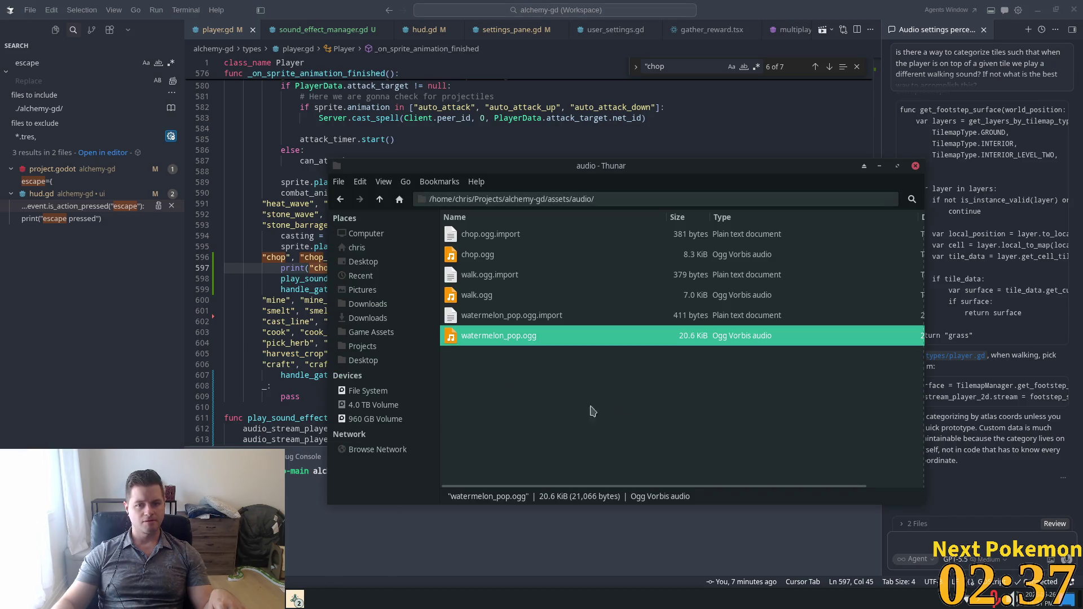
left_click(478, 257)
double_click(478, 257)
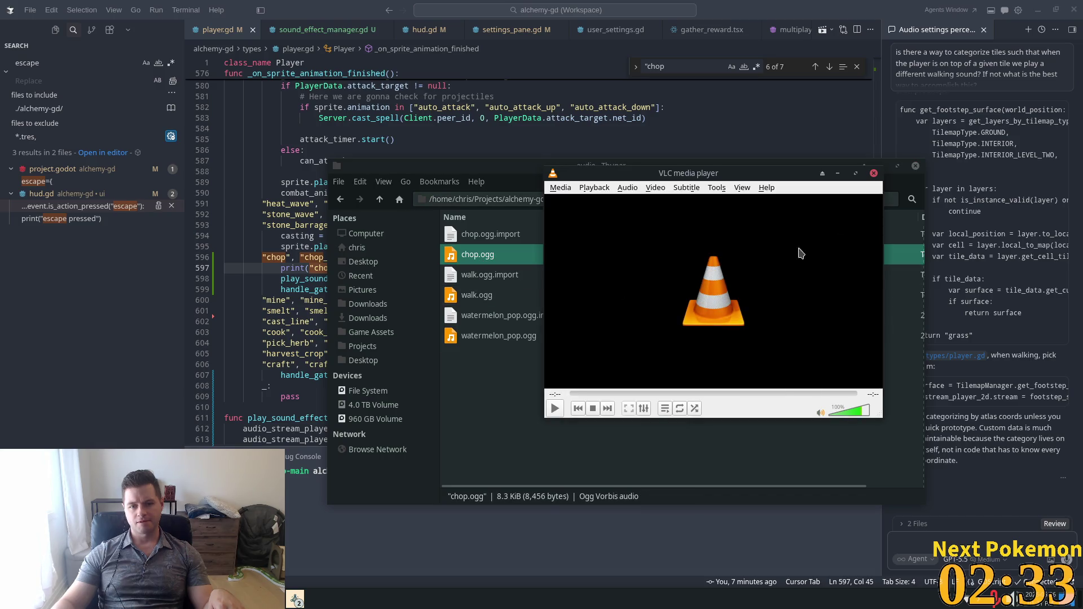
left_click(874, 173)
left_click(915, 166)
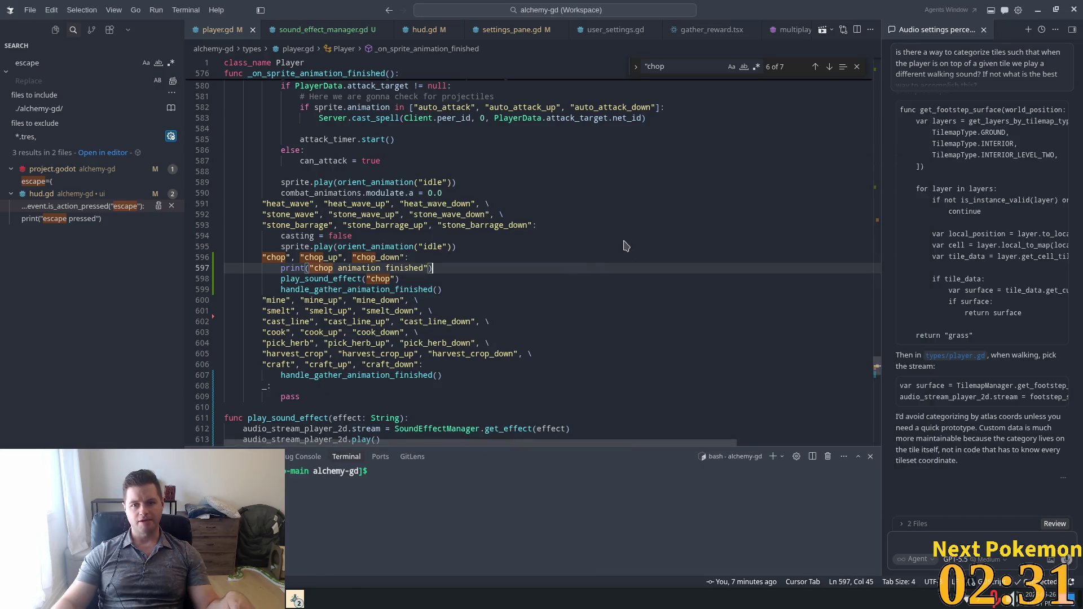
key("alt+Tab")
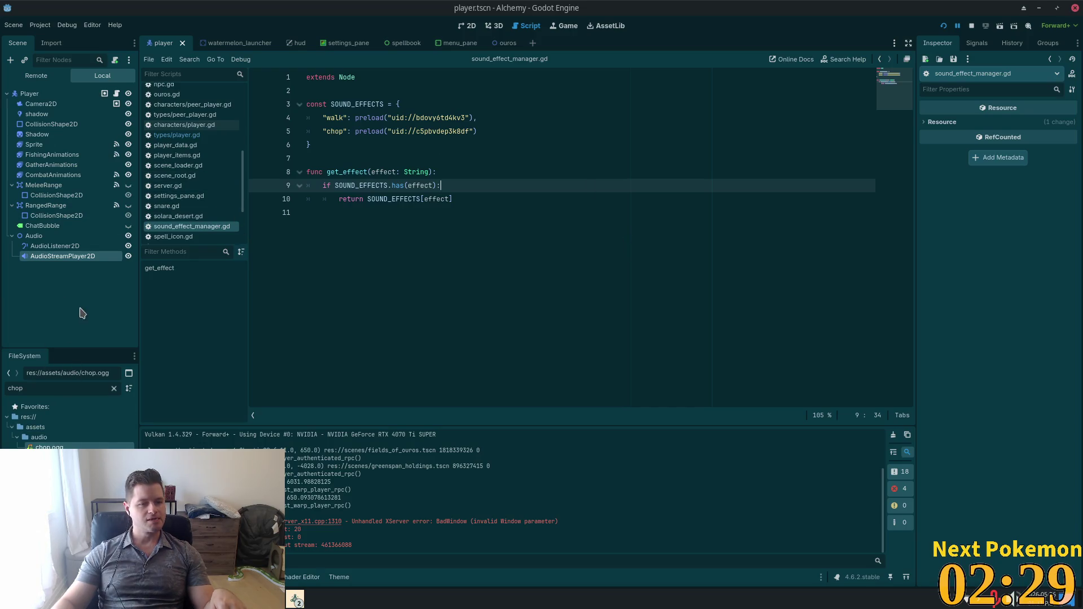
- Select the AudioStreamPlayer2D node and review sound_effect_manager.gd, then return to player.gd in Cursor
left_click(68, 255)
left_click(65, 257)
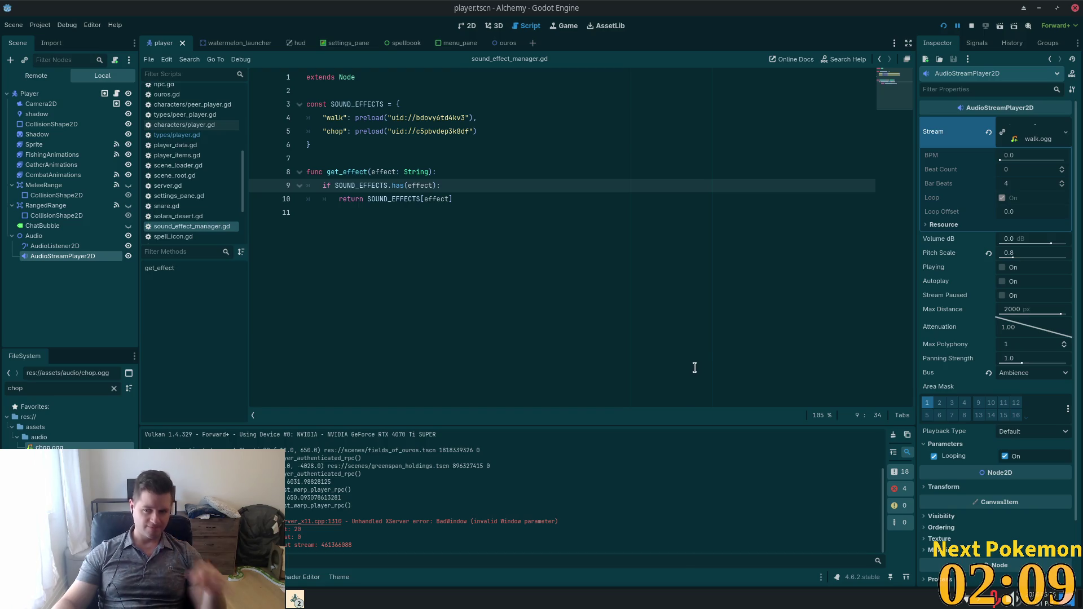
key("alt+Tab")
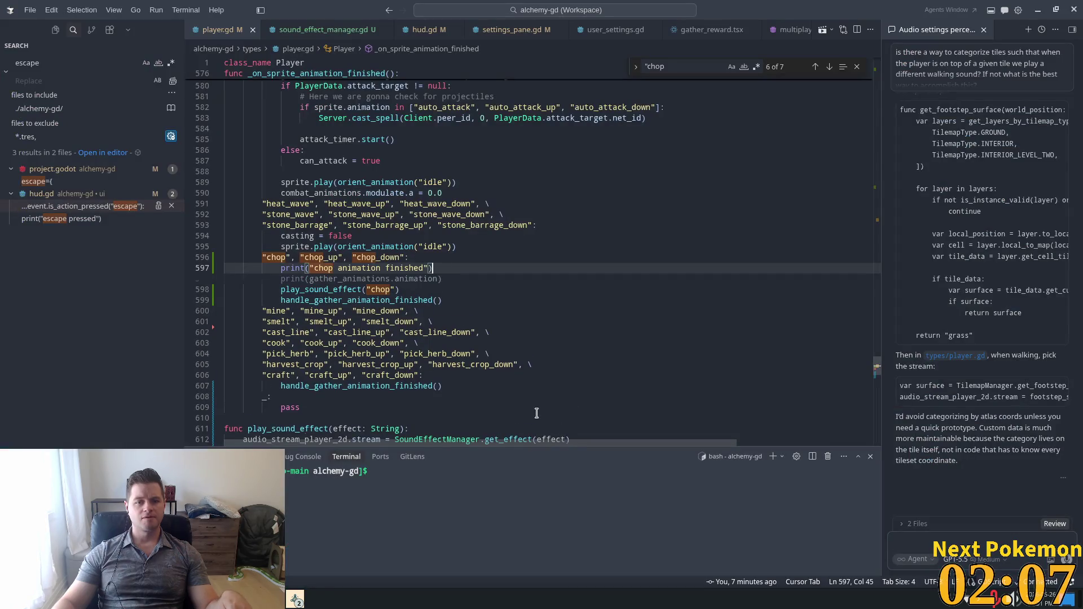
- Add a 'loop: bool = false' parameter to play_sound_effect that sets looping, and save player.gd
left_click(347, 278)
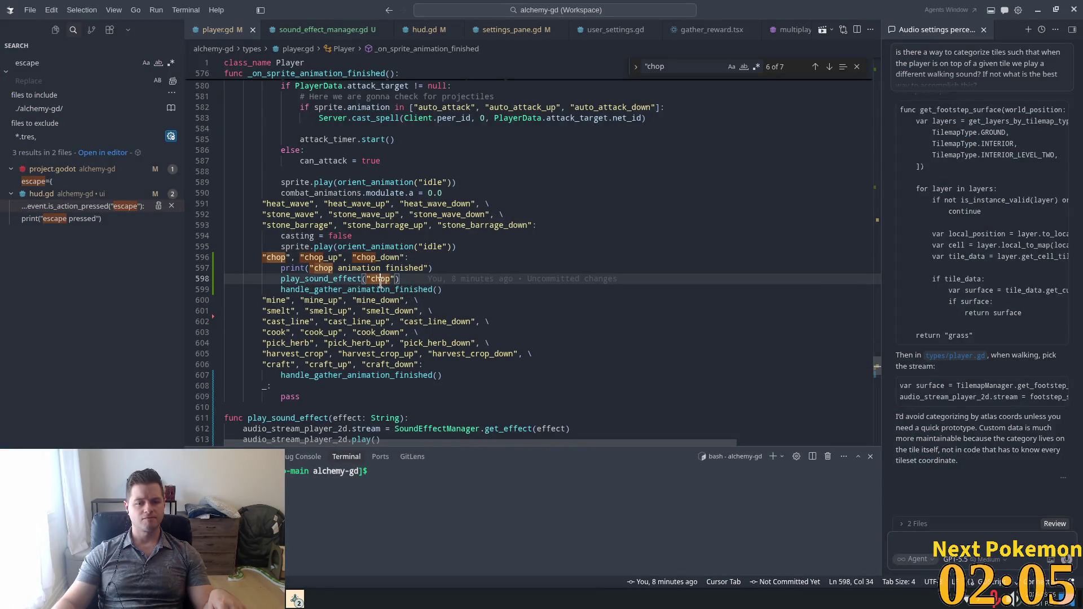
left_click(347, 278, "ctrl")
left_click(396, 194)
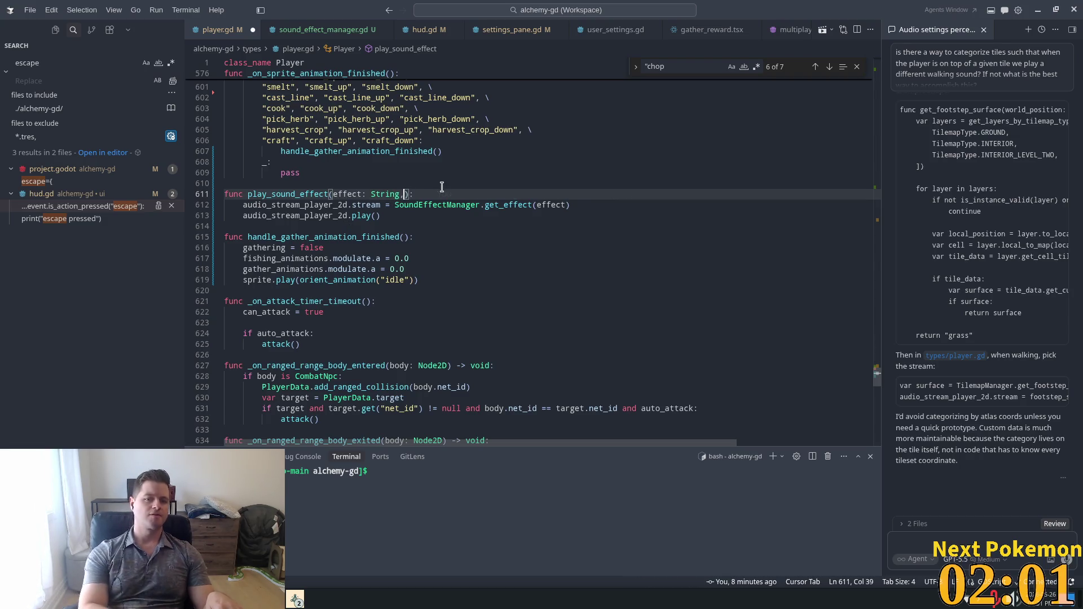
type(", loop")
key("Tab")
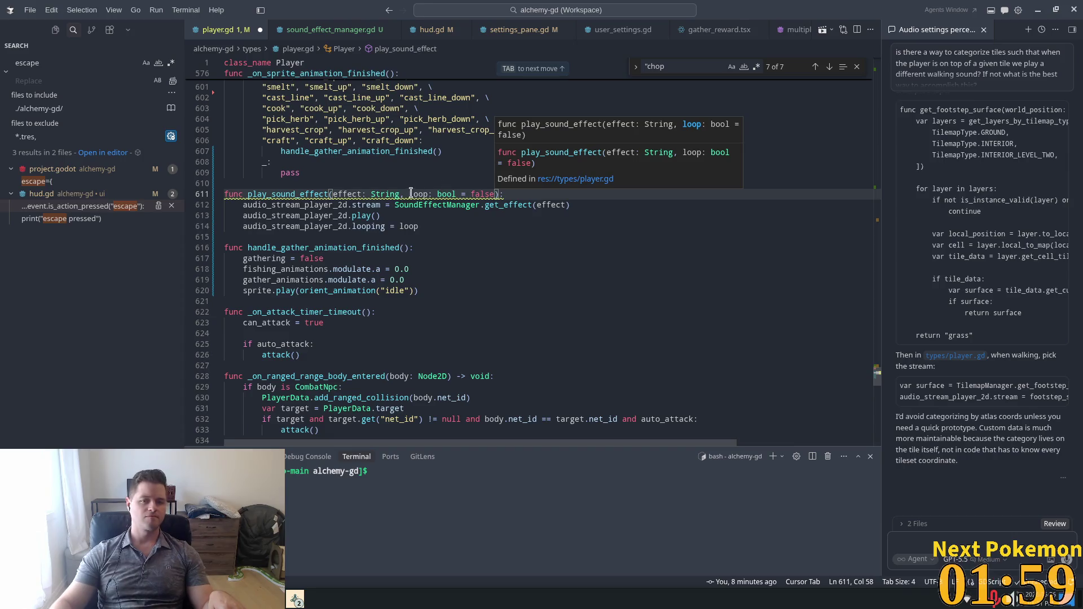
key("ctrl+s")
key("ctrl+alt+minus")
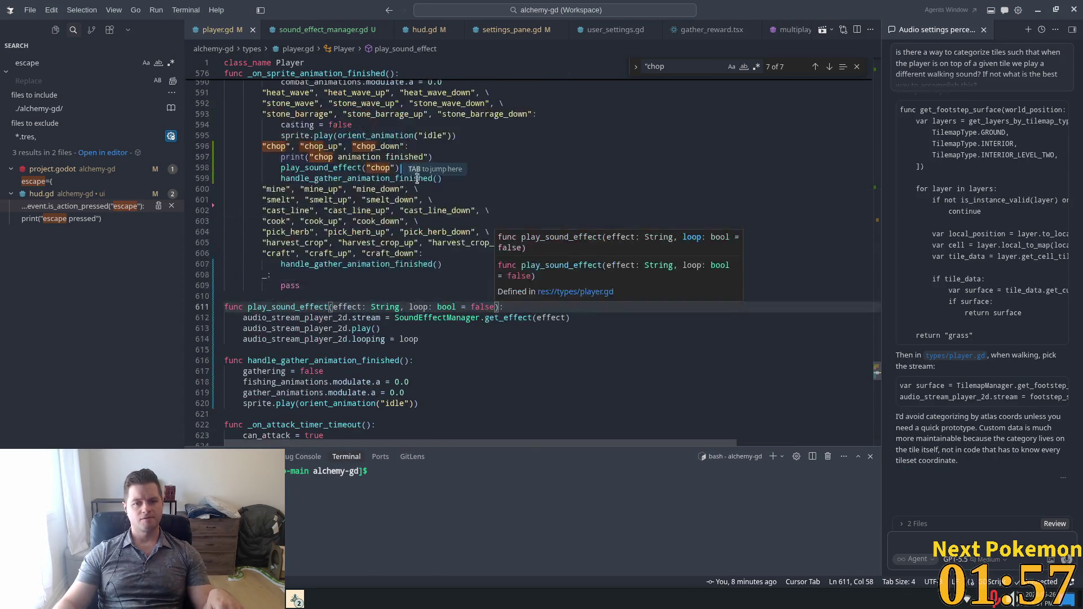
- Pass true as the loop argument for the walk sound call and leave chop at false
left_click_drag(878, 376, 878, 177)
scroll(600, 263, "down", 7)
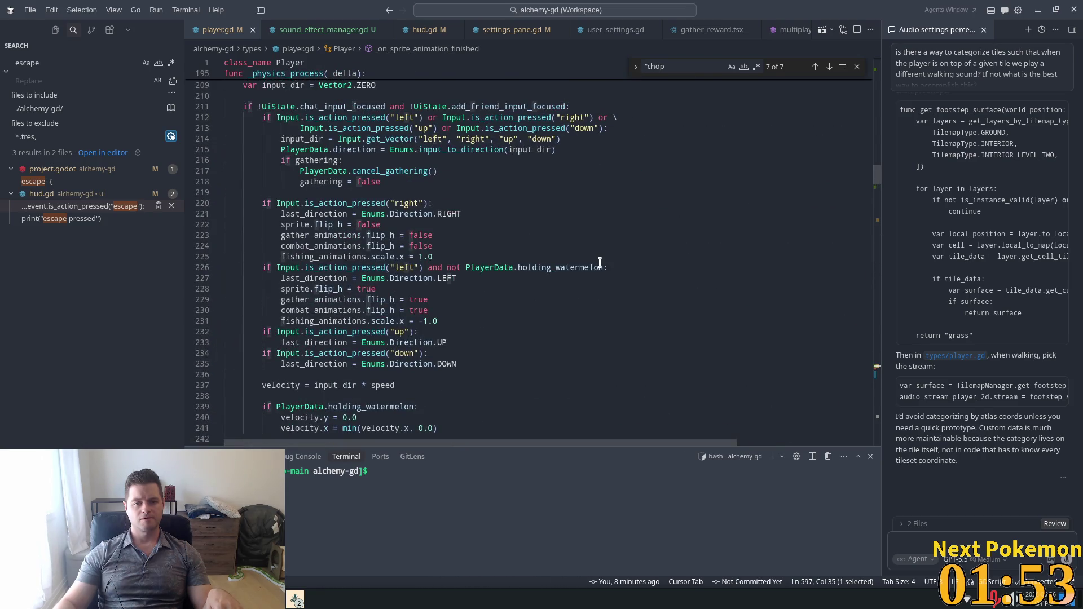
left_click(385, 271)
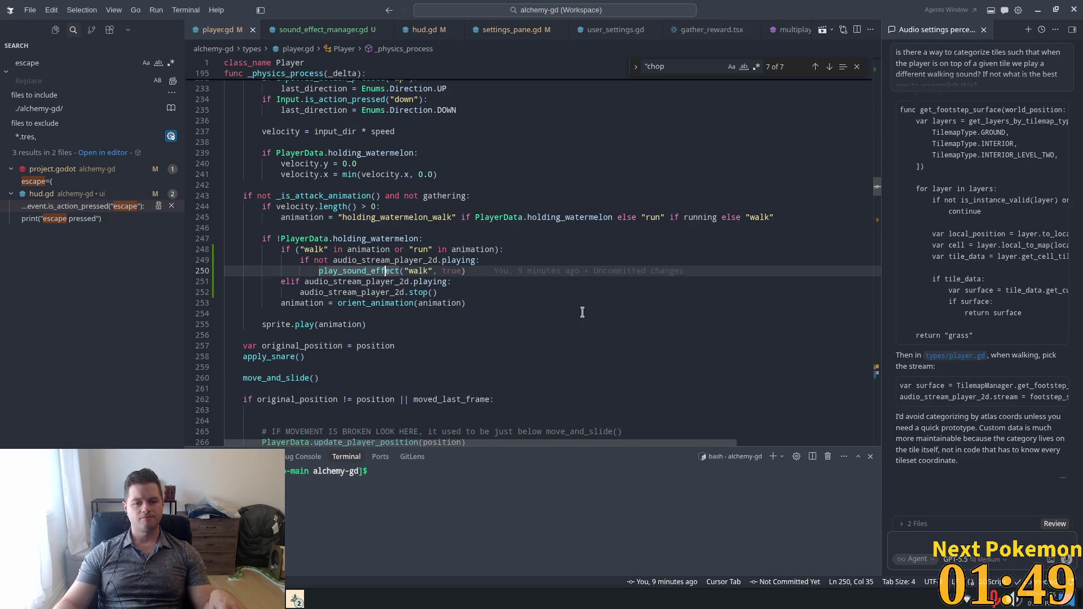
key("Tab")
key("Tab")
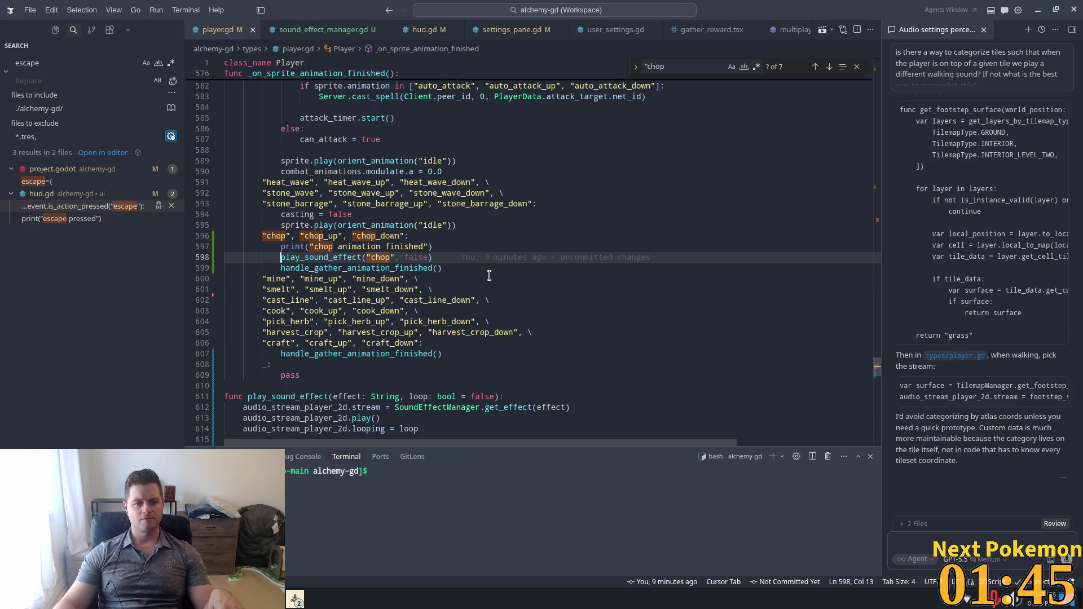
left_click(424, 235)
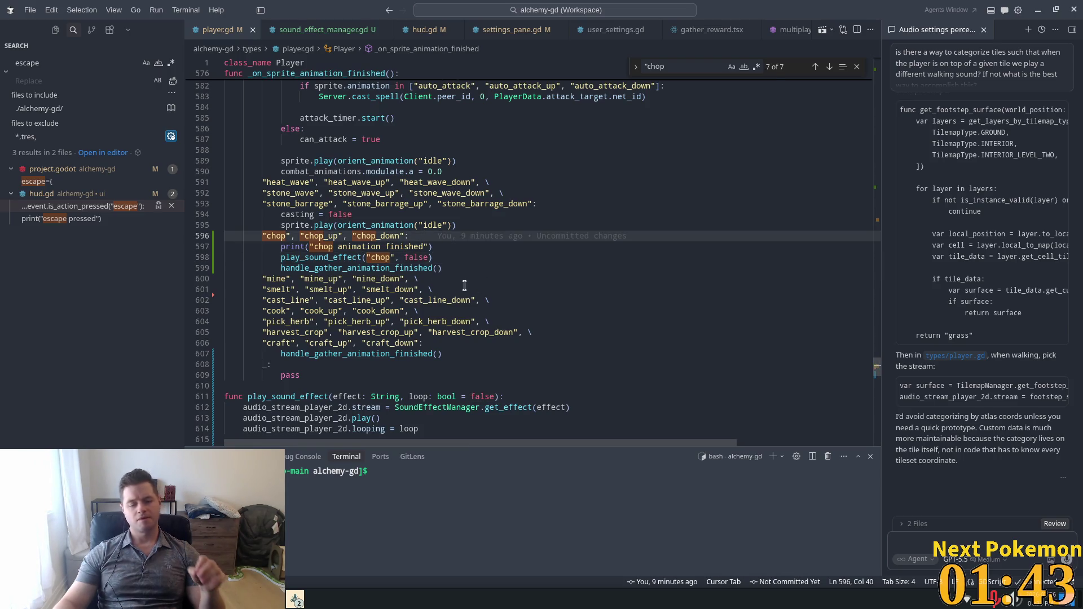
scroll(466, 287, "down", 4)
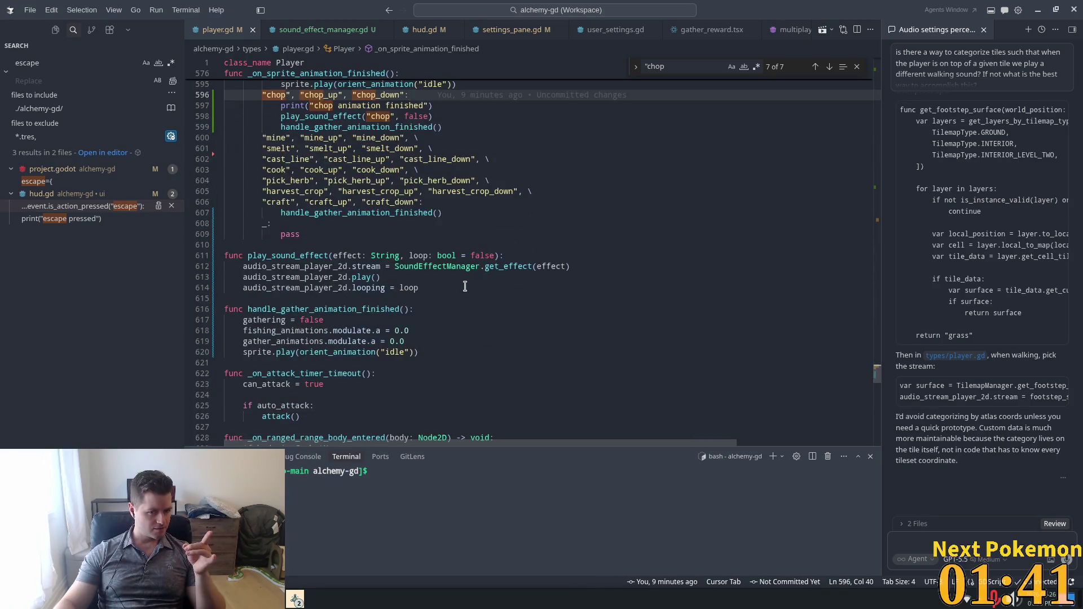
- Compare the chop key in sound_effect_manager.gd with the chop sound call in player.gd
scroll(466, 287, "down", 3)
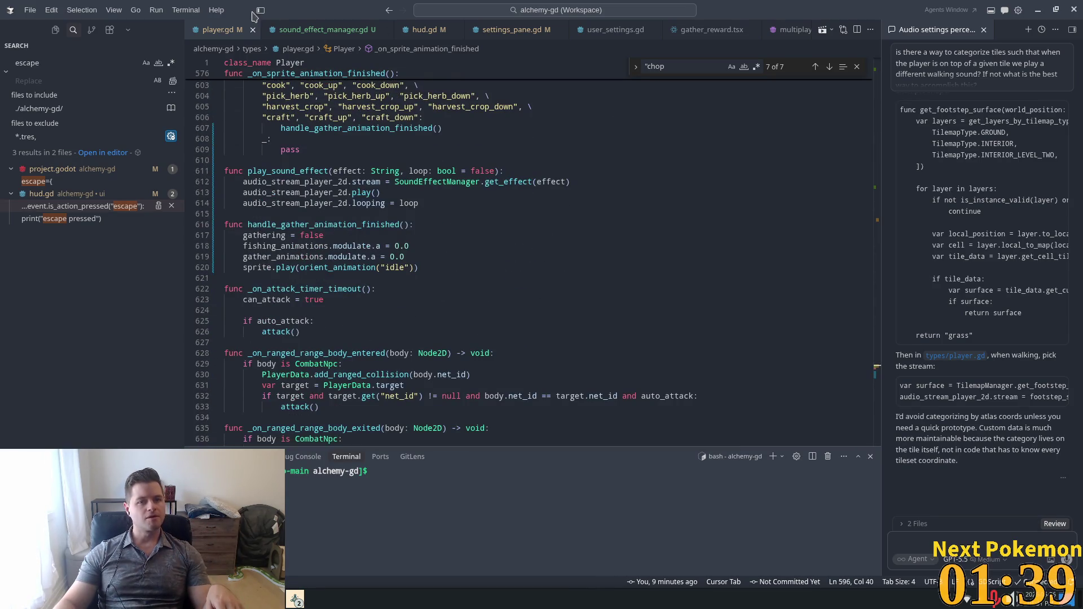
left_click(316, 30)
double_click(258, 106)
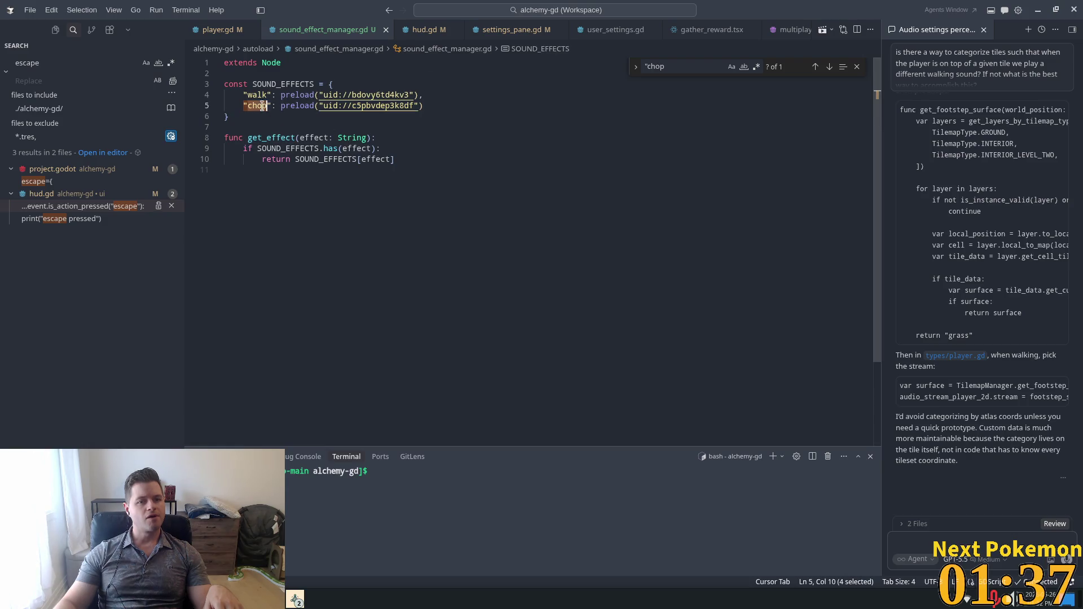
left_click(225, 31)
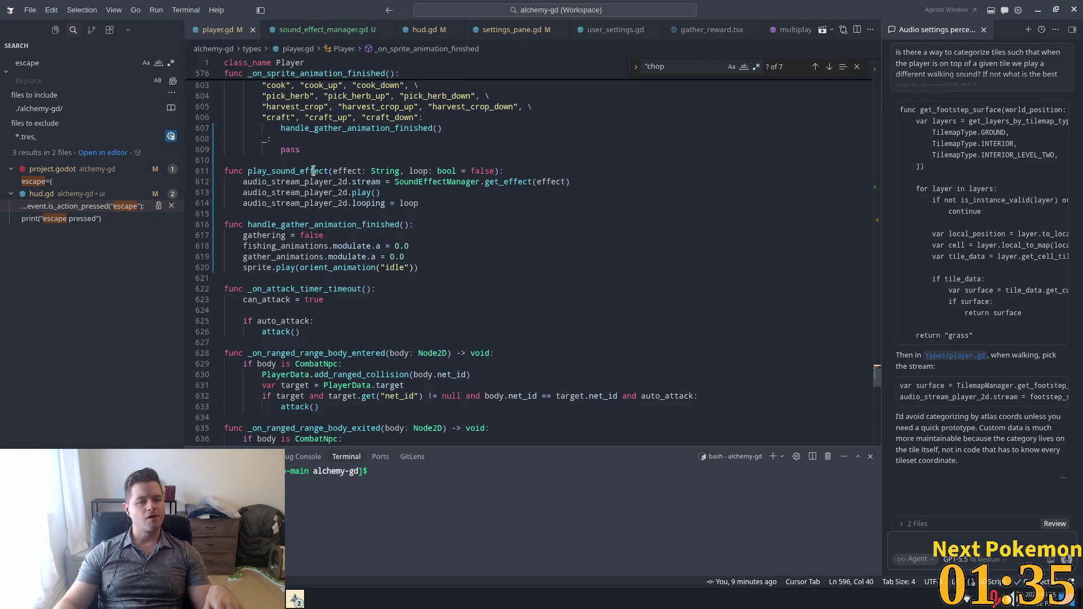
scroll(446, 204, "up", 5)
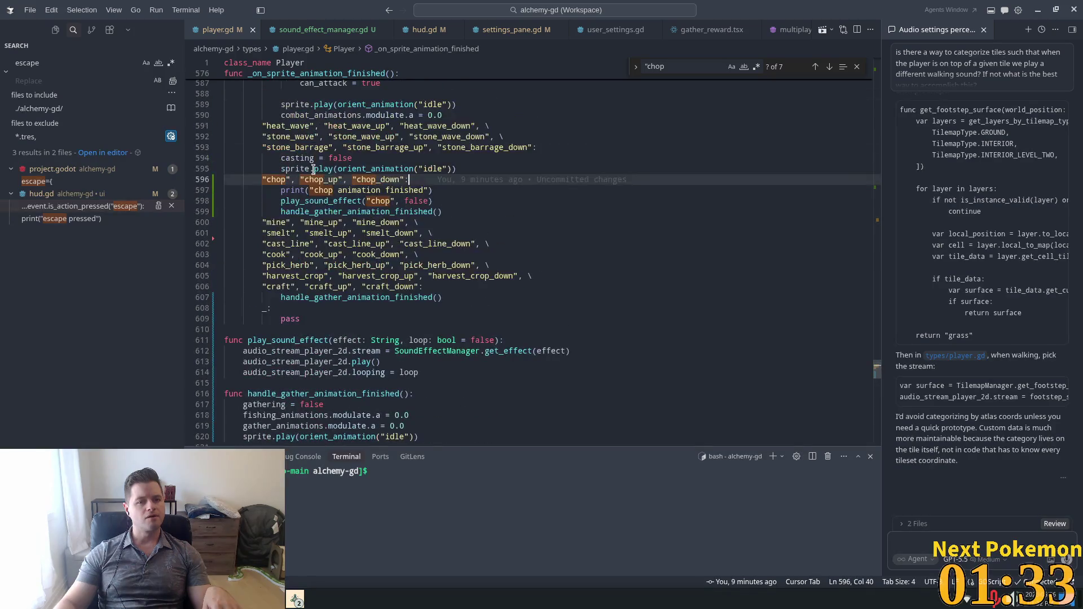
left_click(324, 202)
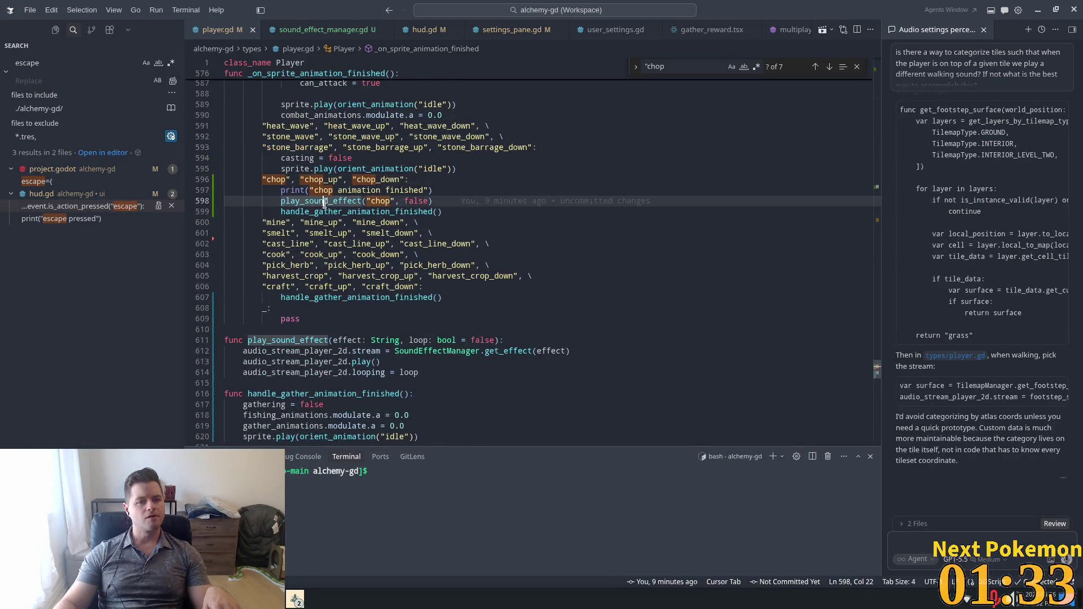
- Inspect the chop preload line in sound_effect_manager.gd, then continue on it in Godot
left_click(331, 30)
triple_click(383, 106)
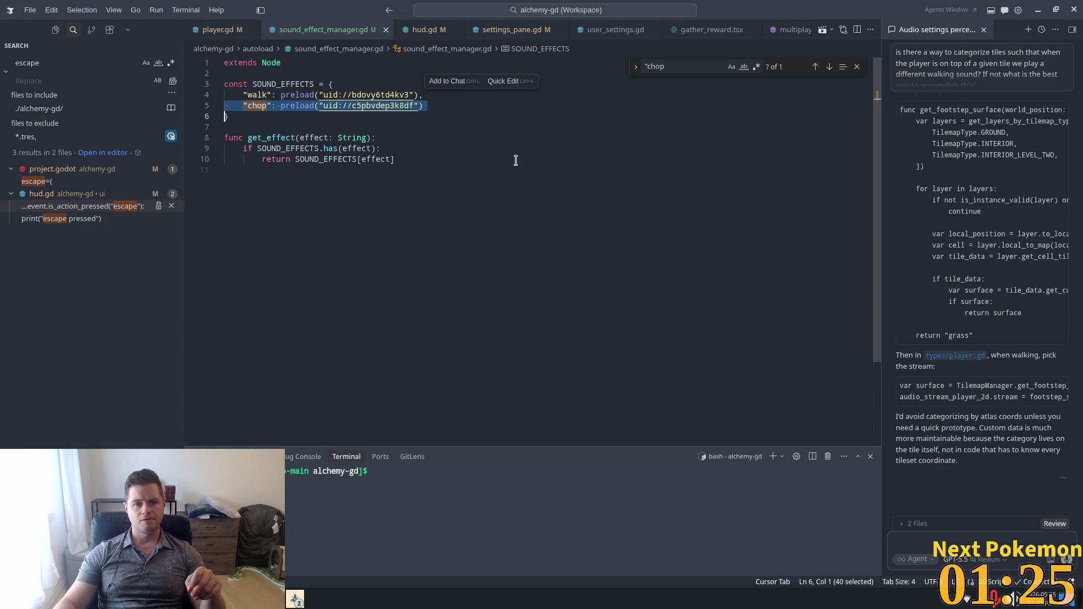
left_click(386, 95)
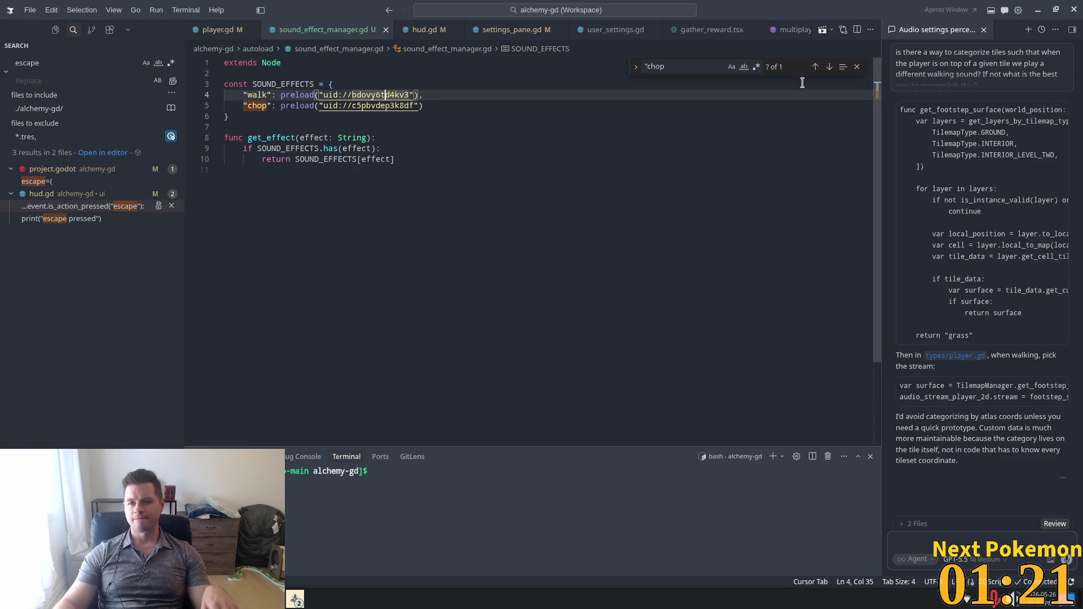
key("alt+Tab")
left_click(481, 136)
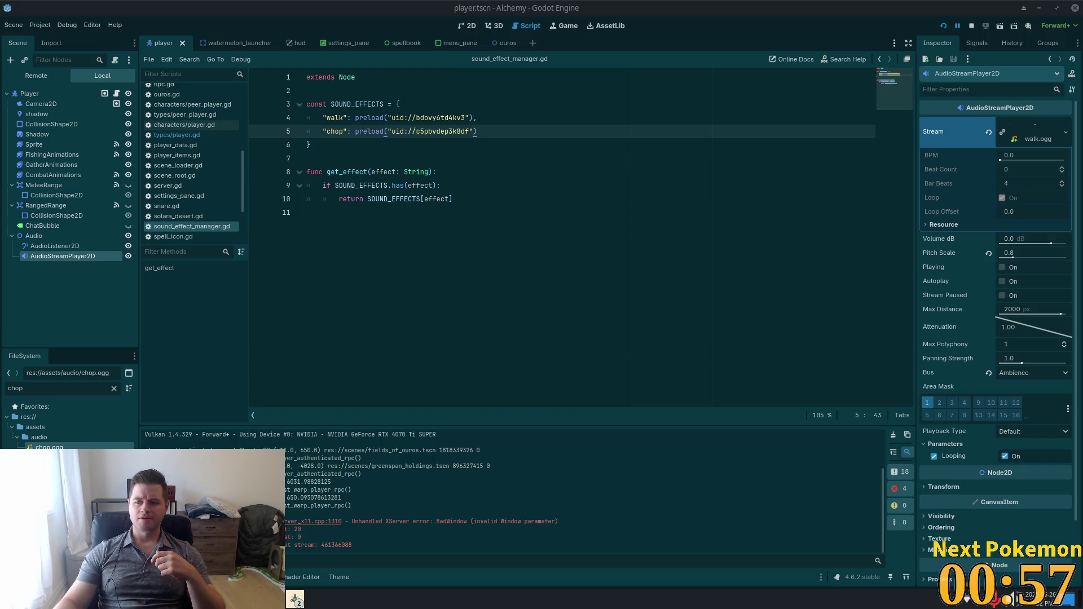
- Open the chop.ogg and walk.ogg resources from their uids to check Loop, then run the game
left_click(497, 224)
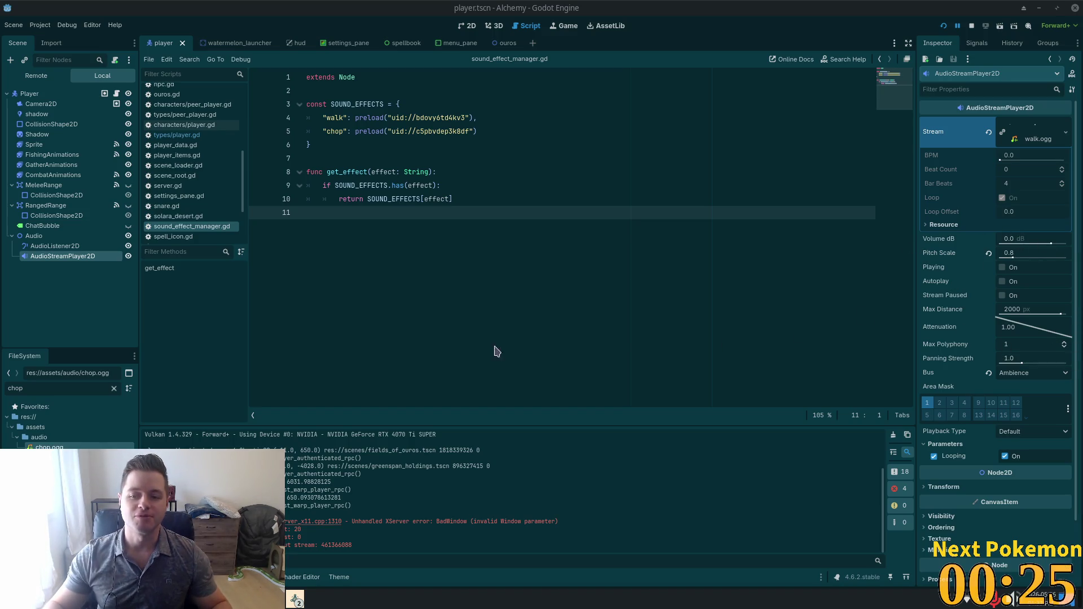
double_click(446, 118)
left_click(439, 131)
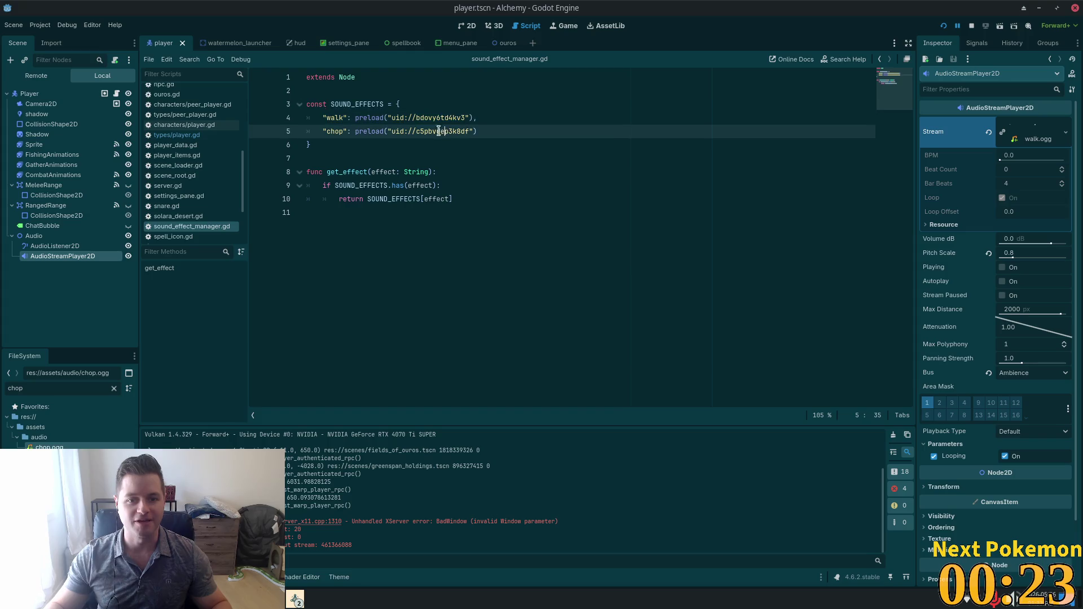
left_click(429, 132, "ctrl")
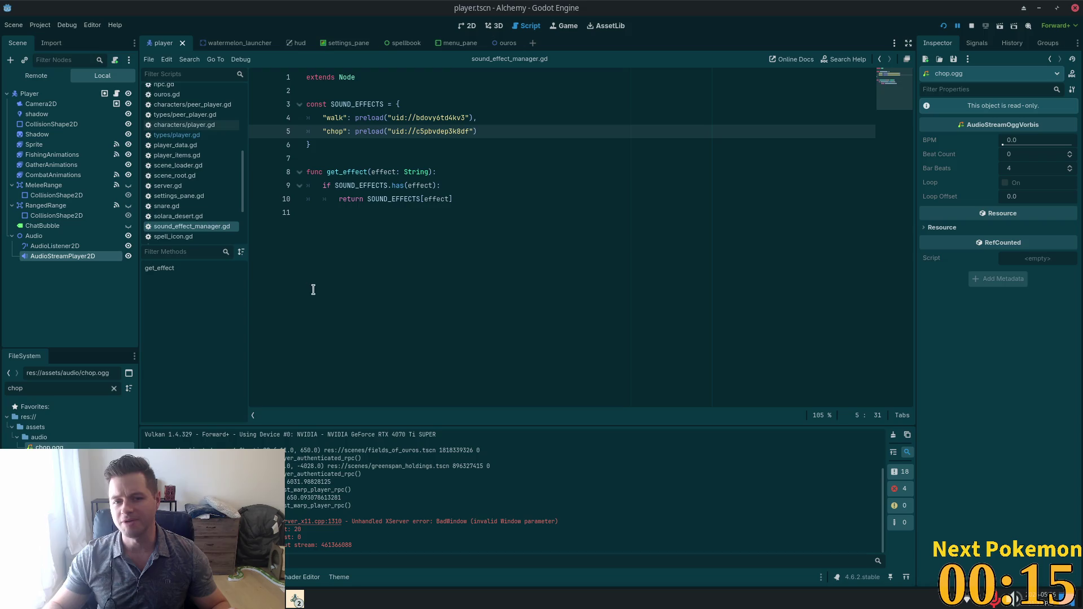
key("Up")
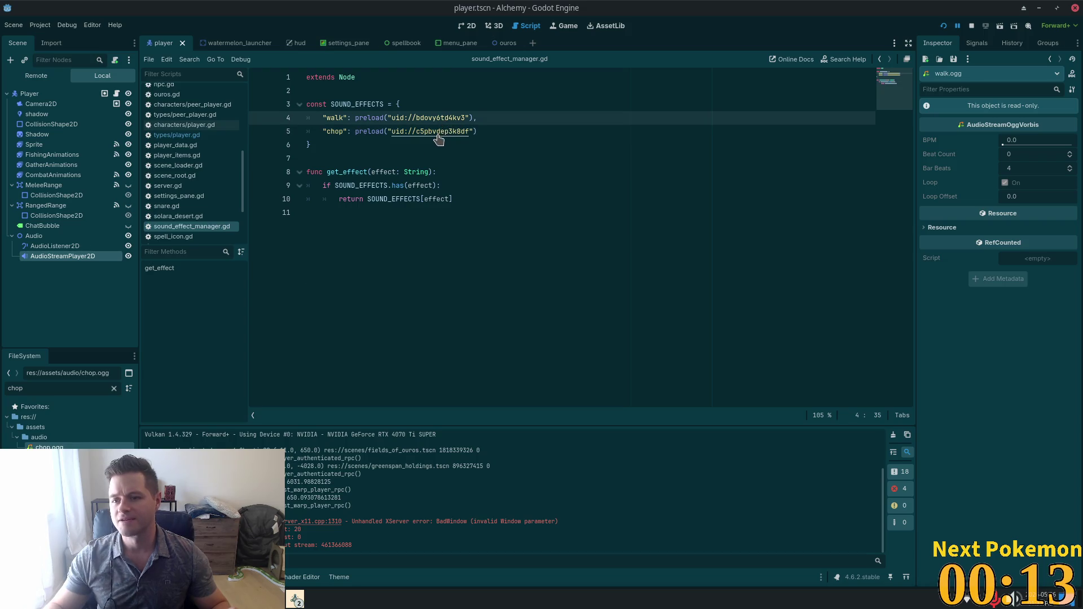
left_click(438, 136)
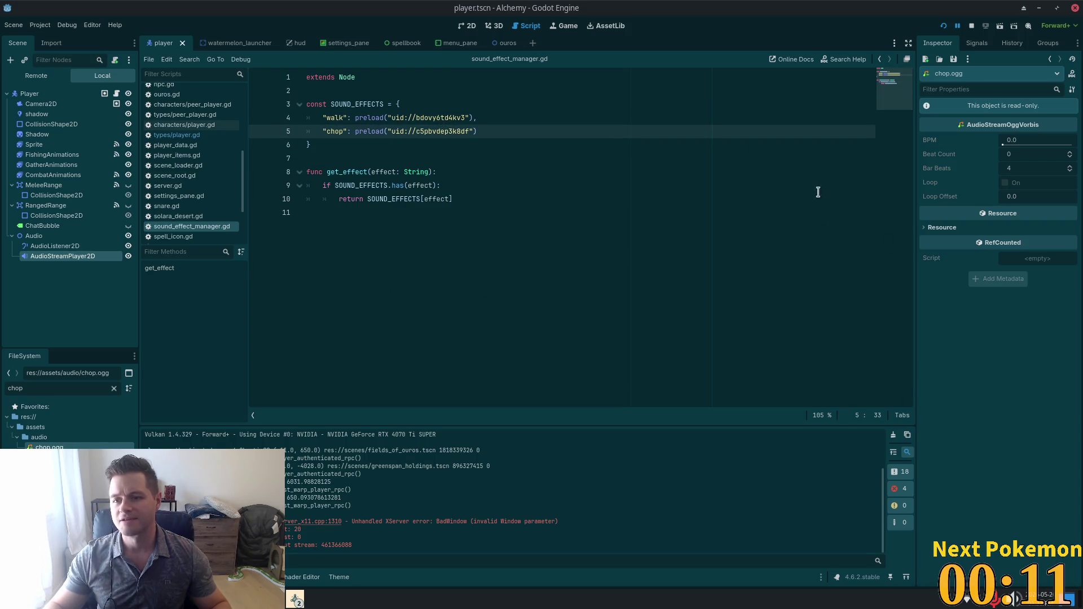
left_click(957, 25)
key("F5")
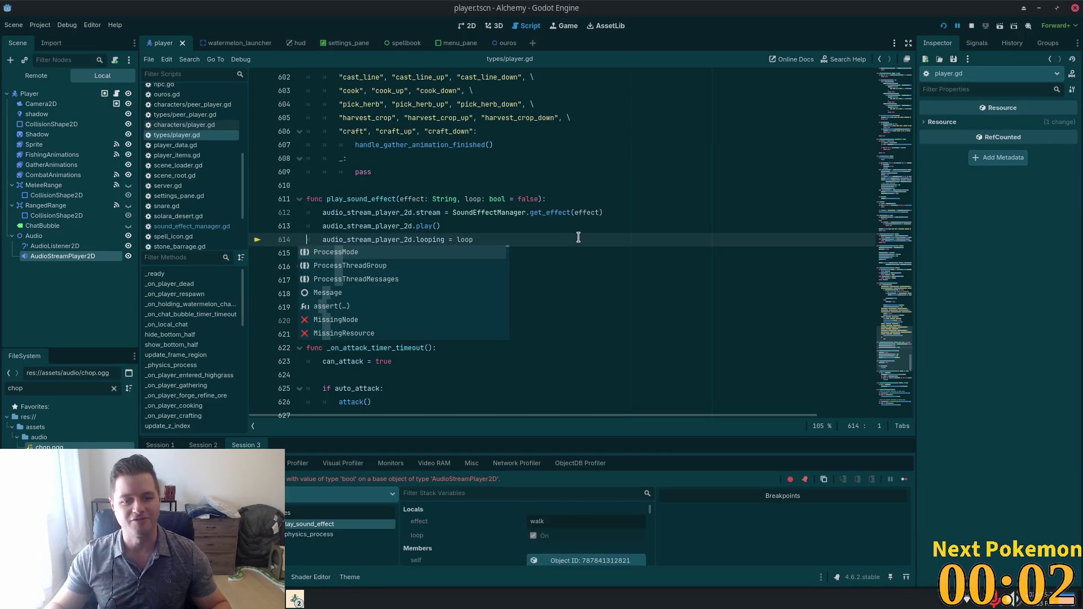
- Place the caret above play_sound_effect where the debugger broke on line 614
left_click(522, 181)
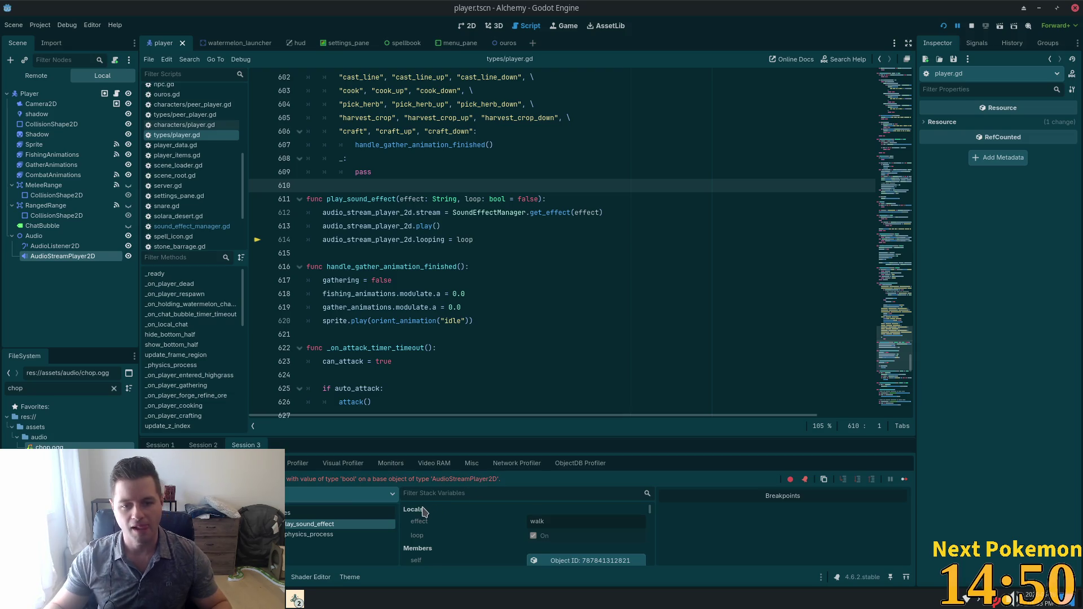
- Replace 'looping' with 'loop' on line 614 and relaunch the game
left_click(431, 240)
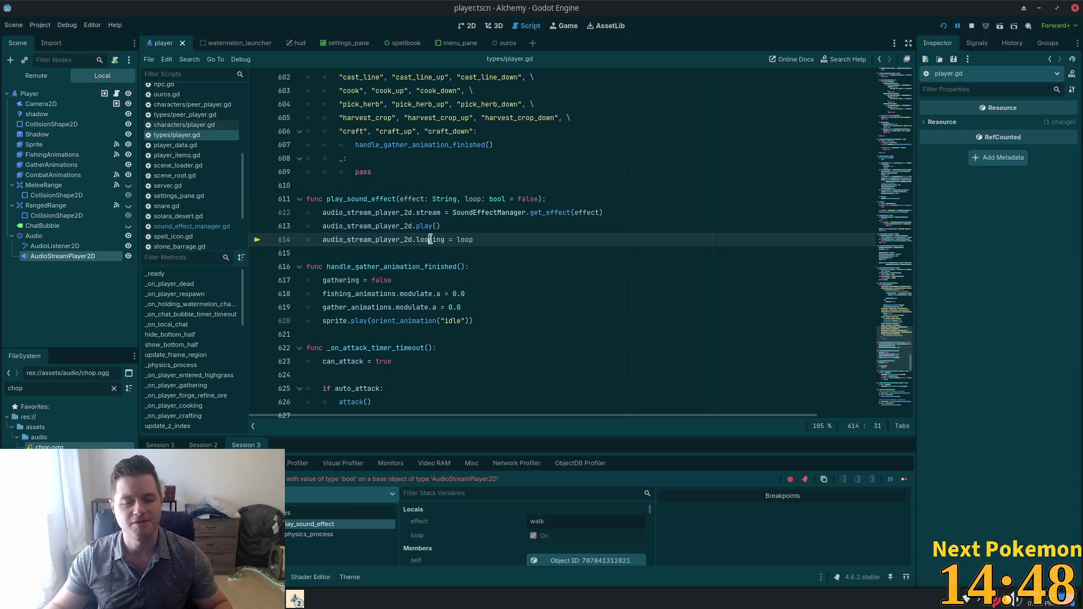
double_click(429, 241)
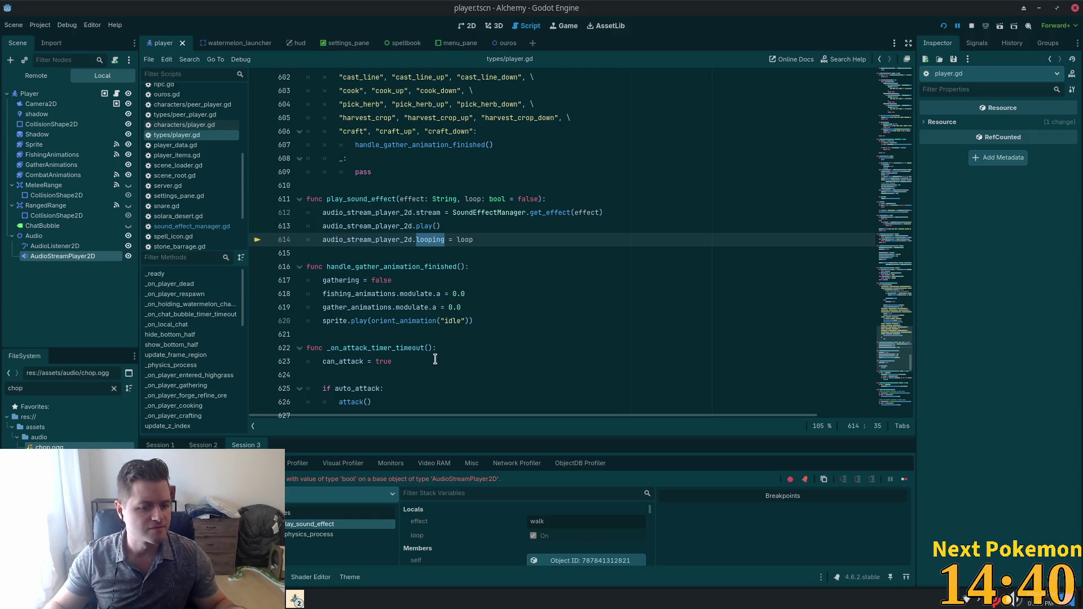
key("alt+Tab")
key("alt+Tab")
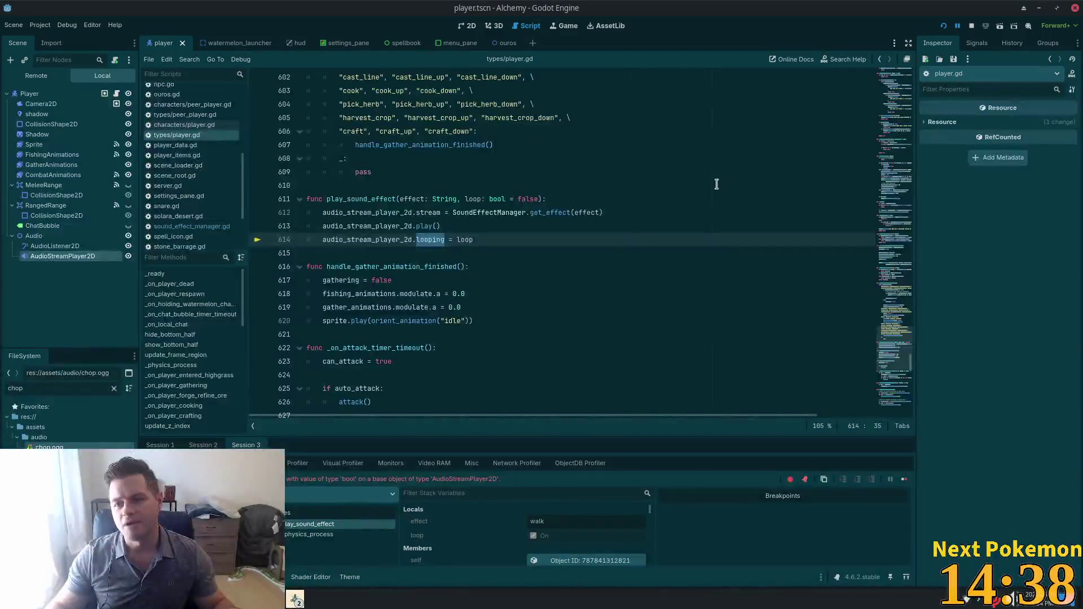
left_click(71, 257)
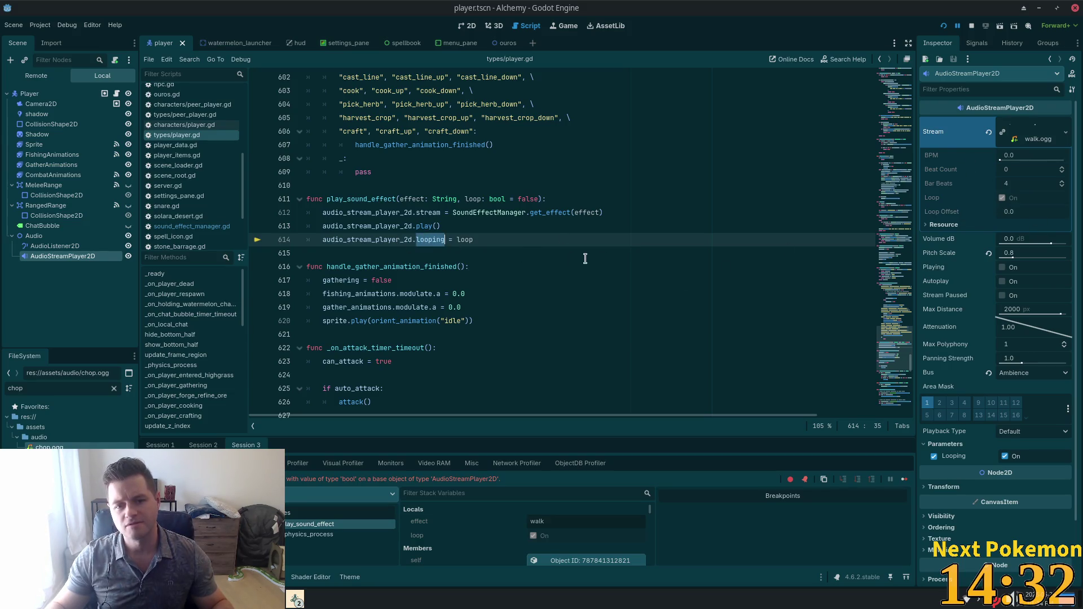
type("loop")
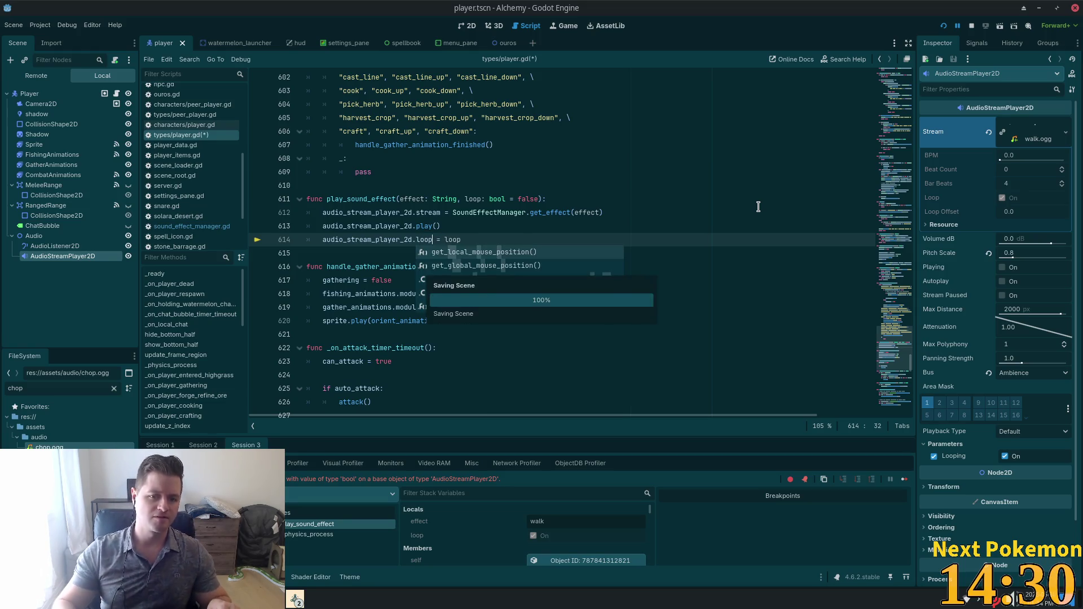
left_click(657, 157)
left_click(944, 26)
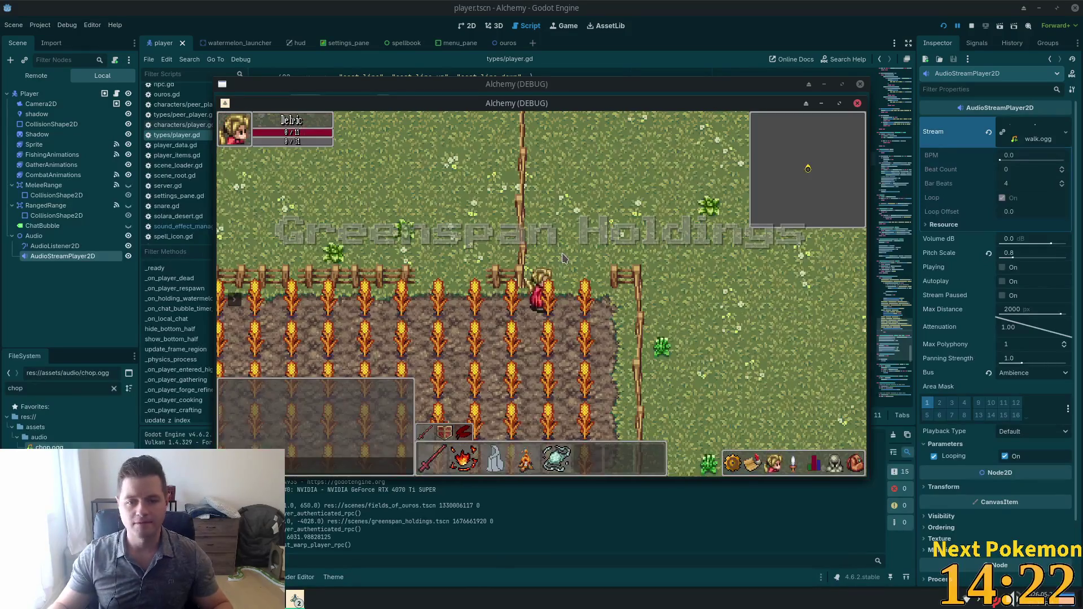
- Remove the stray 'd' from line 614, then bring up player.gd in Cursor
type("d")
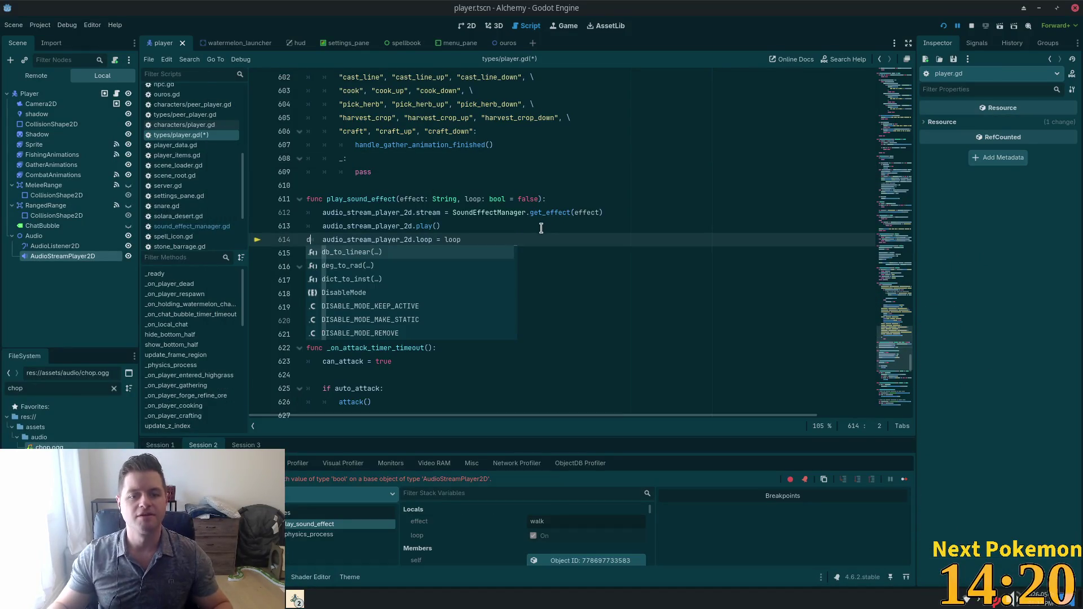
key("BackSpace")
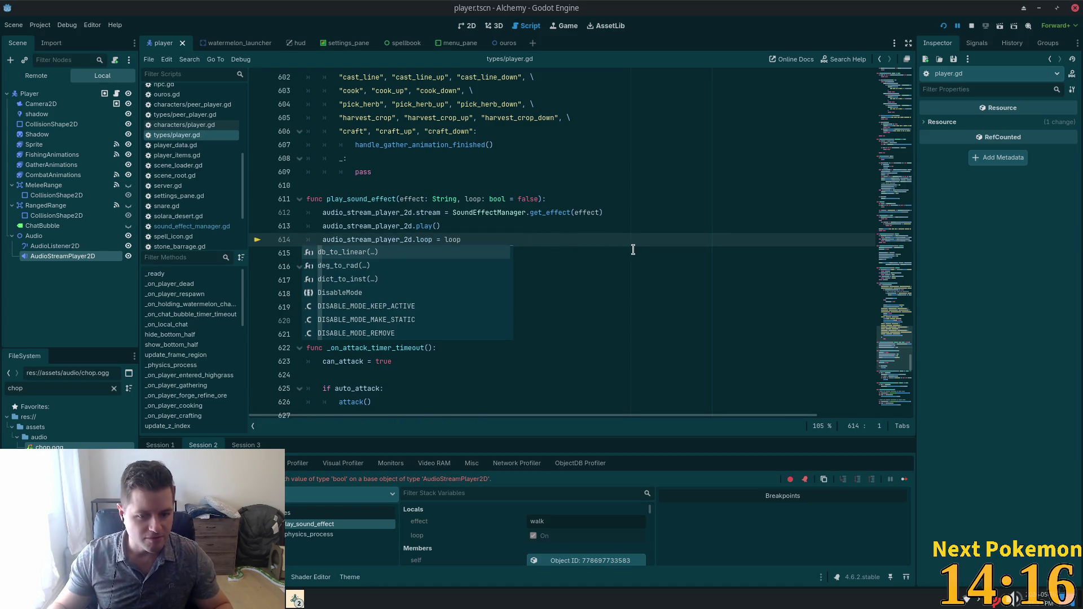
left_click(564, 221)
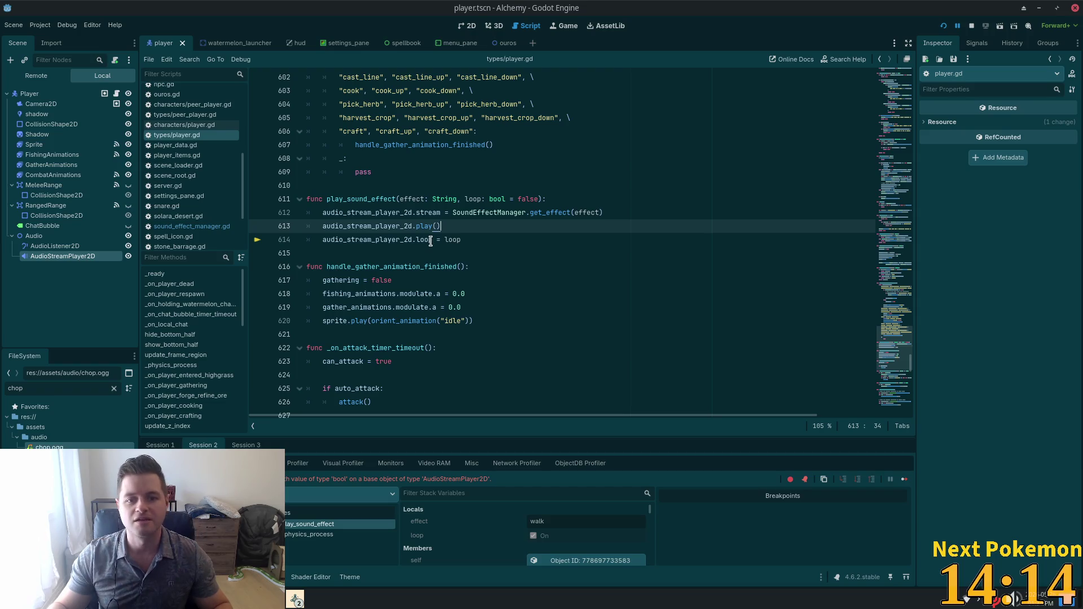
left_click(431, 240)
key("alt+Tab")
left_click(218, 29)
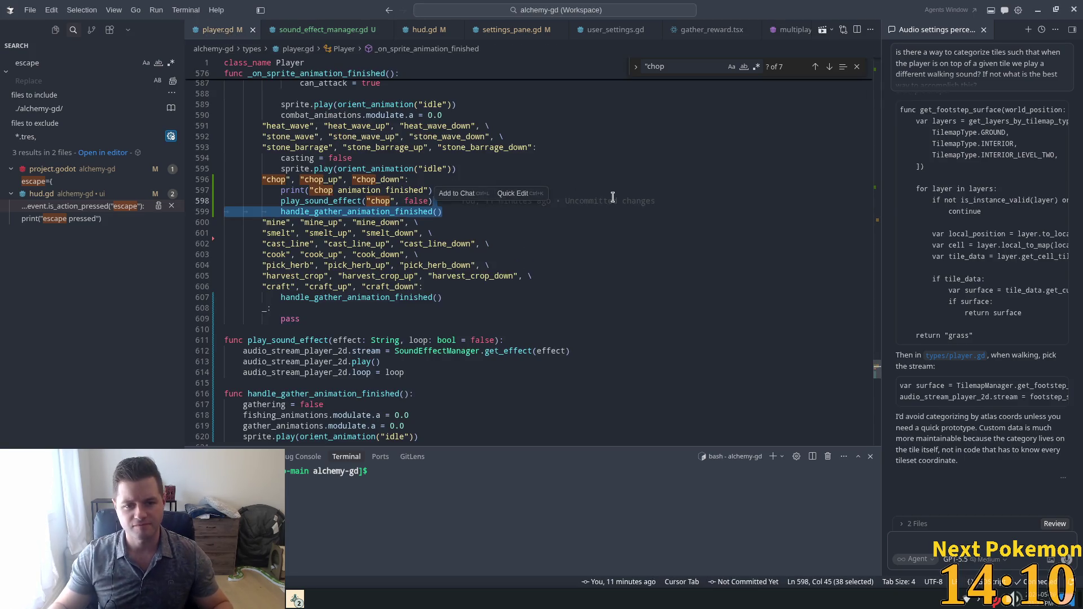
- Accept Cursor's suggestion moving 'audio_stream_player_2d.loop = loop' above play() in play_sound_effect
left_click(337, 372)
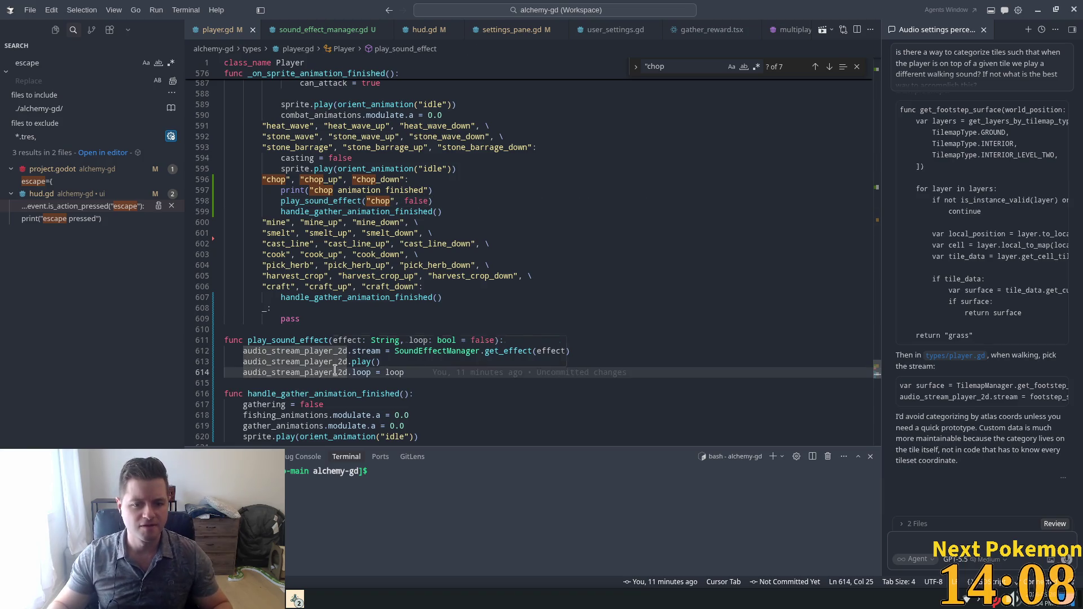
left_click(407, 373)
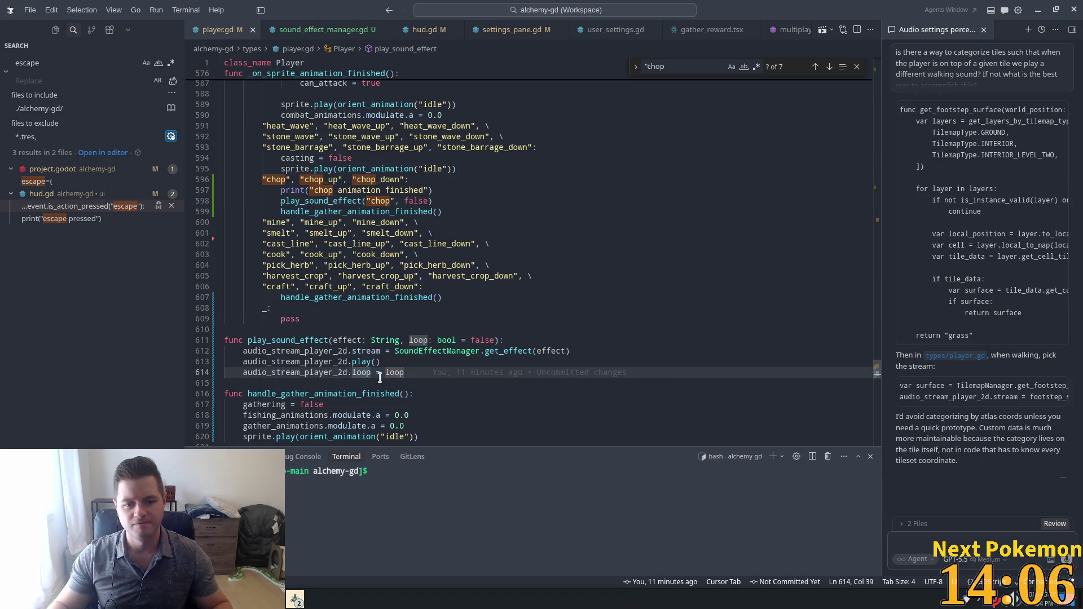
type("ing")
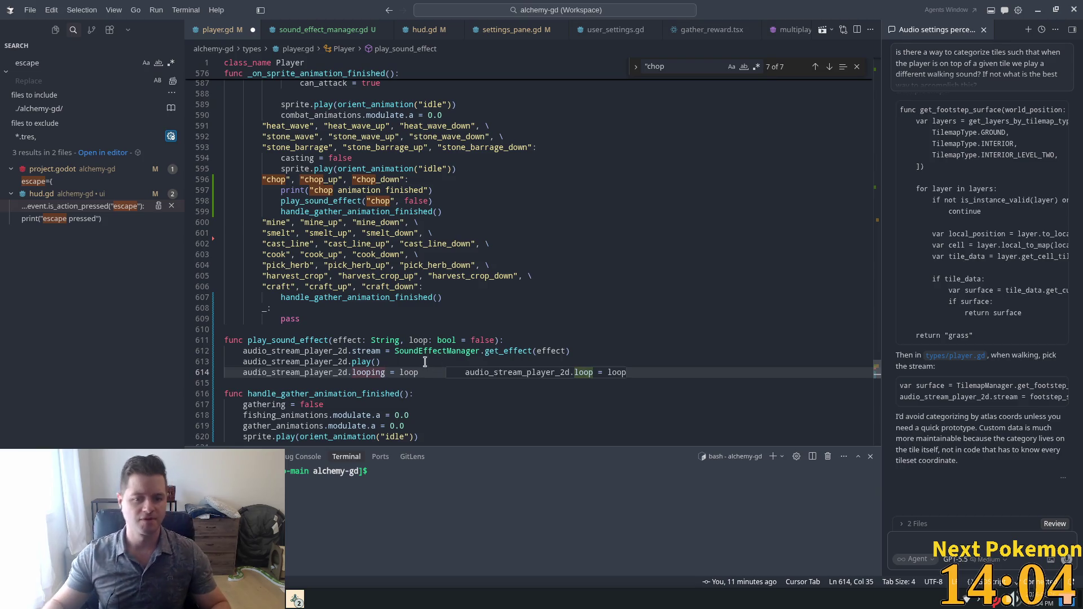
left_click(374, 308)
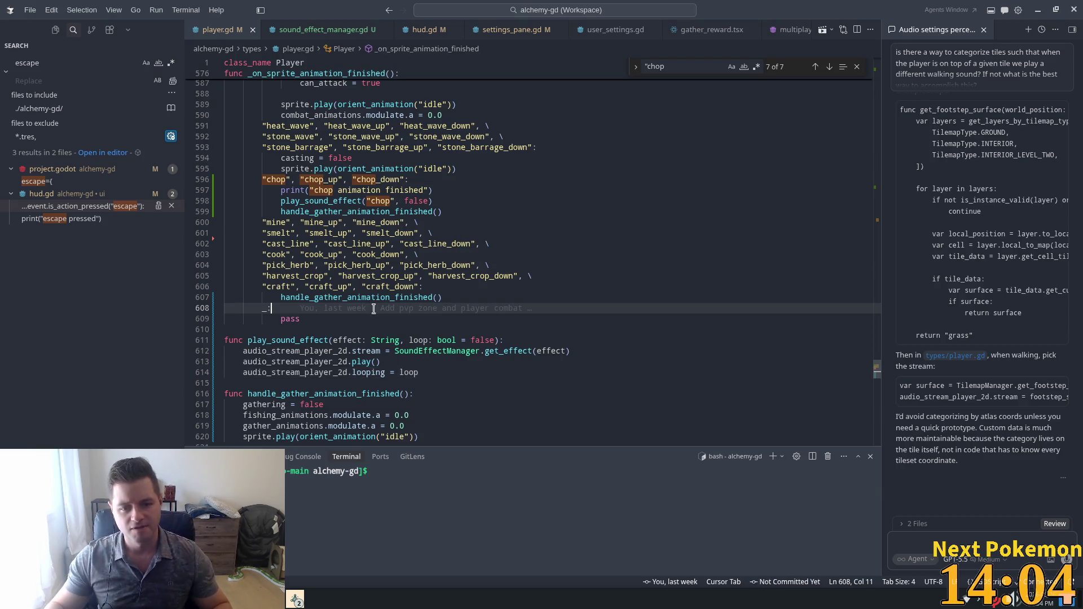
left_click(390, 371)
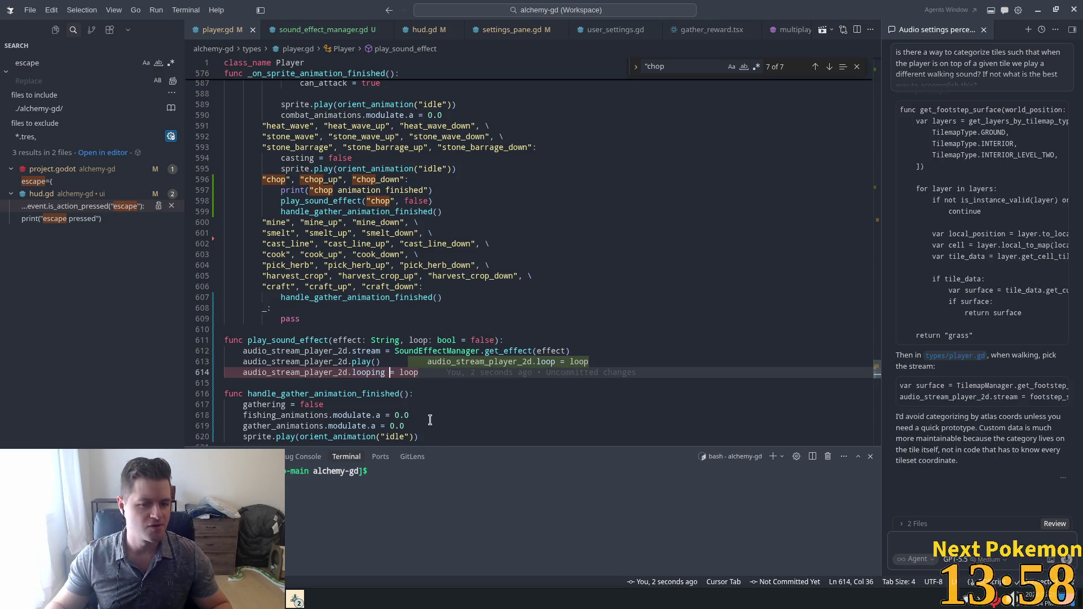
key("Tab")
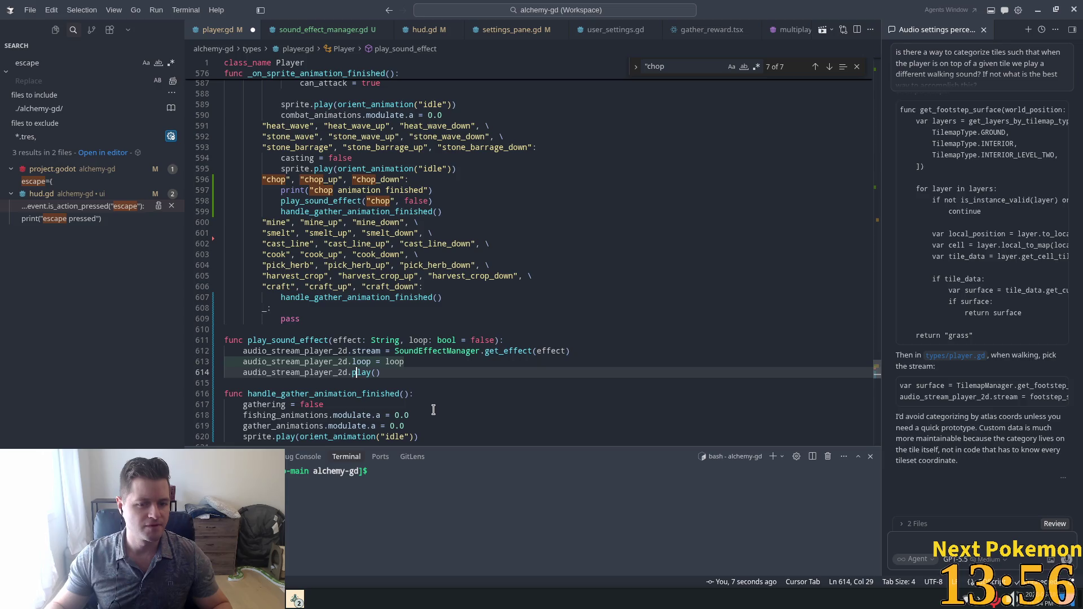
left_click(399, 351)
mouse_move(369, 364)
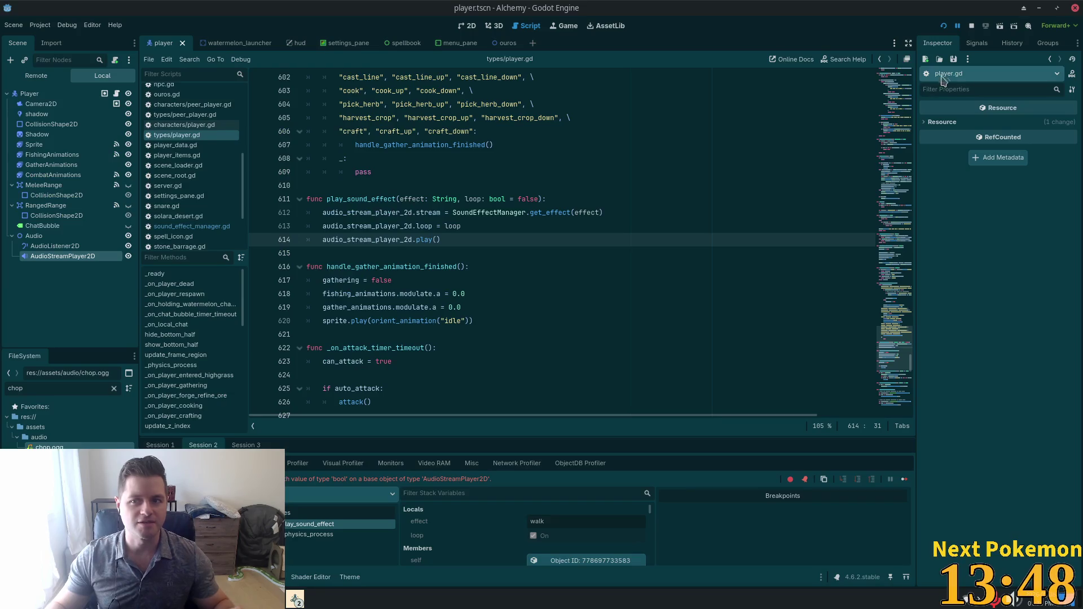
- Rerun the game with F5 and select the debugger's invalid 'loop' assignment error before returning to Cursor
key("F5")
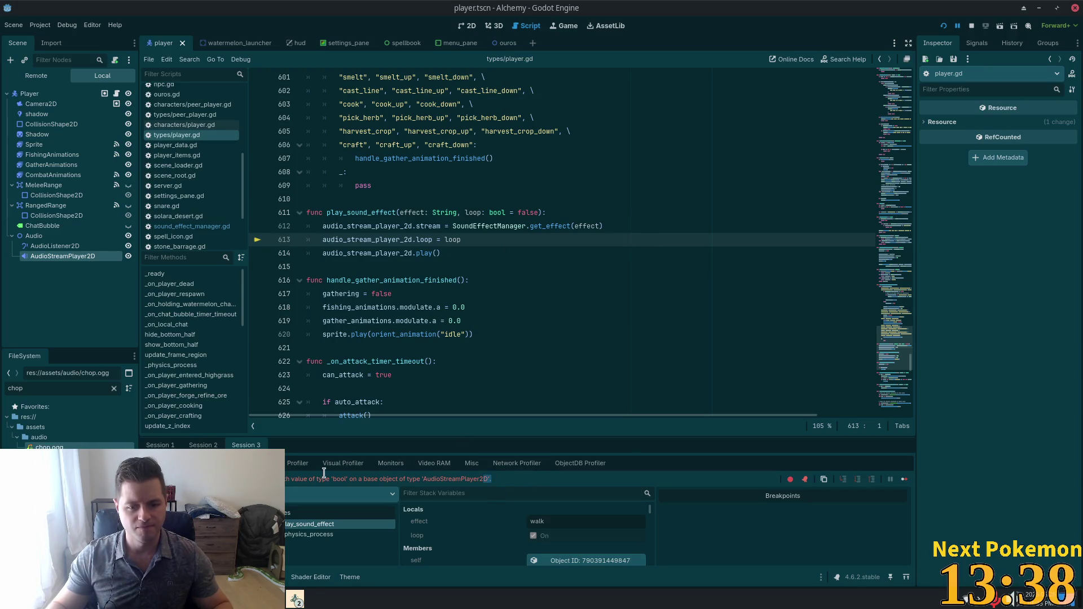
left_click_drag(490, 479, 271, 479)
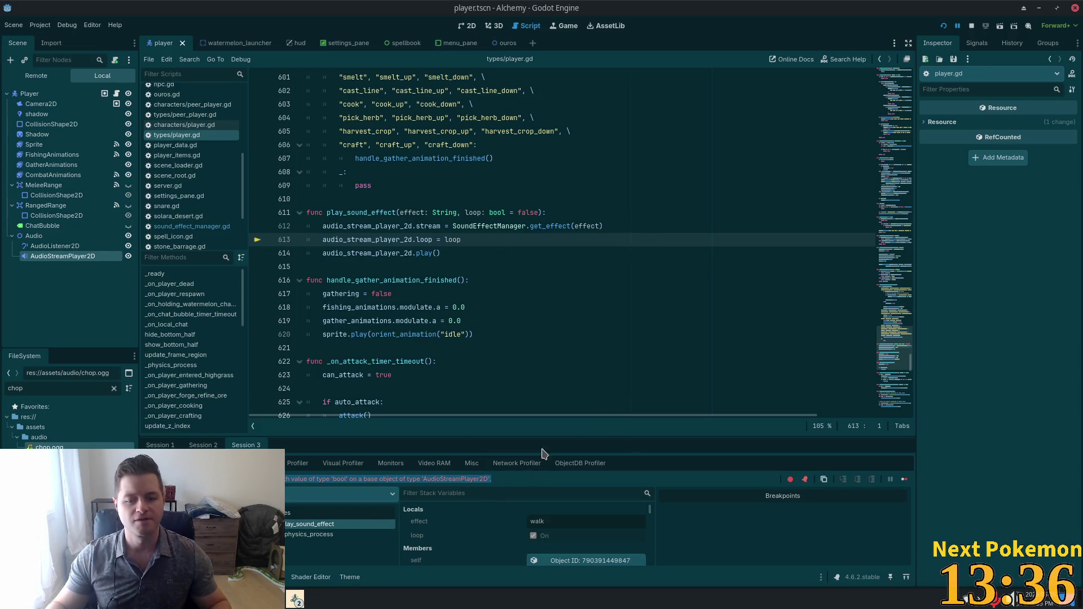
scroll(562, 528, "down", 5)
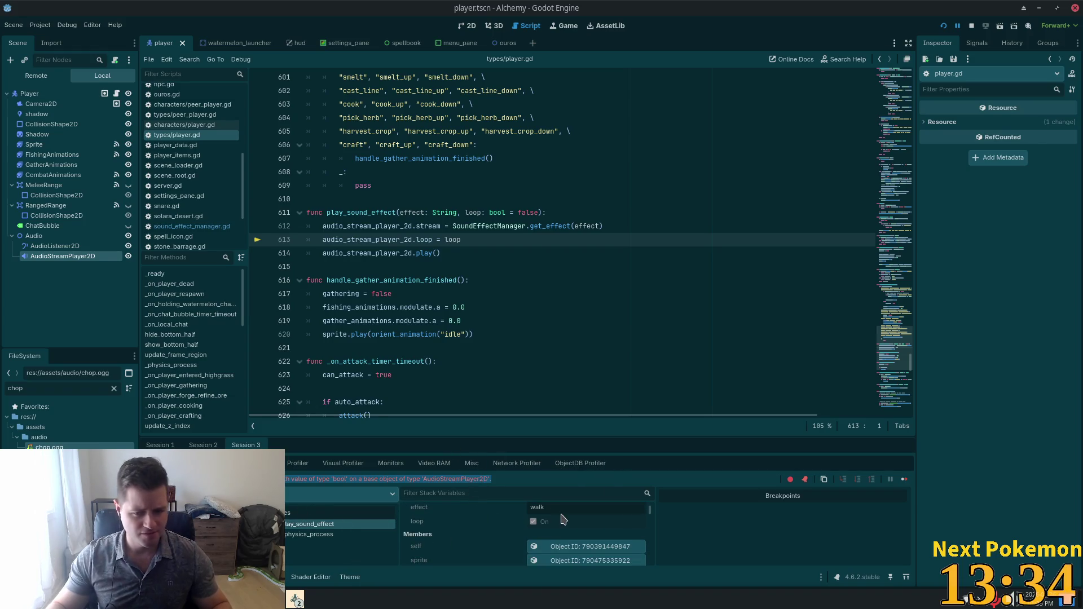
scroll(561, 528, "up", 3)
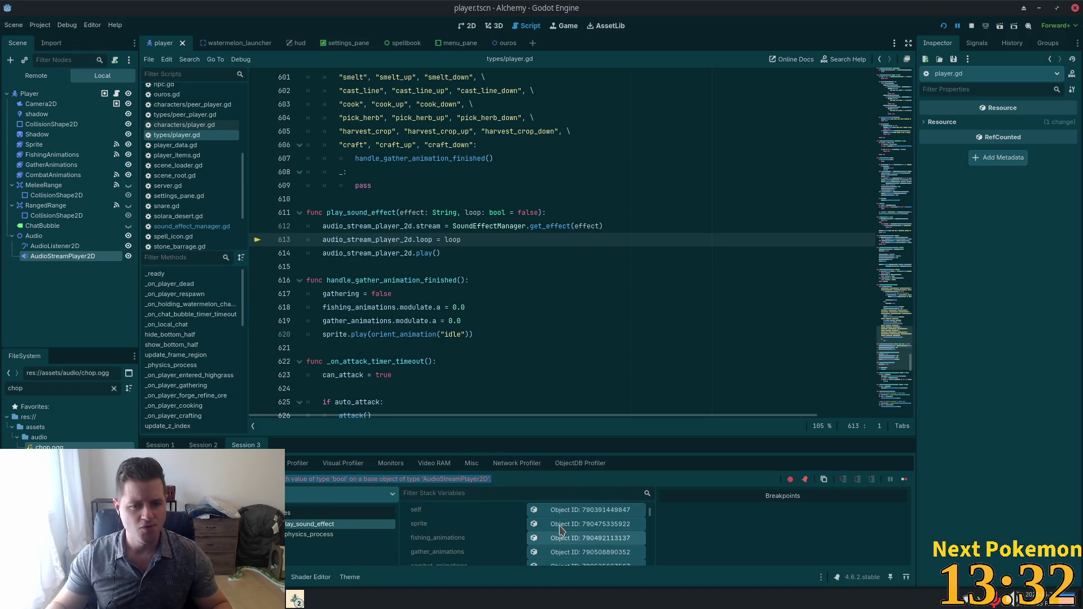
key("alt+Tab")
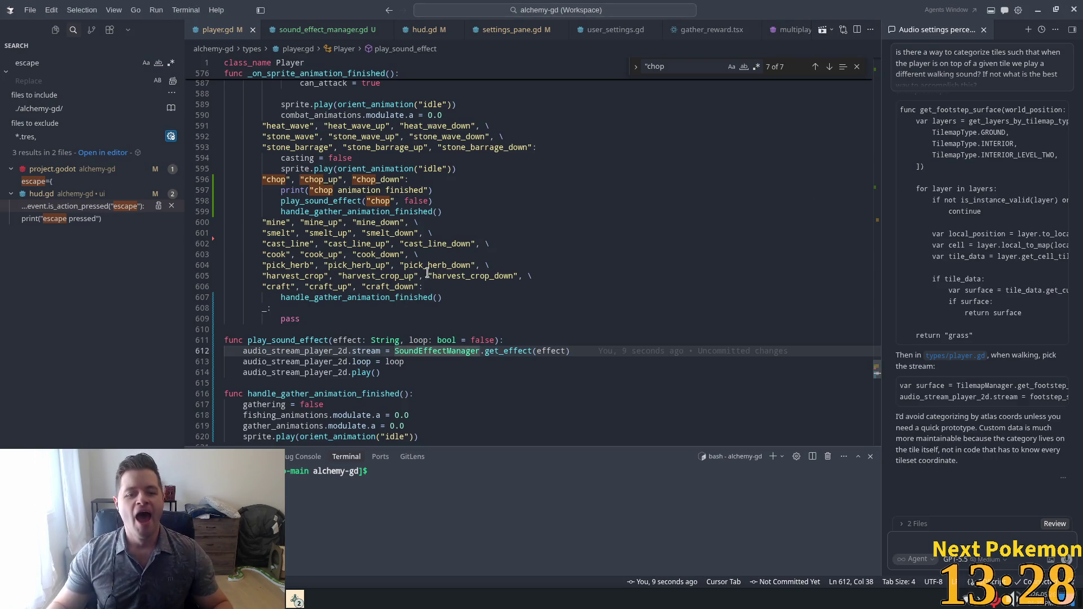
- Add line 613 to the agent chat and send the pasted invalid 'loop' bool assignment error
left_click_drag(371, 362, 238, 357)
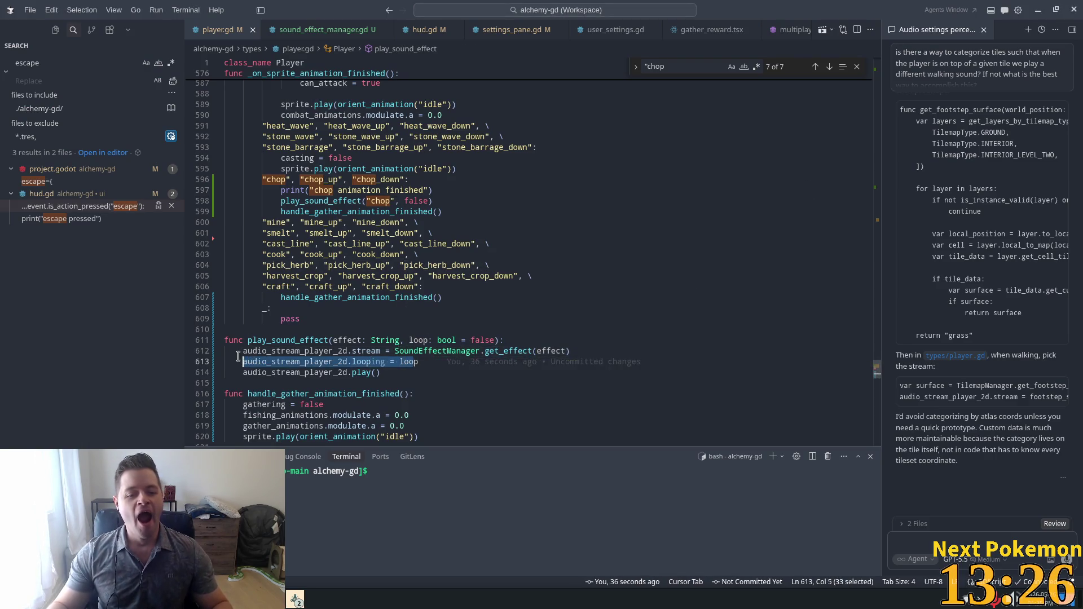
key("ctrl+v")
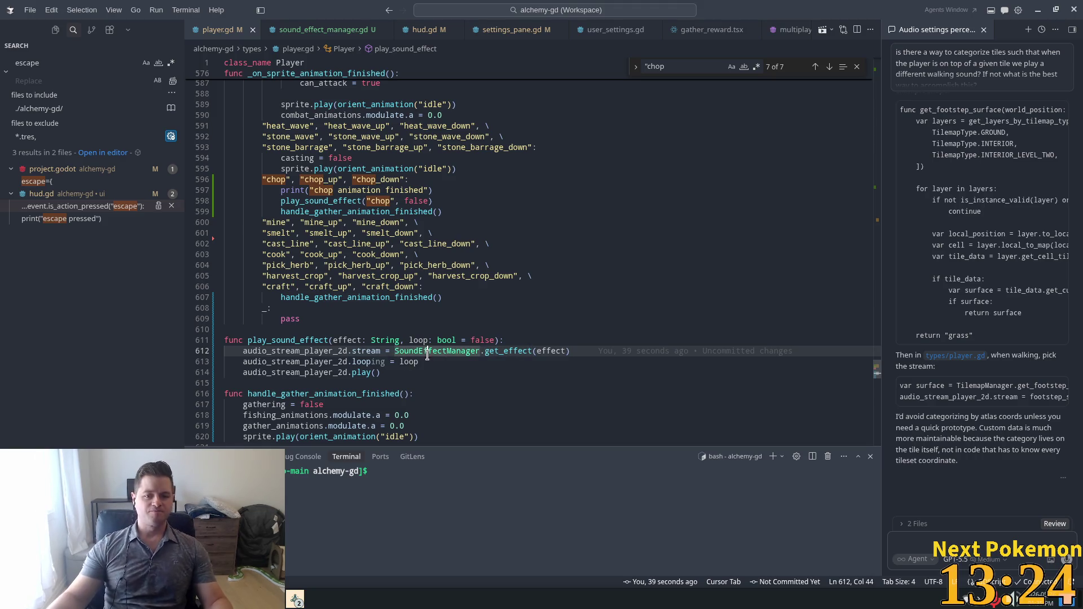
key("Tab")
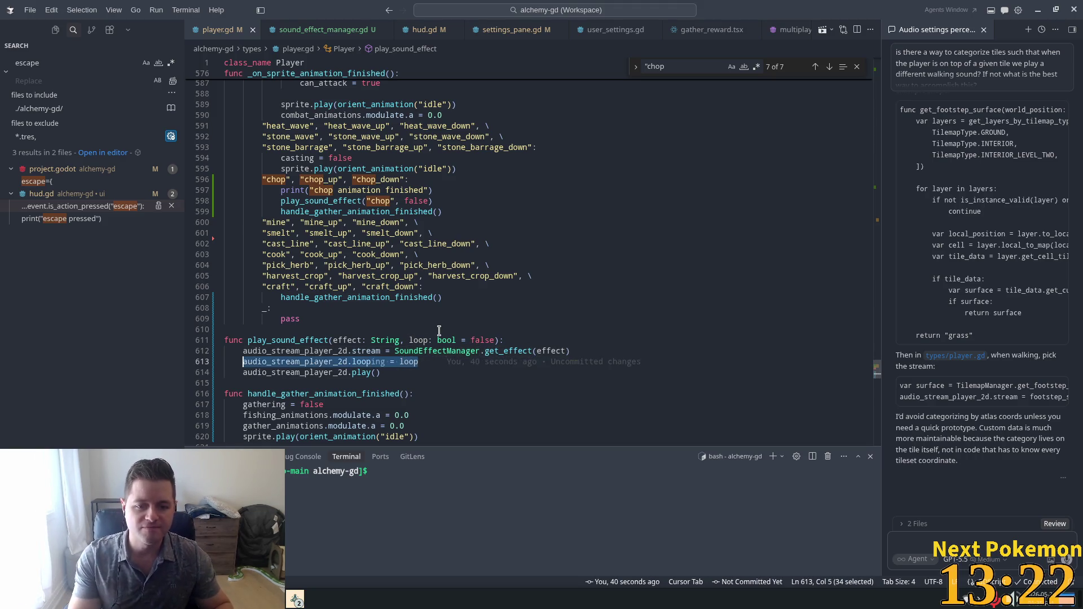
key("ctrl+l")
key("ctrl+v")
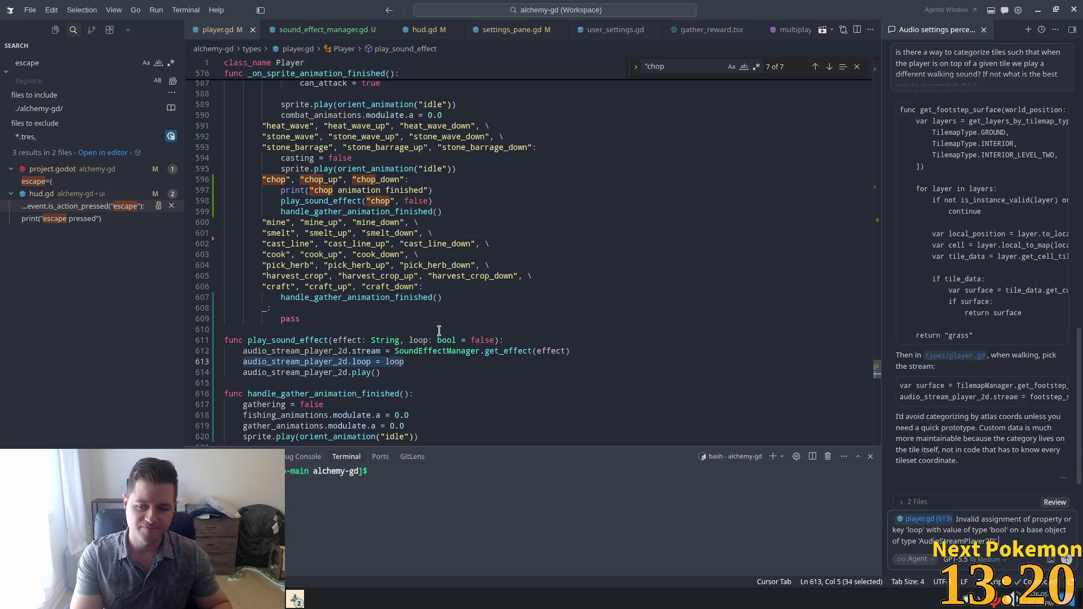
key("Return")
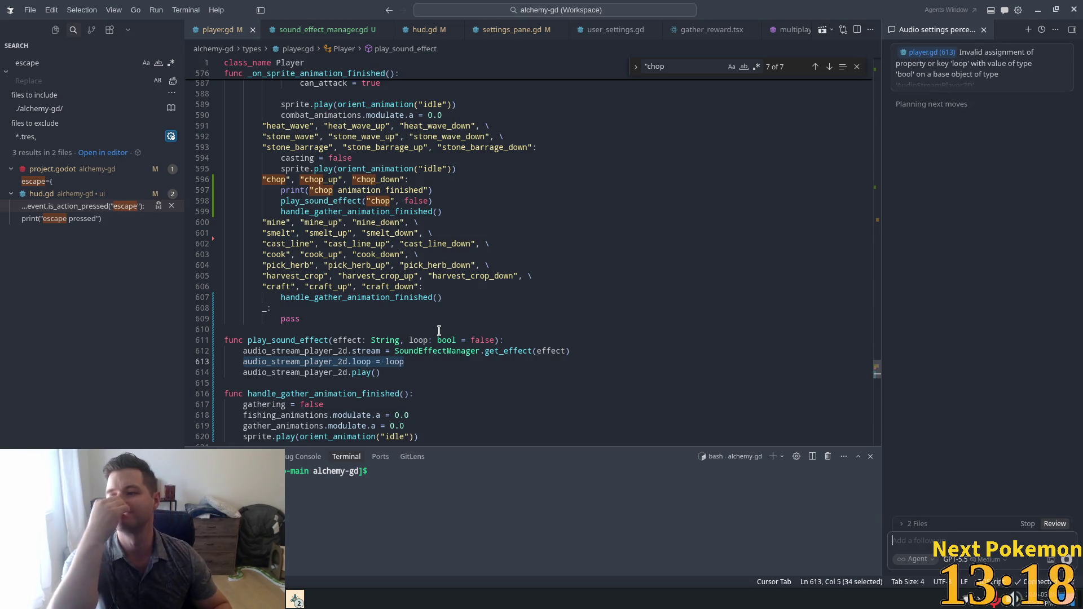
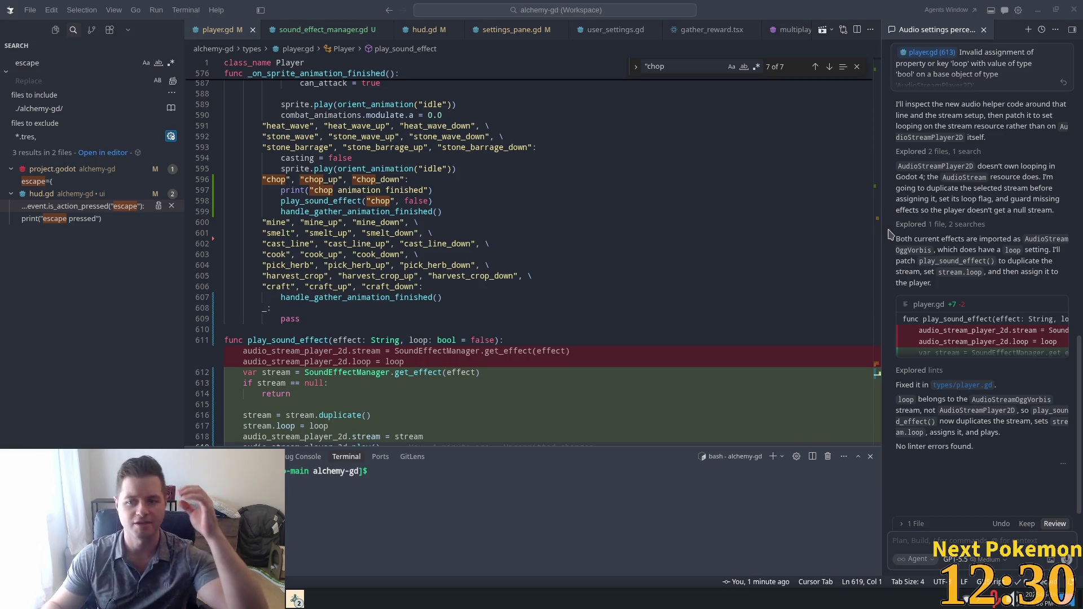
- Inspect the stream.loop line (617) of the play_sound_effect fix, then switch to Godot
scroll(674, 190, "down", 2)
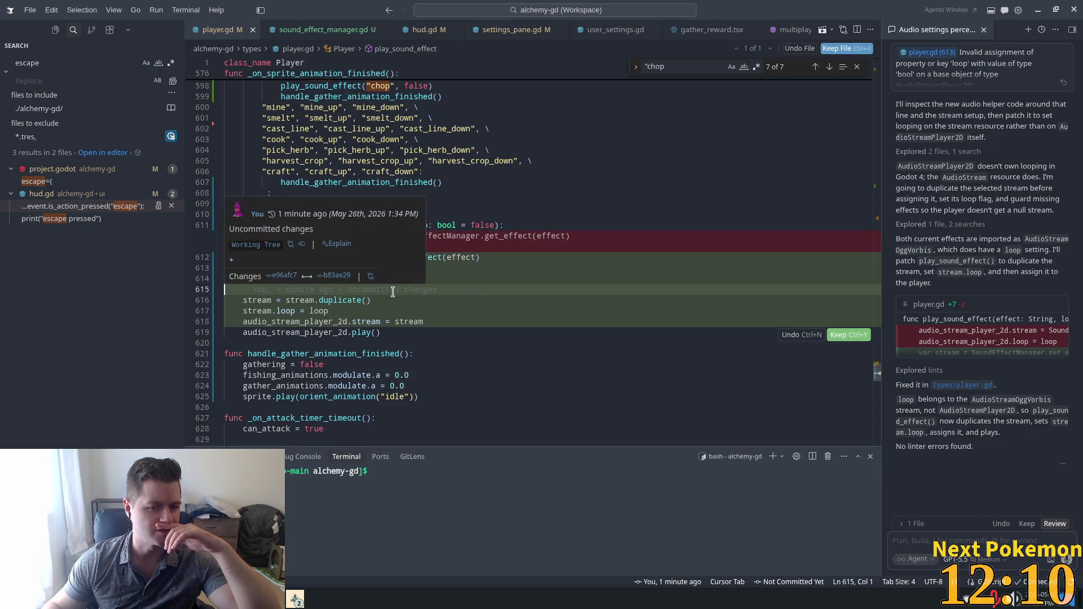
left_click(377, 314)
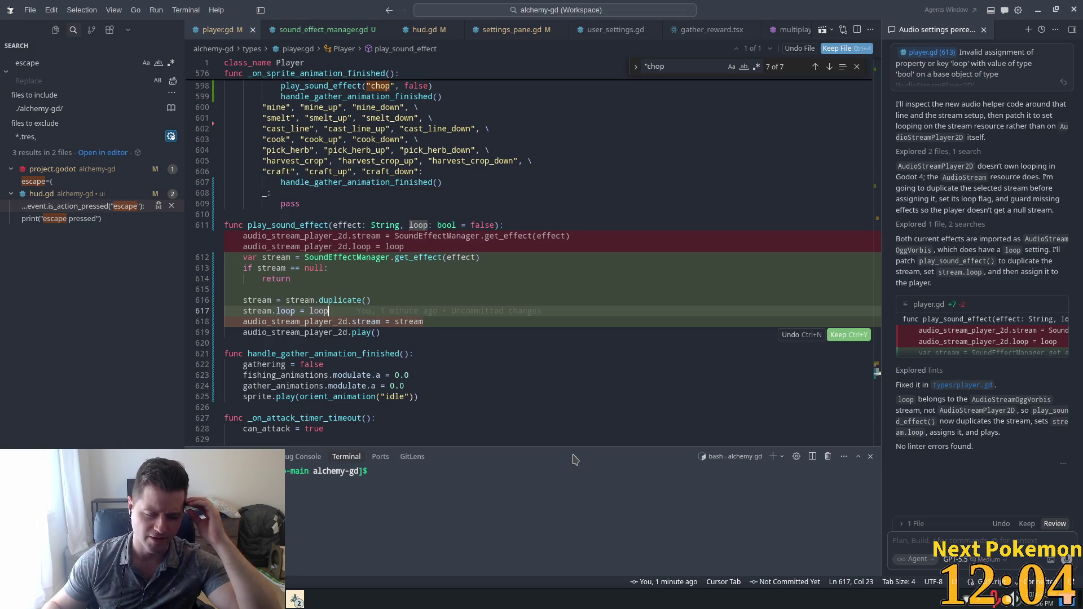
key("alt+Tab")
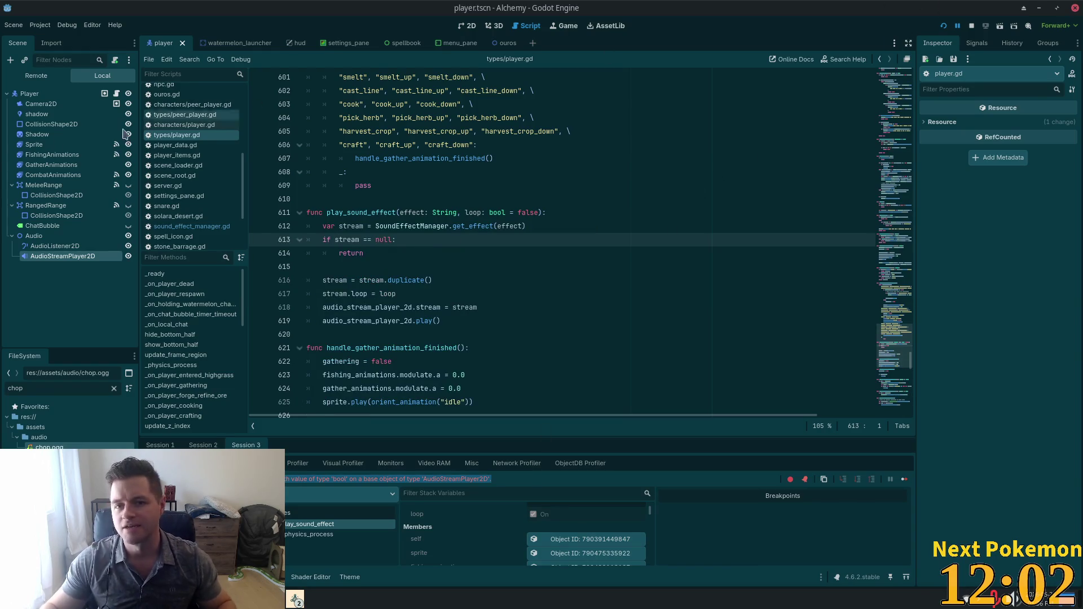
- Check that the AudioStreamPlayer2D holds walk.ogg with looping on, then return to Cursor
left_click(51, 165)
left_click(62, 257)
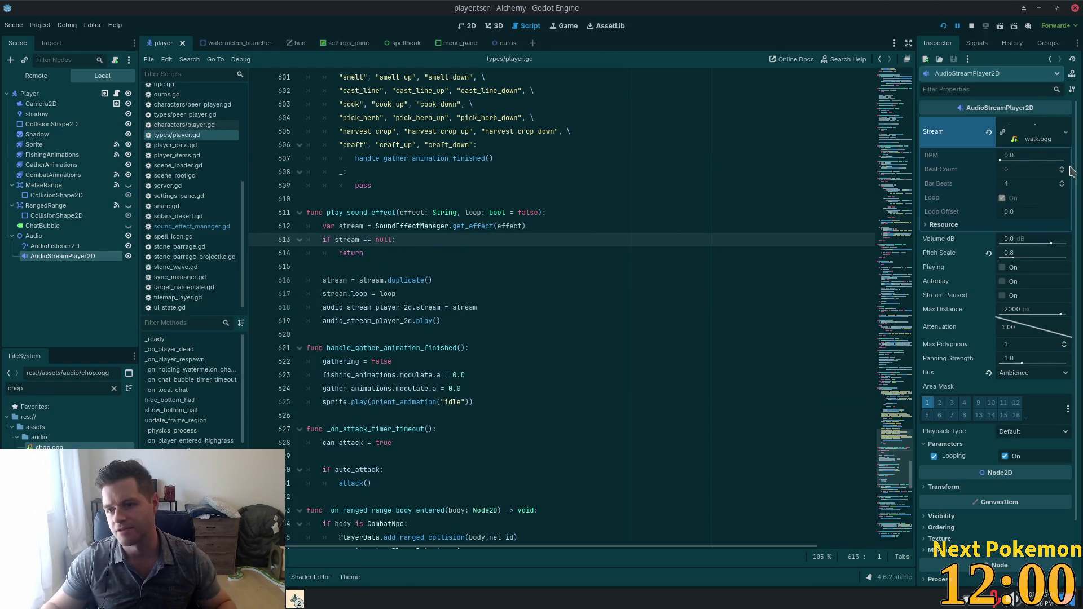
left_click(1027, 141)
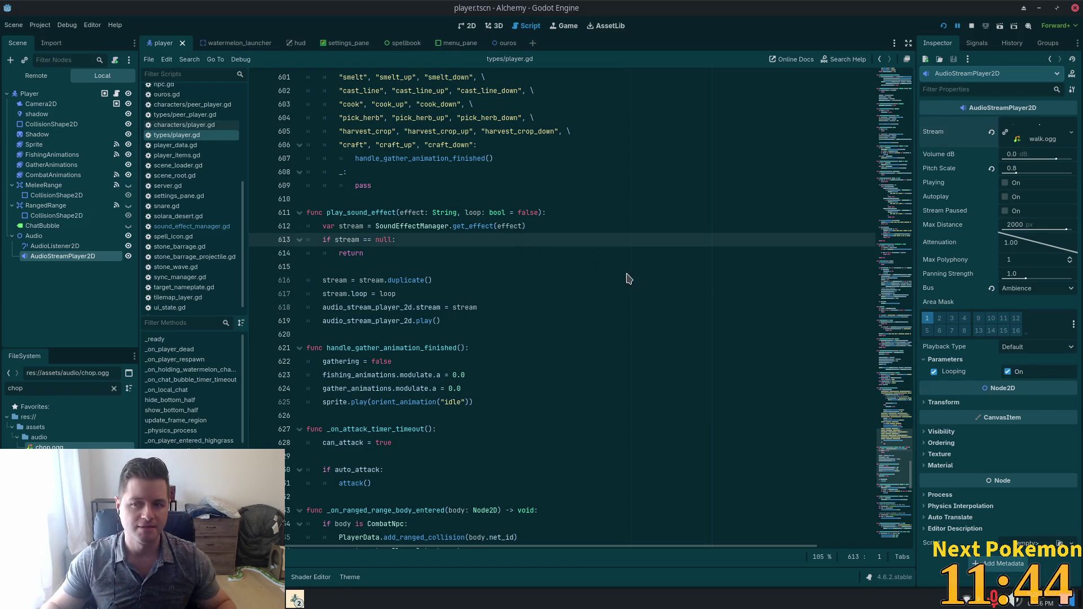
key("alt+Tab")
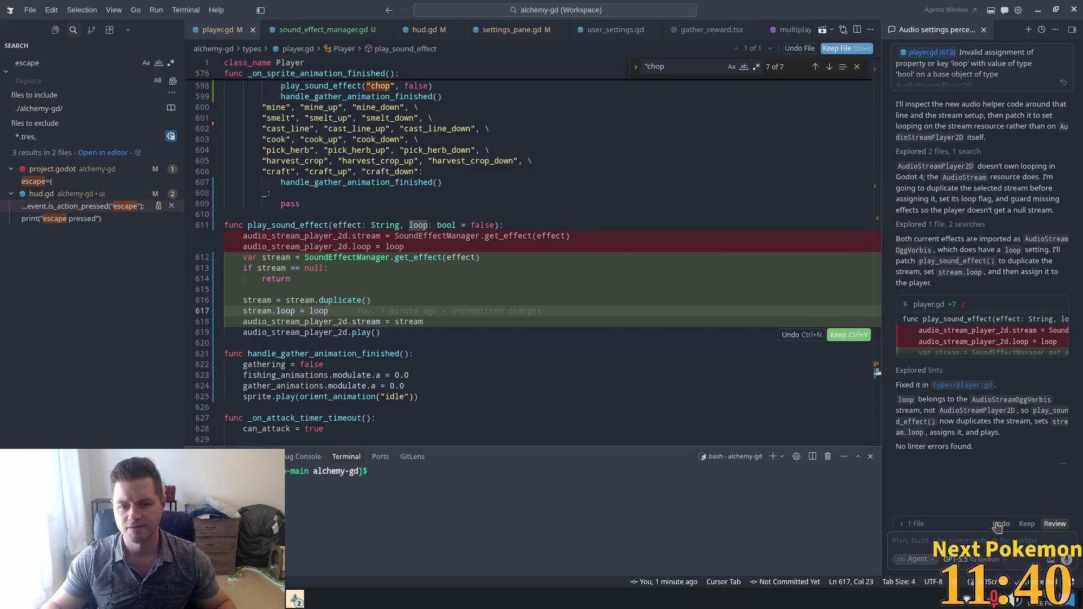
- Keep the duplicate-stream fix and ask whether AudioStreamPlayer2D's parameters/looping value could be used instead
left_click(852, 335)
type("could we instead use ")
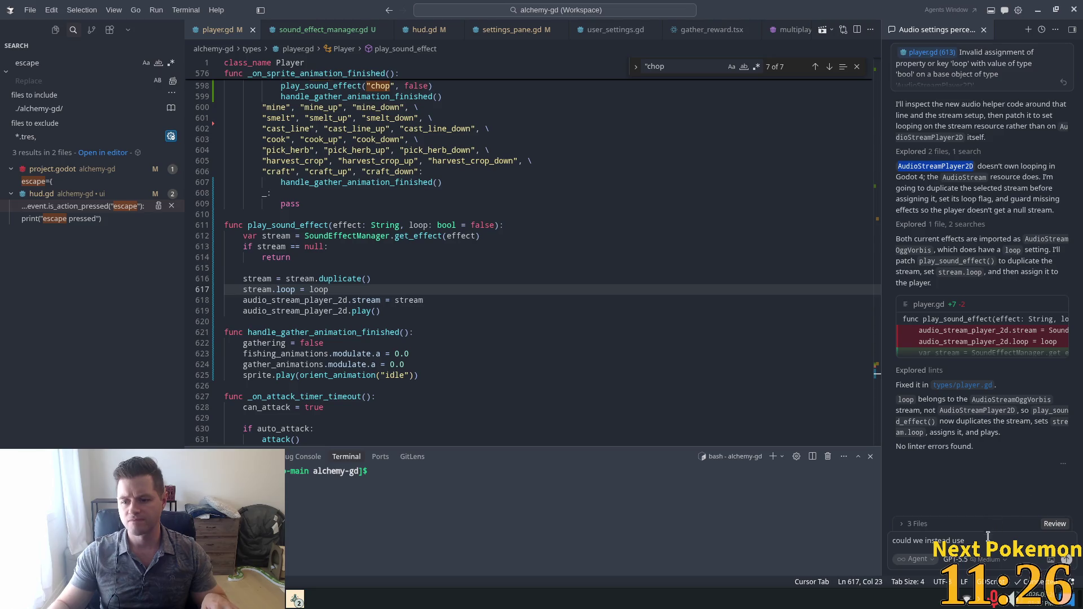
type("AudioStreamPlayer2D")
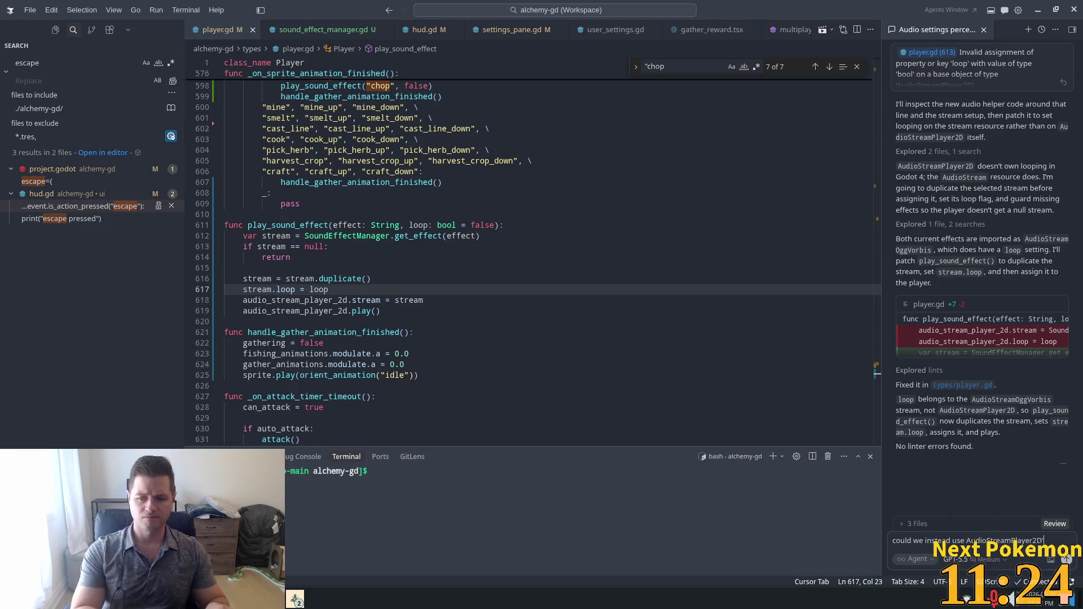
key("alt+Tab")
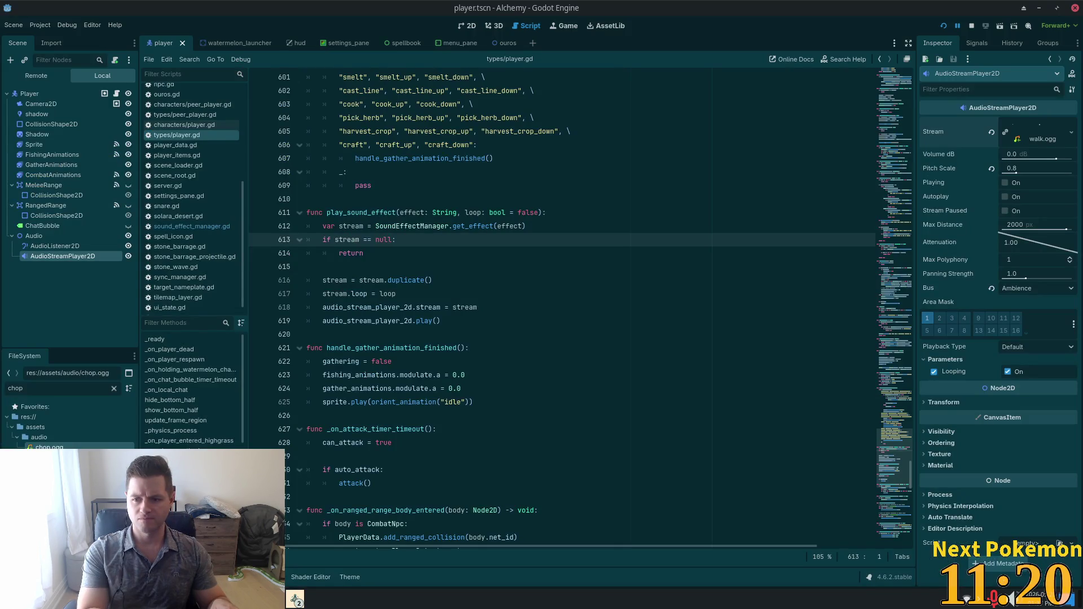
key("alt+Tab")
type("pa")
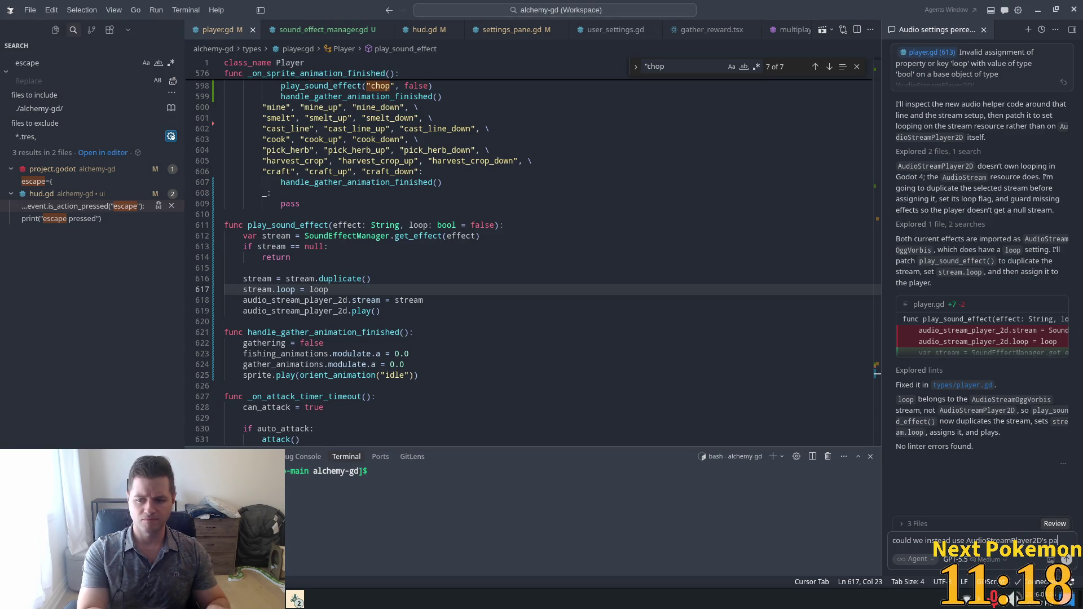
type("meters")
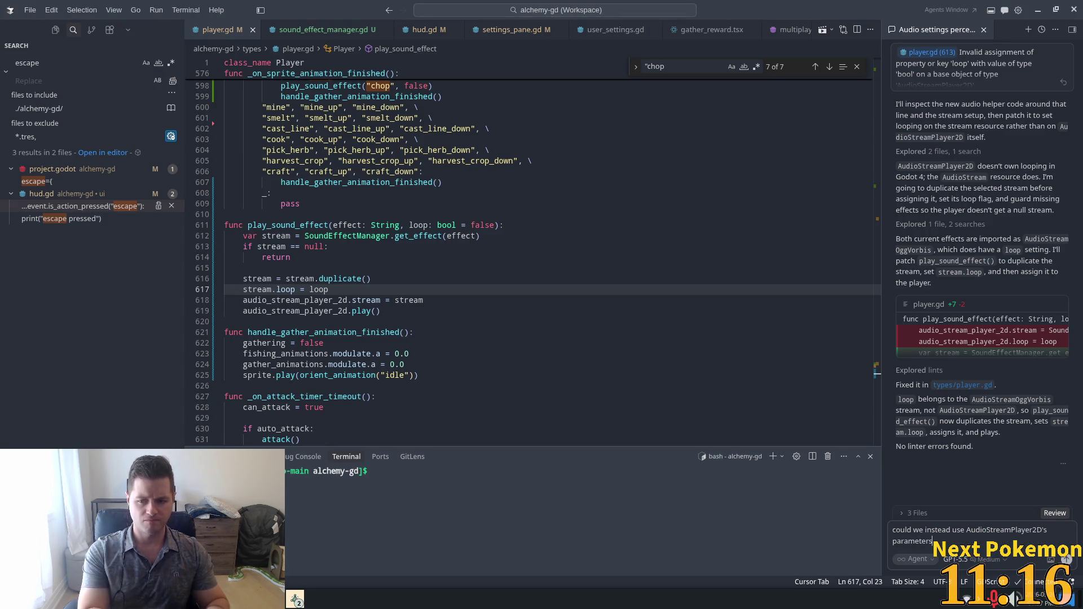
type(" ?")
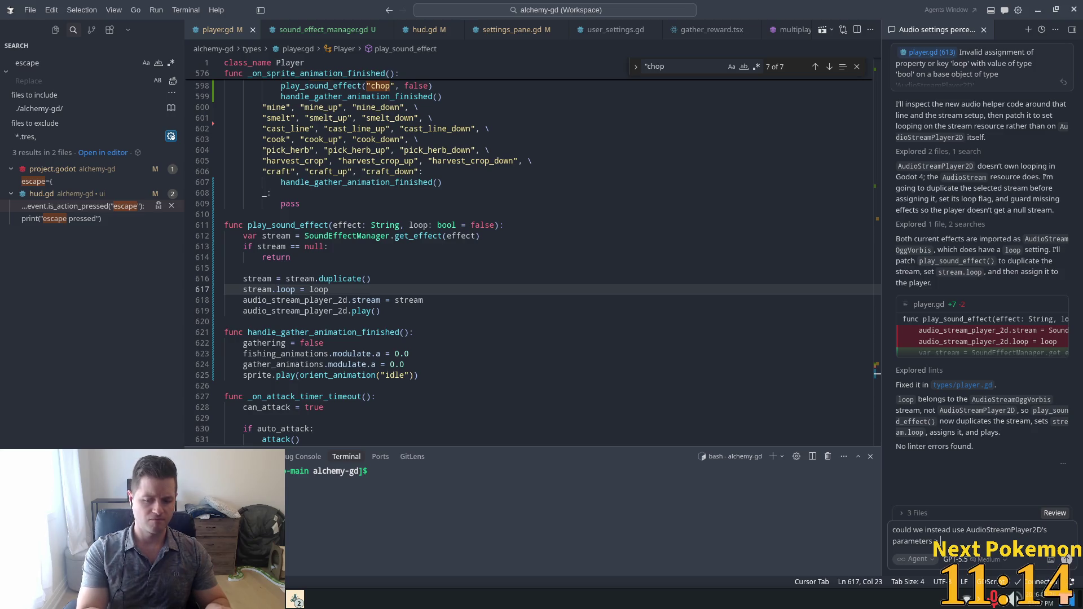
type("ping value")
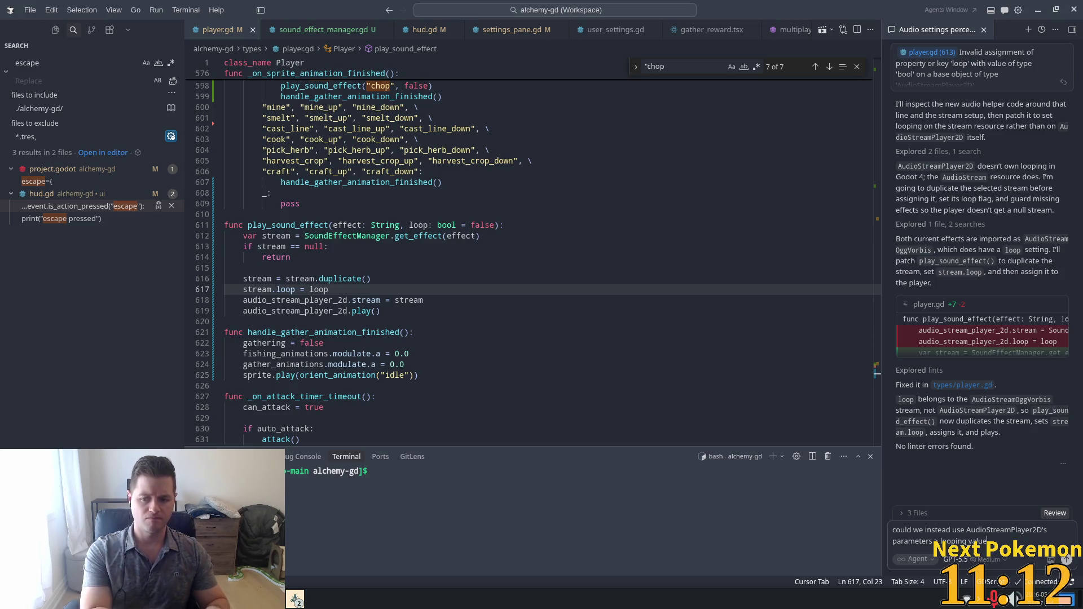
type("?")
key("Return")
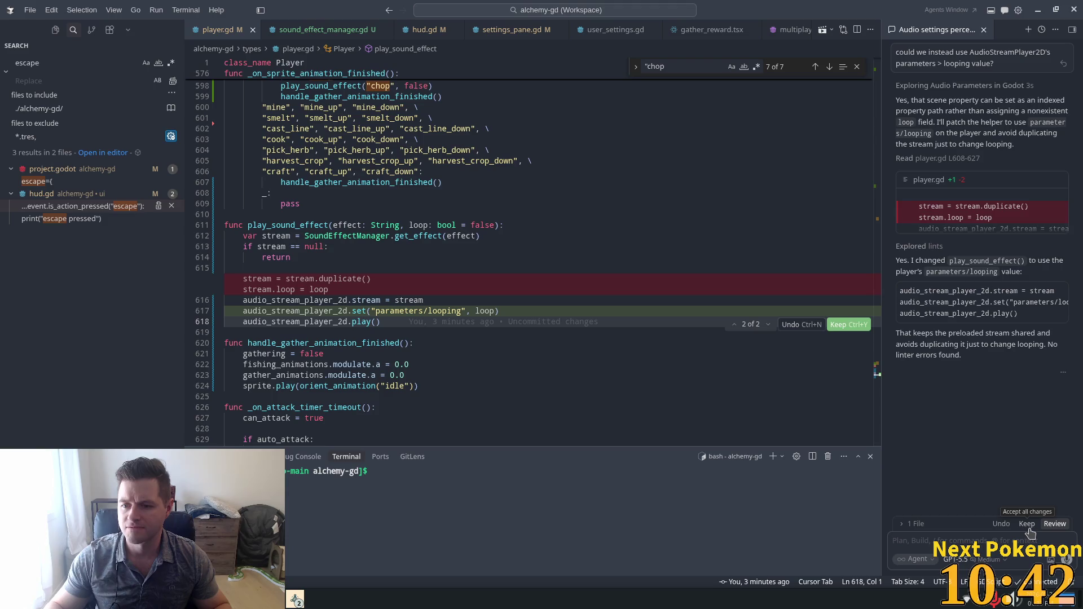
- Keep the parameters/looping edit to player.gd and switch to Godot
left_click(1034, 526)
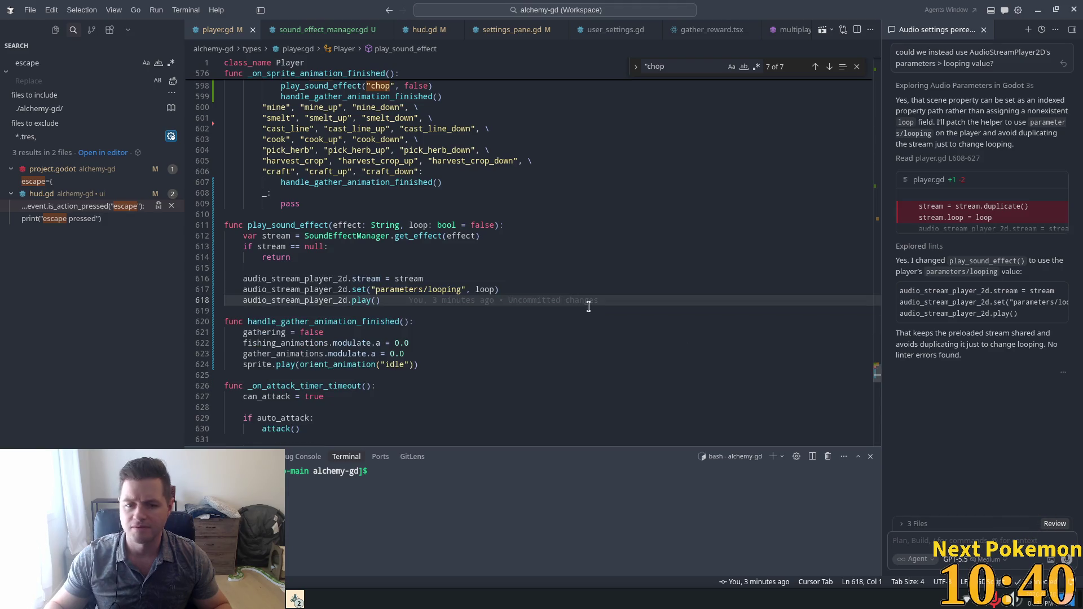
key("alt+Tab")
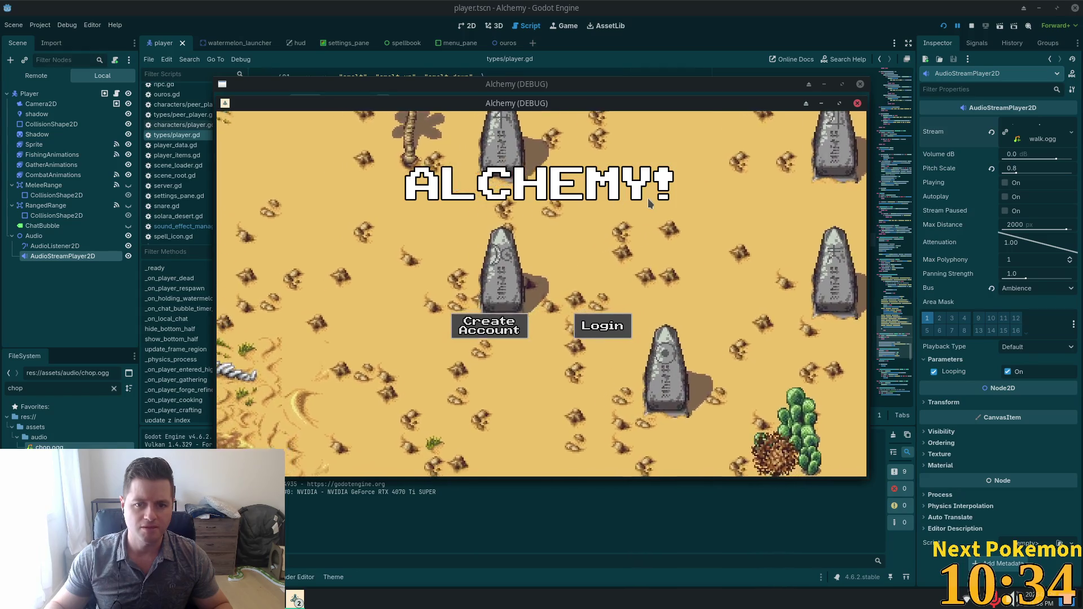
- Walk the characters in both game windows past the fence, down the stairs and across the grass
left_click_drag(402, 72, 393, 63)
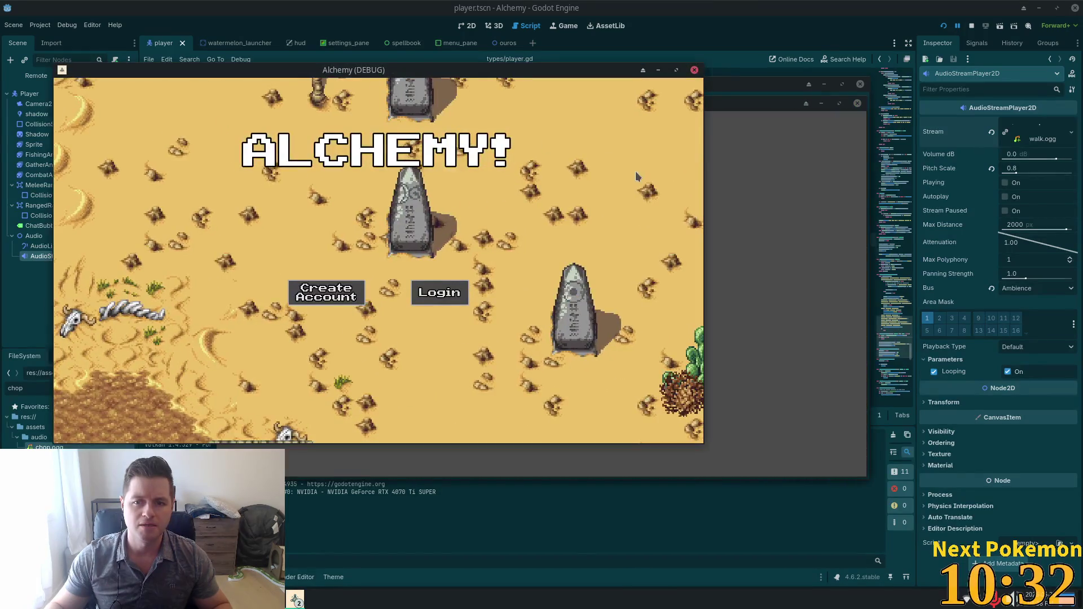
key("w")
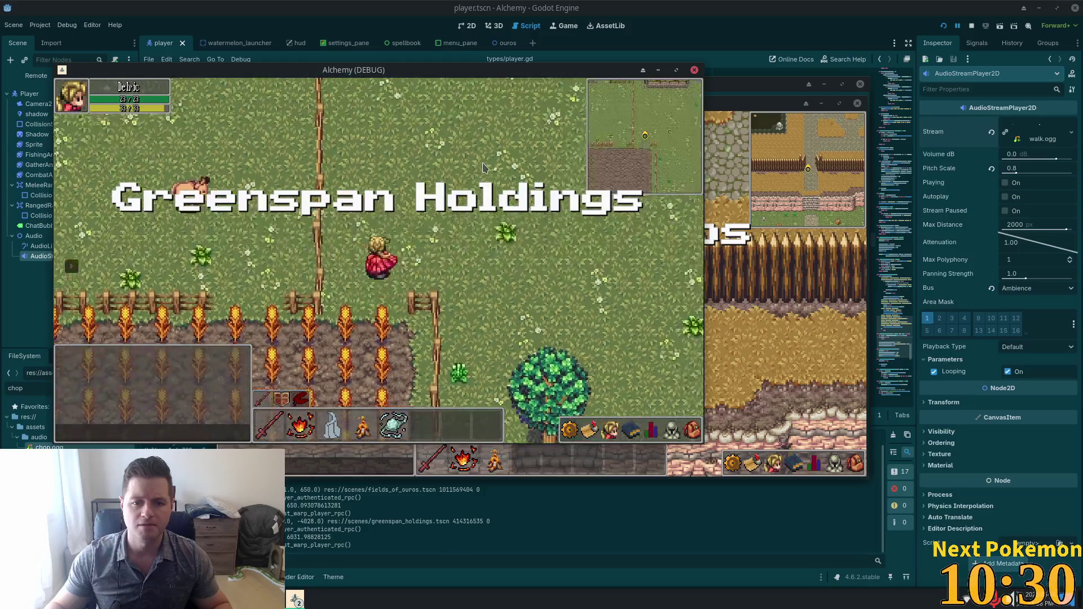
key("d")
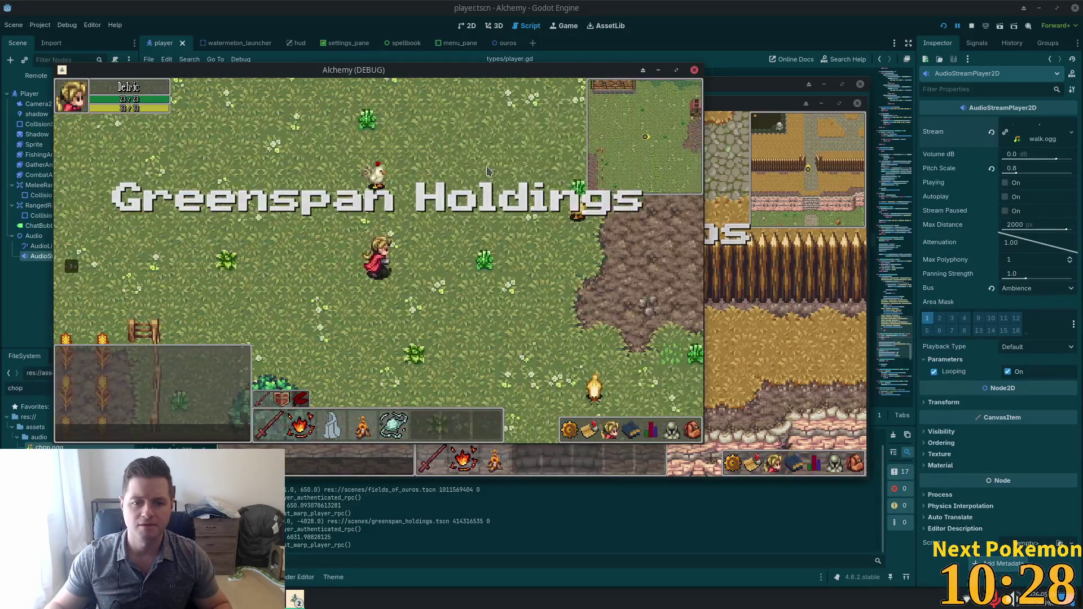
left_click(824, 308)
key("s")
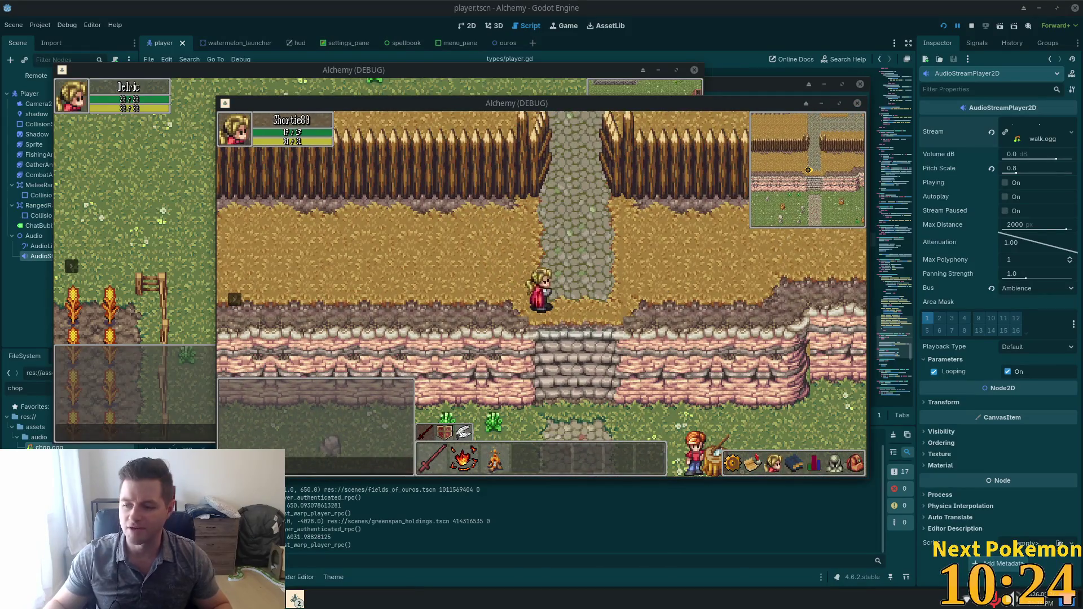
key("d")
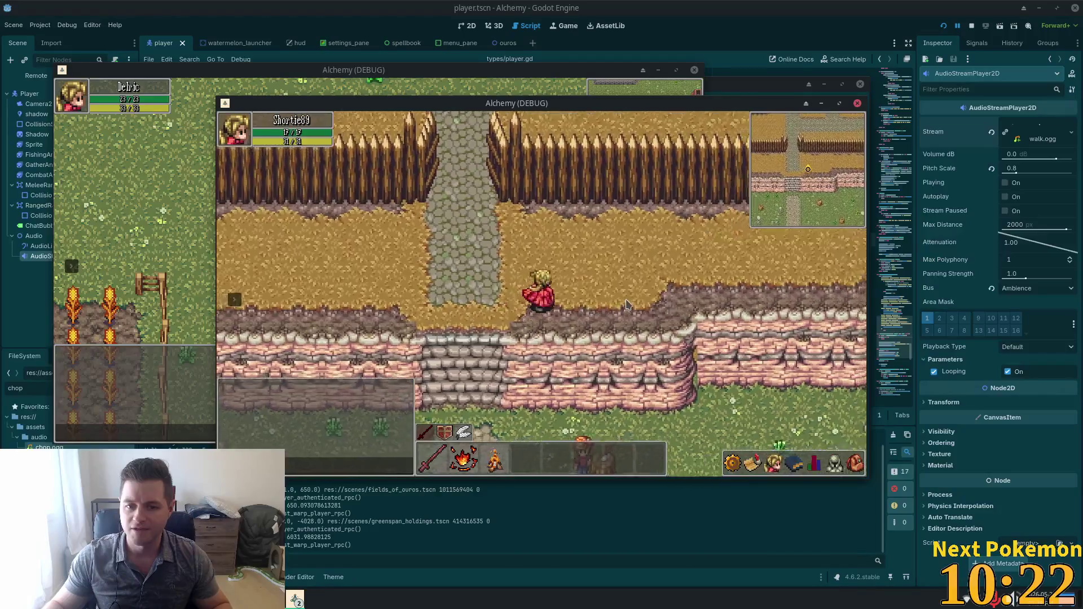
key("d")
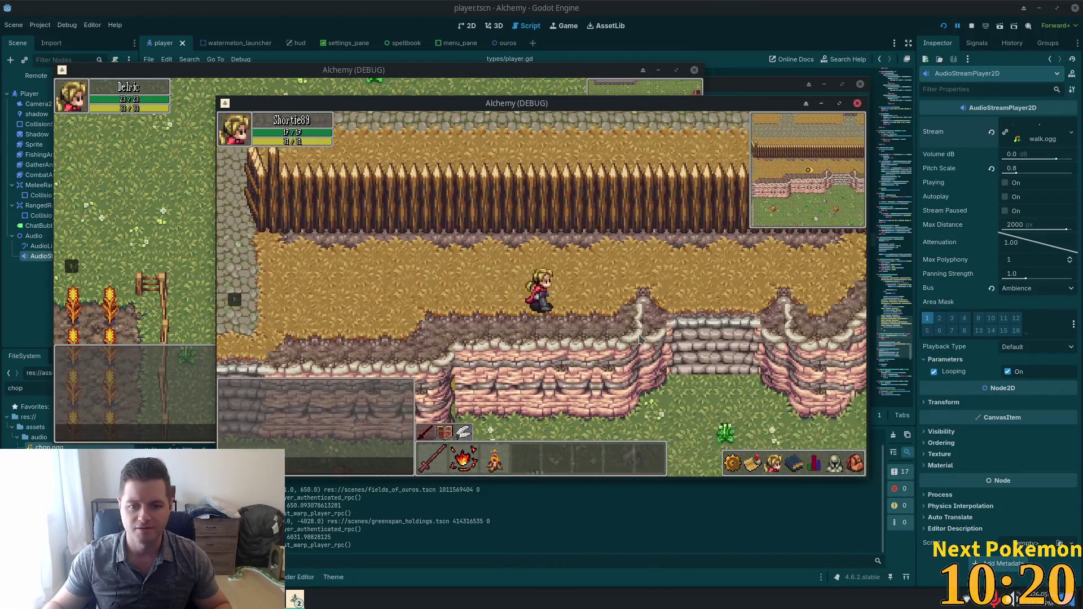
key("s")
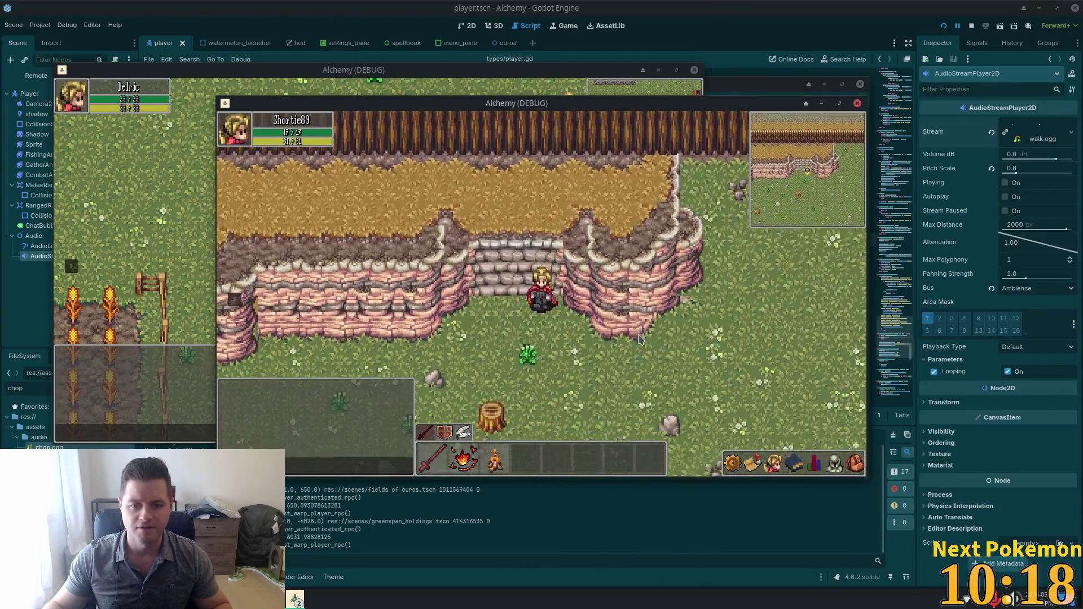
key("s")
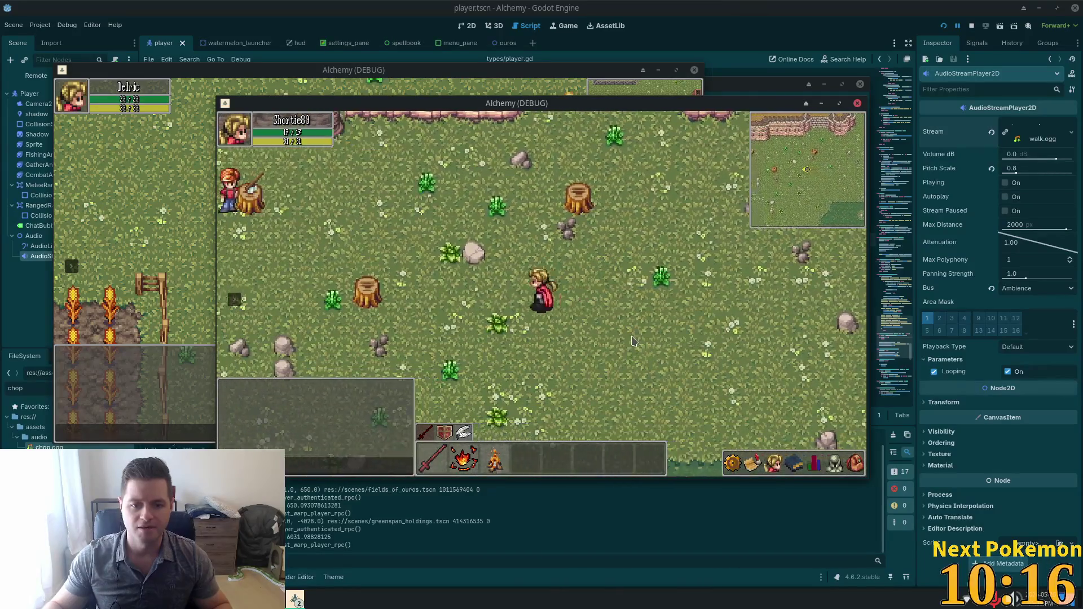
key("a")
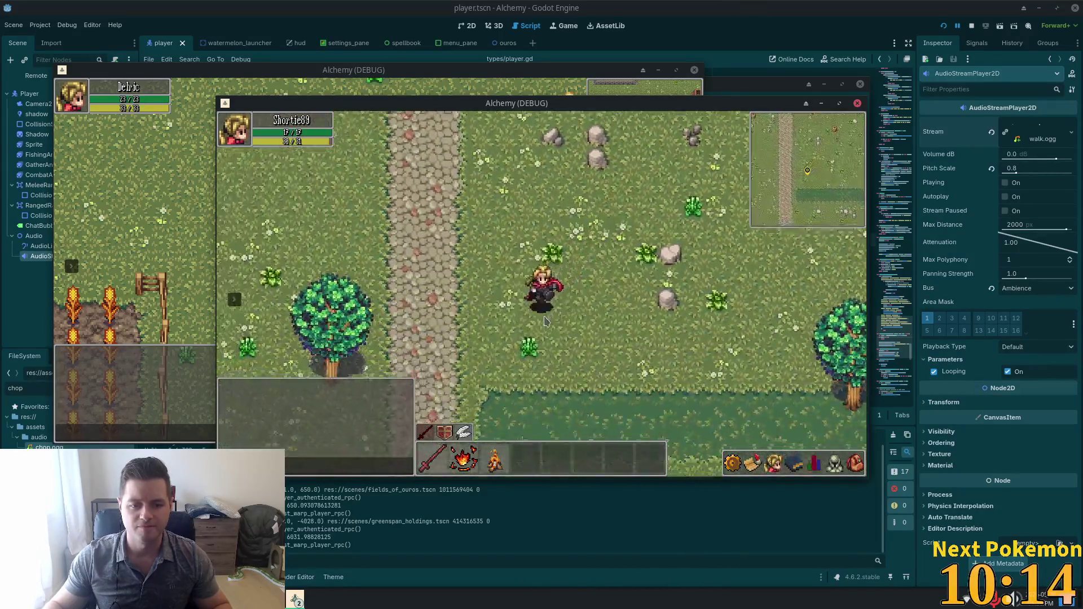
- Try chopping the maple tree twice, then stop the running game with F8
left_click(502, 313)
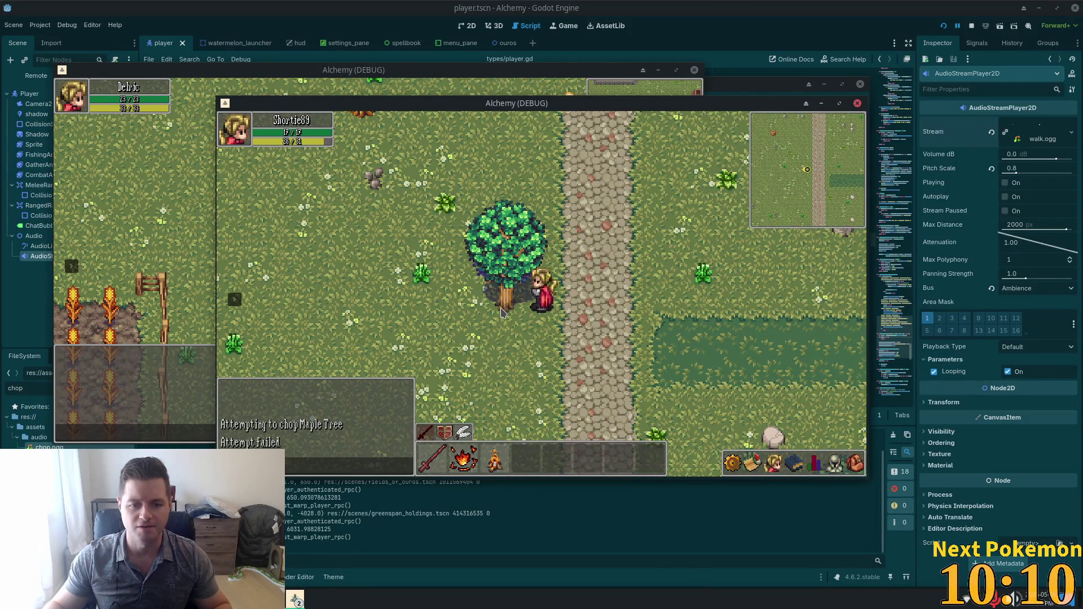
left_click(503, 314)
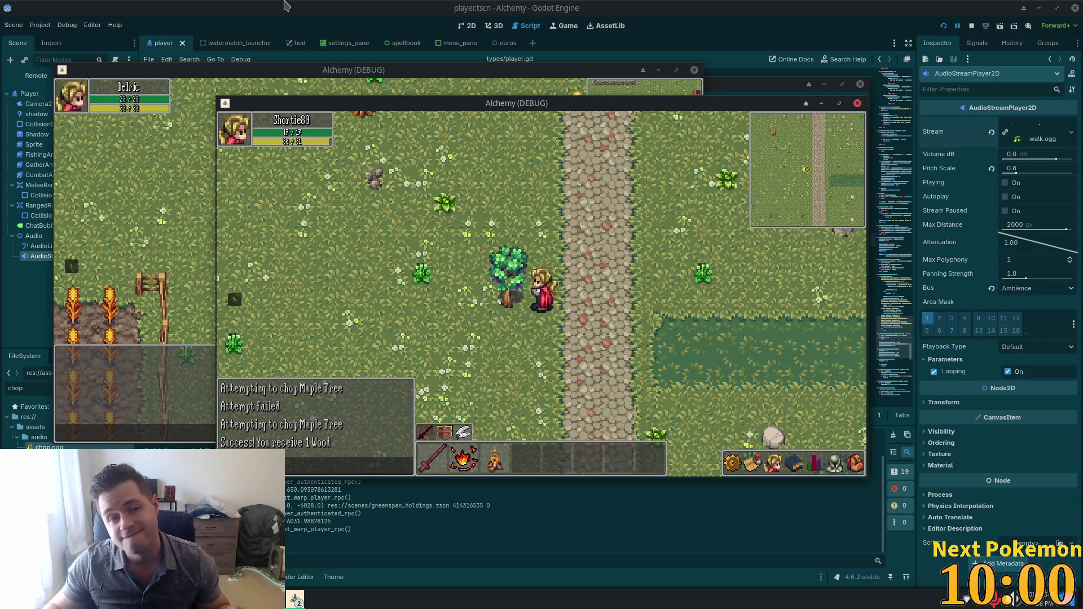
key("F8")
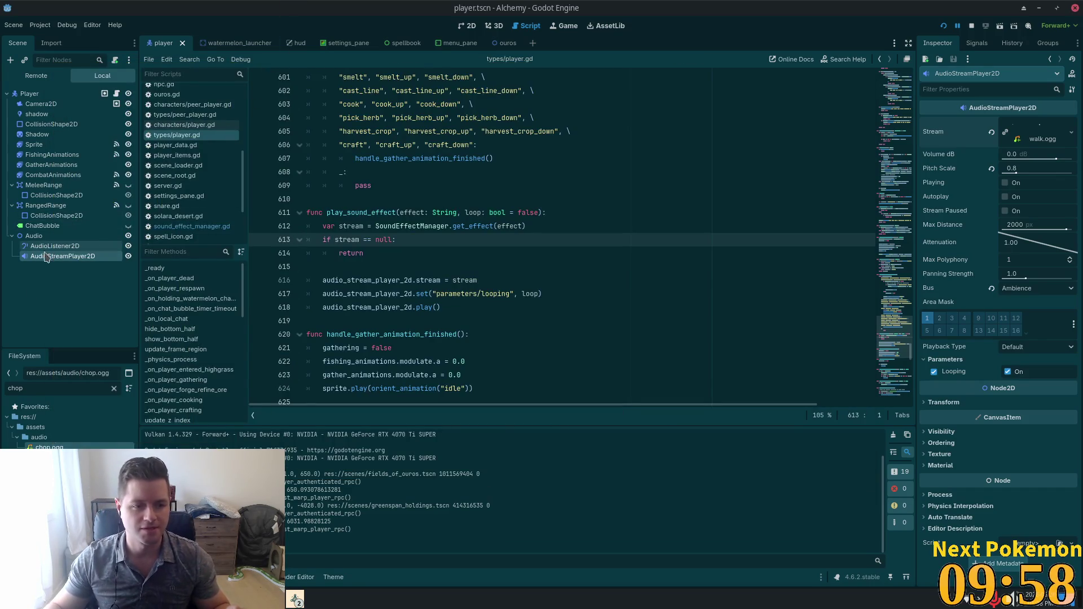
- Recheck the AudioListener2D and AudioStreamPlayer2D properties before returning to Cursor
left_click(54, 246)
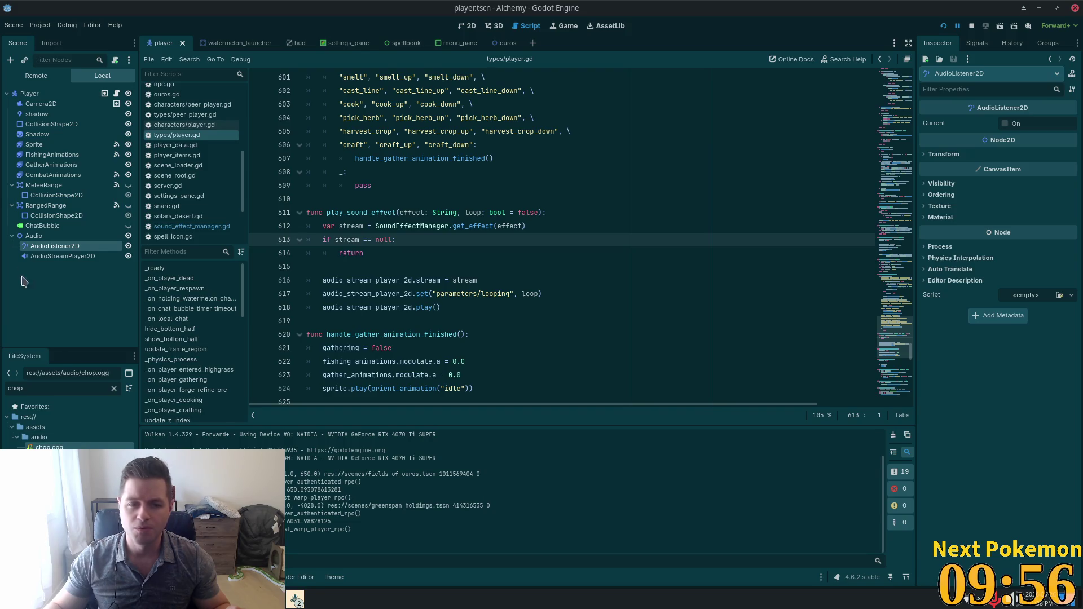
left_click(38, 256)
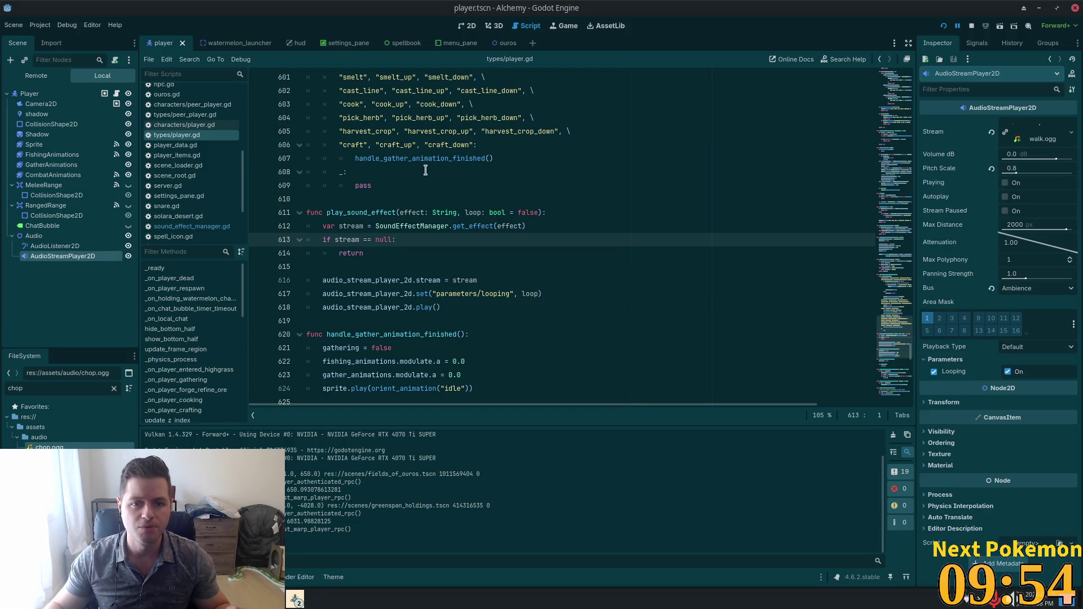
key("alt+Tab")
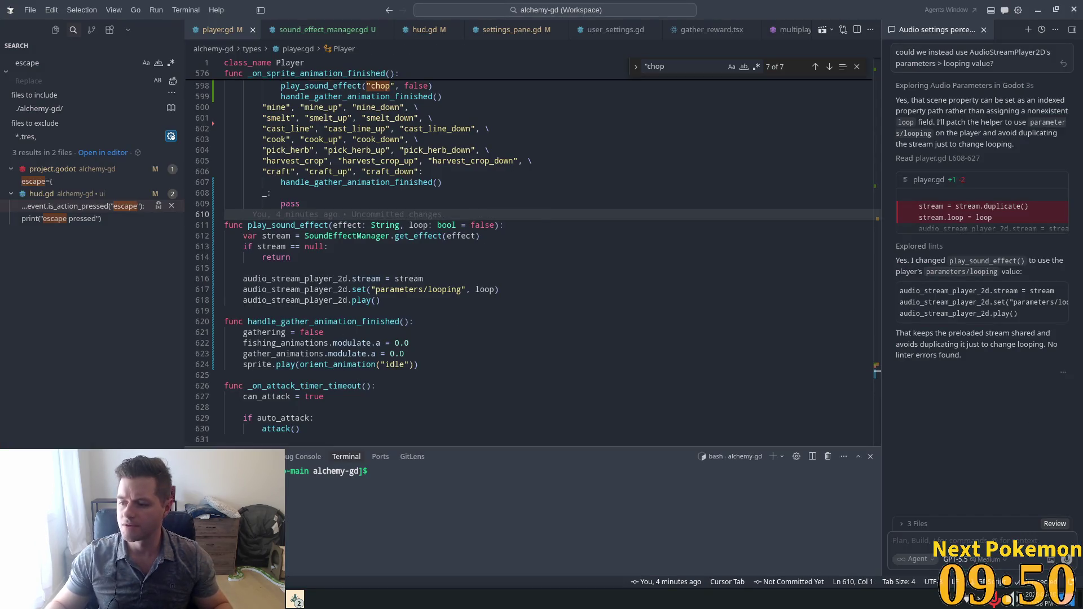
- Add line 598's chop call to the agent chat and ask why the chop sound is silent
left_click(390, 225)
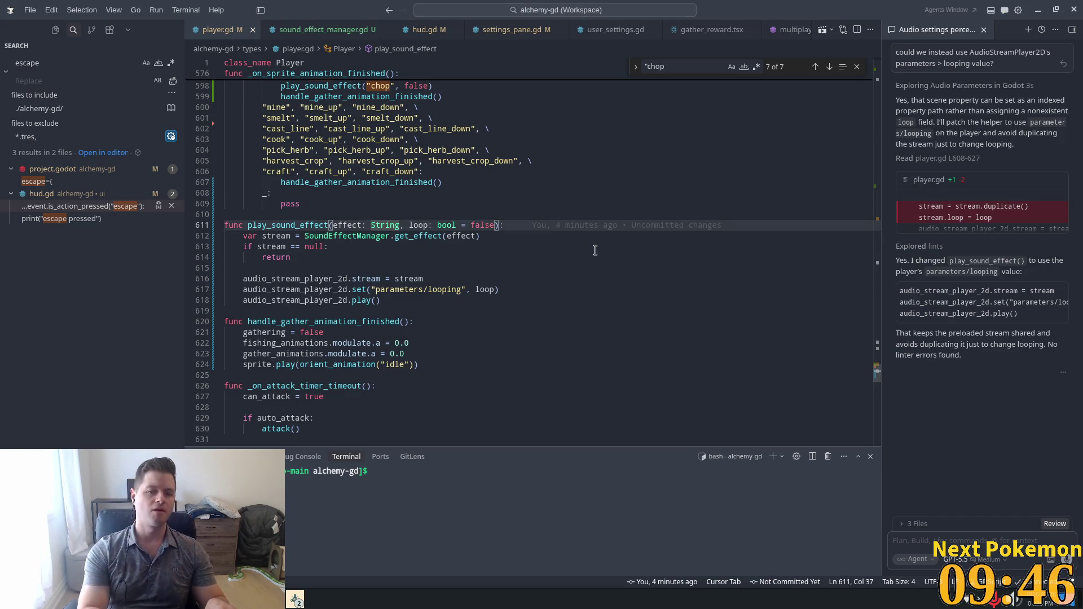
scroll(595, 250, "up", 5)
mouse_move(433, 227)
left_mouse_down()
mouse_move(248, 228)
mouse_move(281, 227)
left_mouse_up()
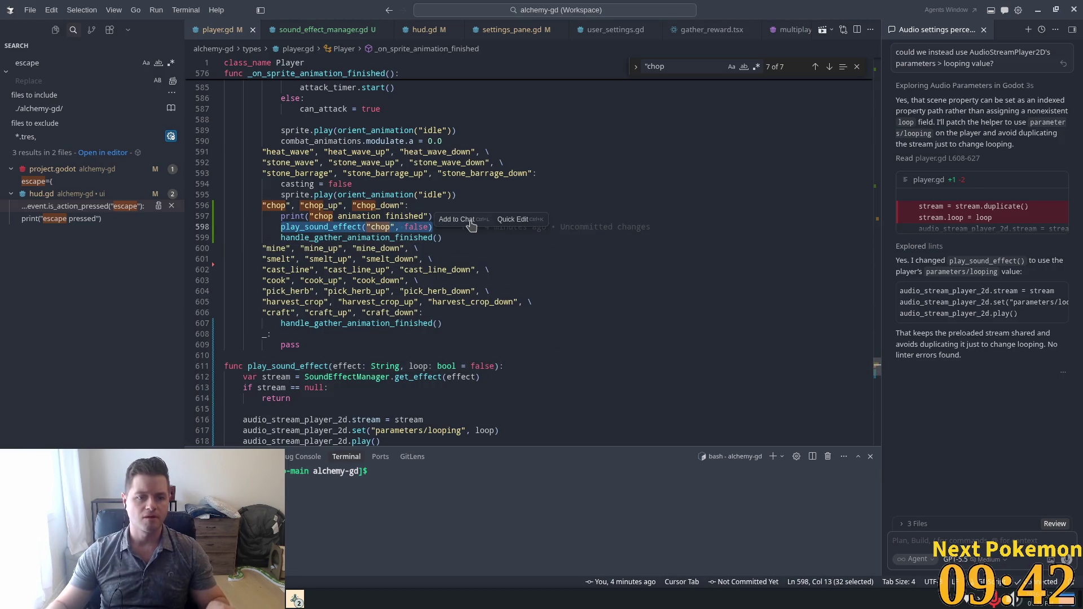
left_click(469, 220)
type("this functio")
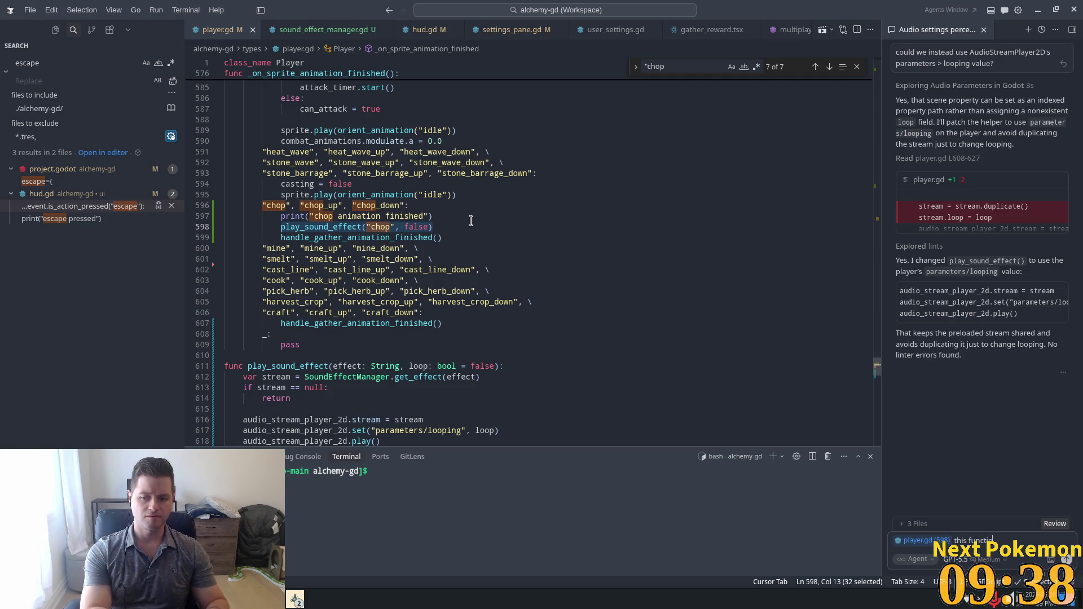
type("n works for")
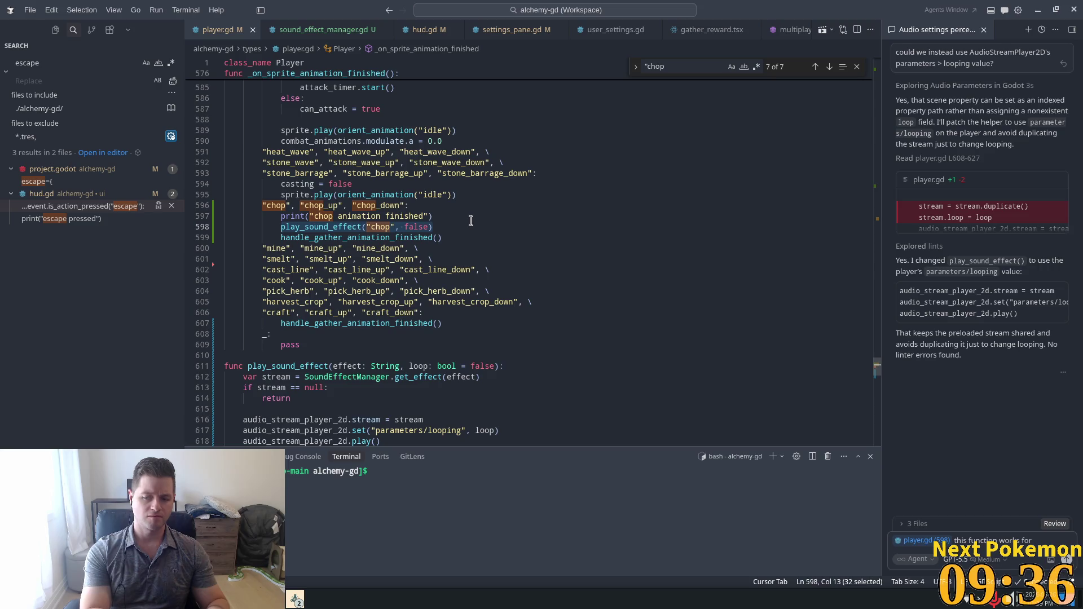
type(" \"walk")
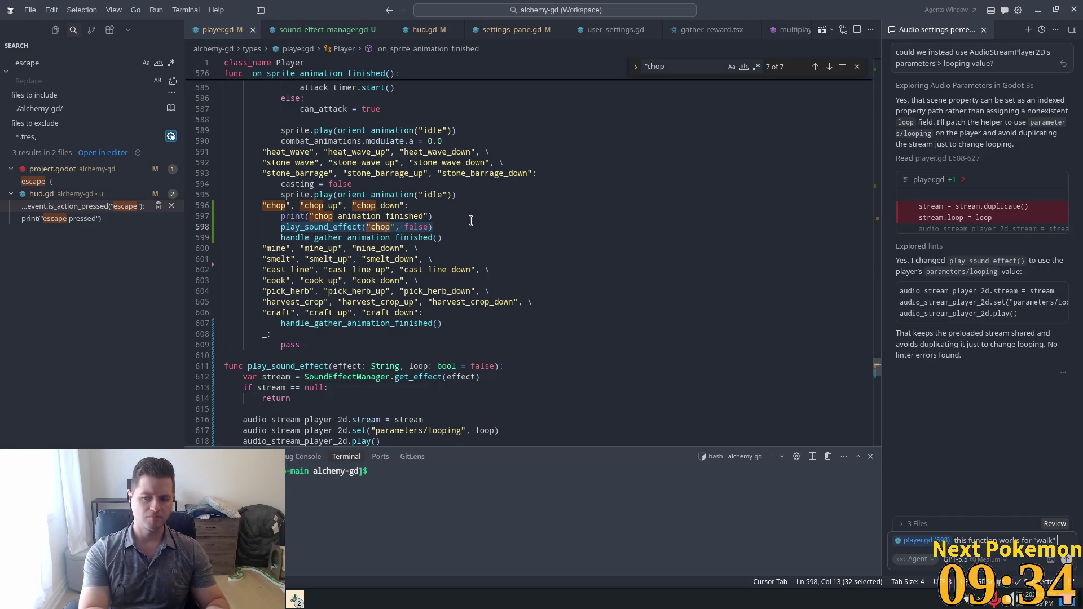
type("t im")
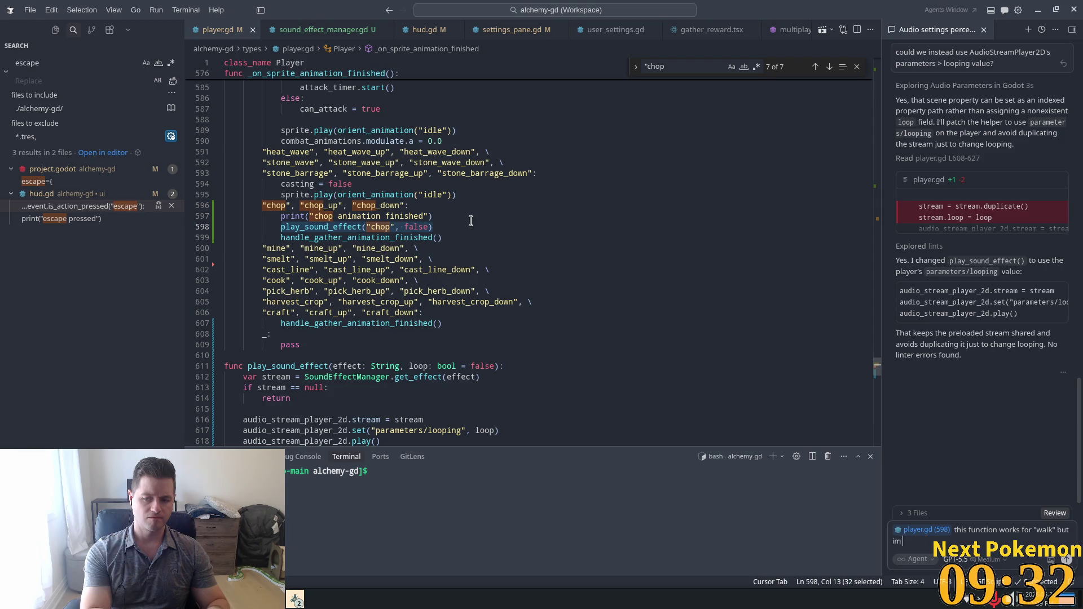
type(" hear")
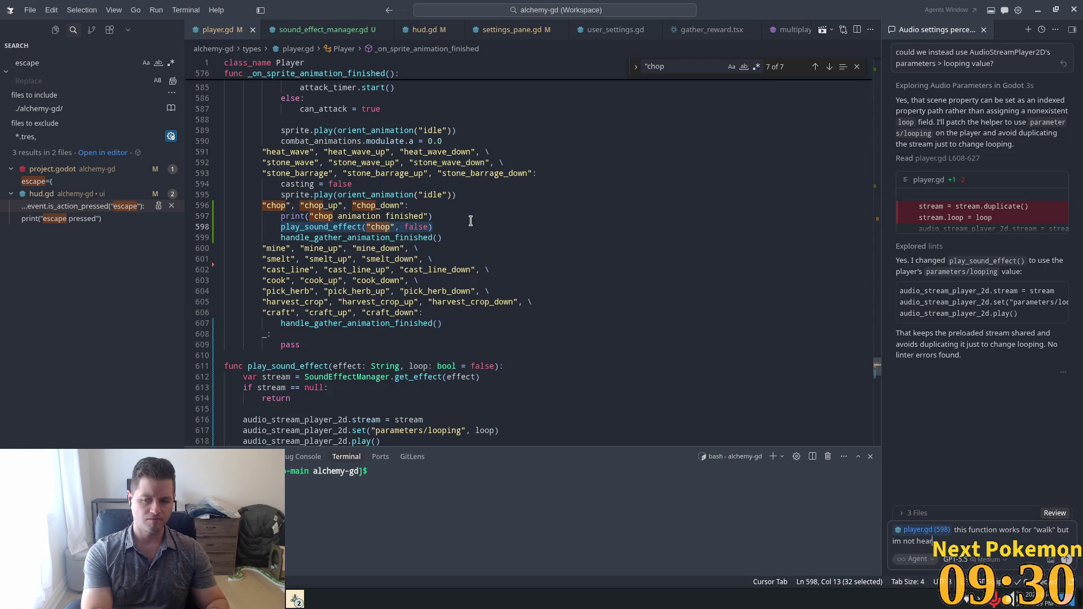
type("ing anything when")
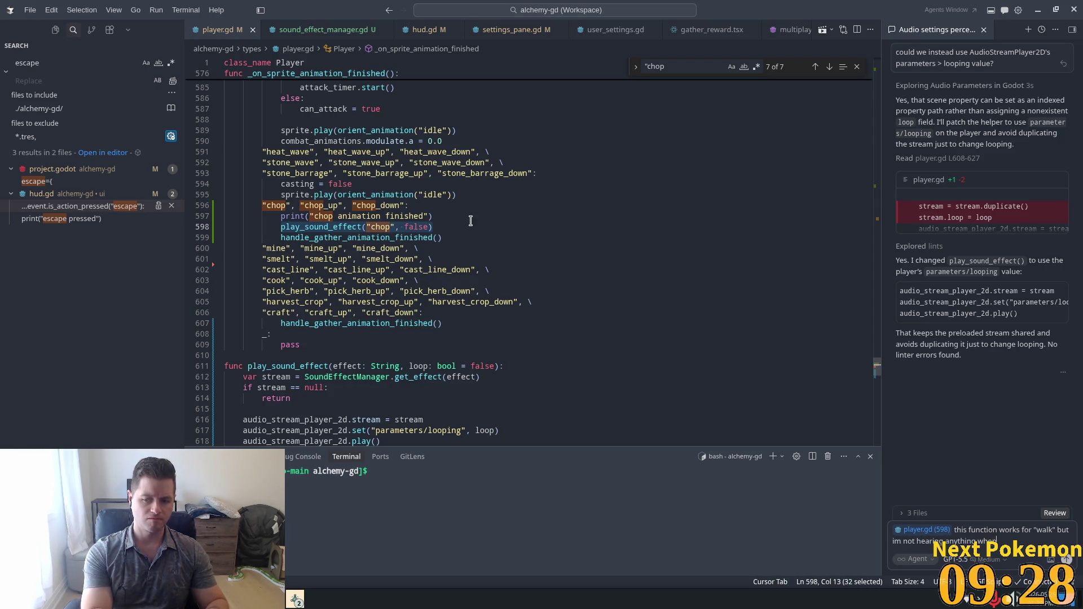
type(" I try")
type(" to pla")
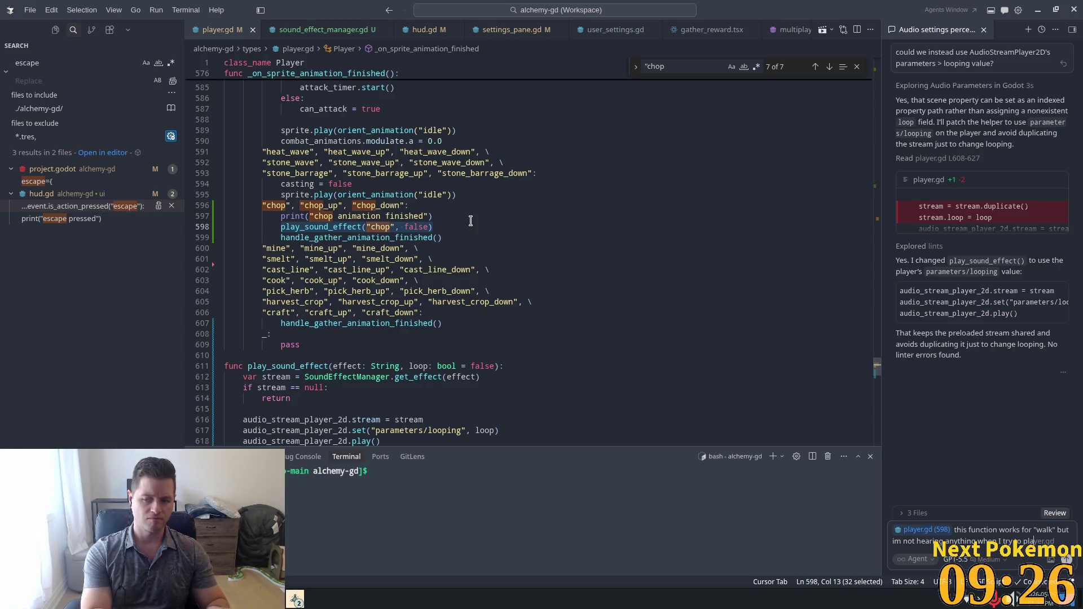
type("\"chop\"")
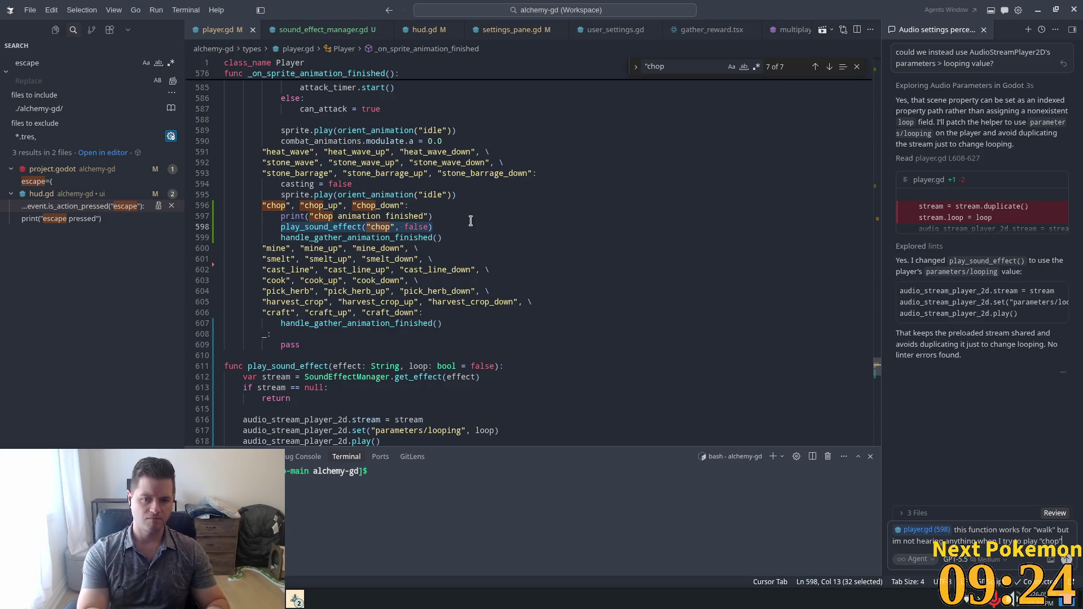
key("Return")
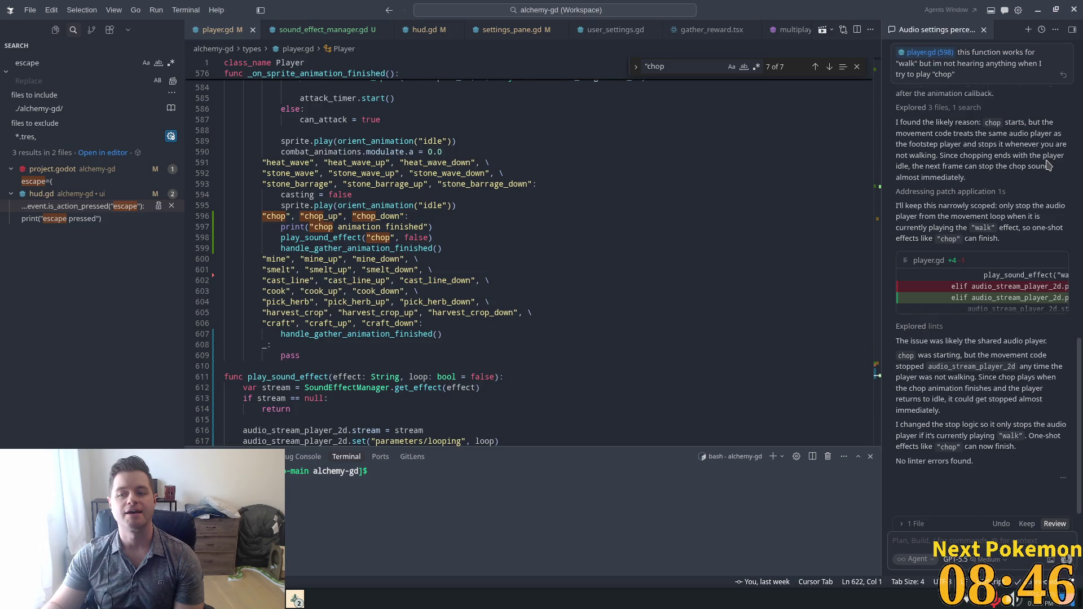
- Expand and review the player.gd diff, then keep the agent's stop-logic changes
left_click(989, 313)
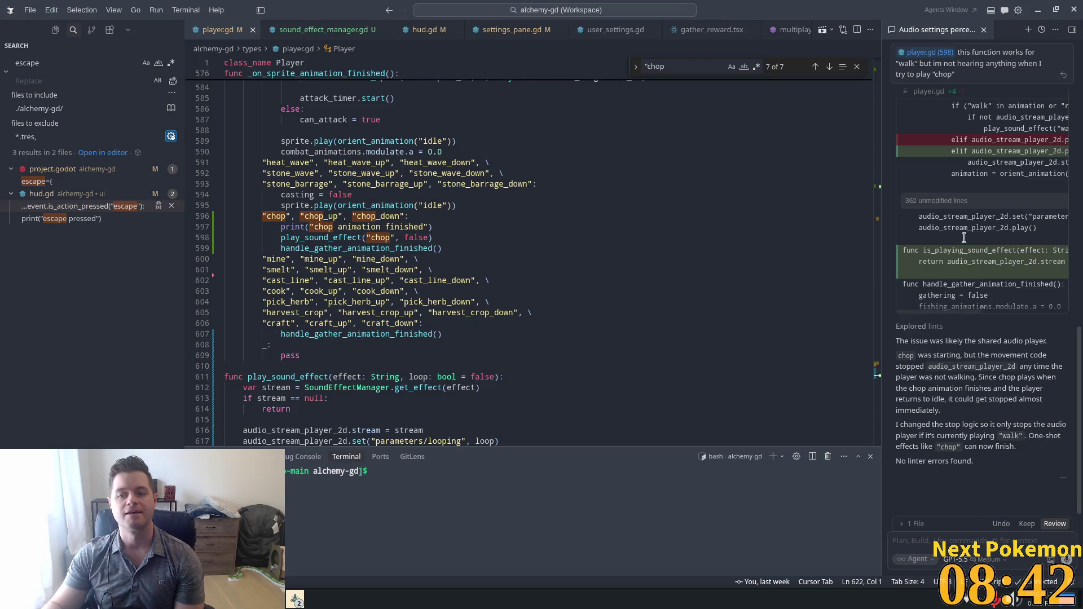
left_click_drag(883, 185, 674, 184)
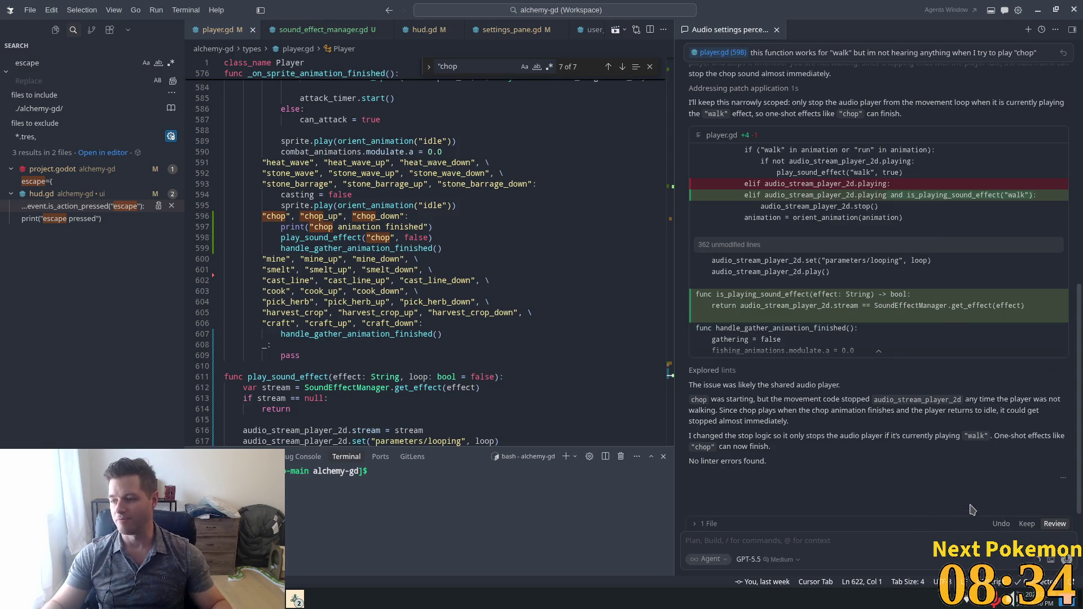
left_click(1024, 524)
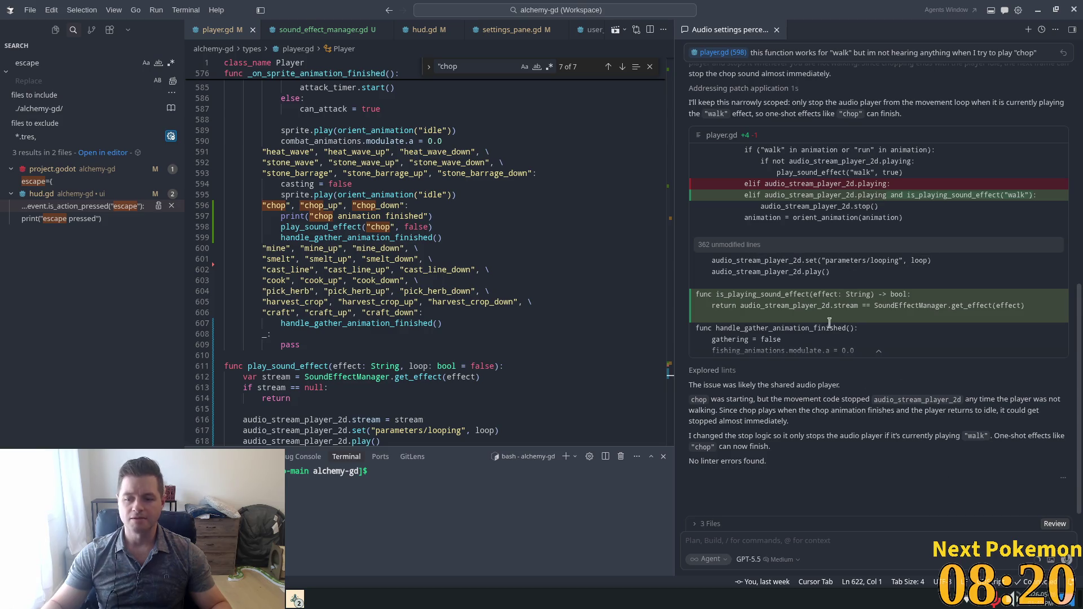
- Switch to Godot and relaunch the Alchemy project with the updated code
left_click(574, 270)
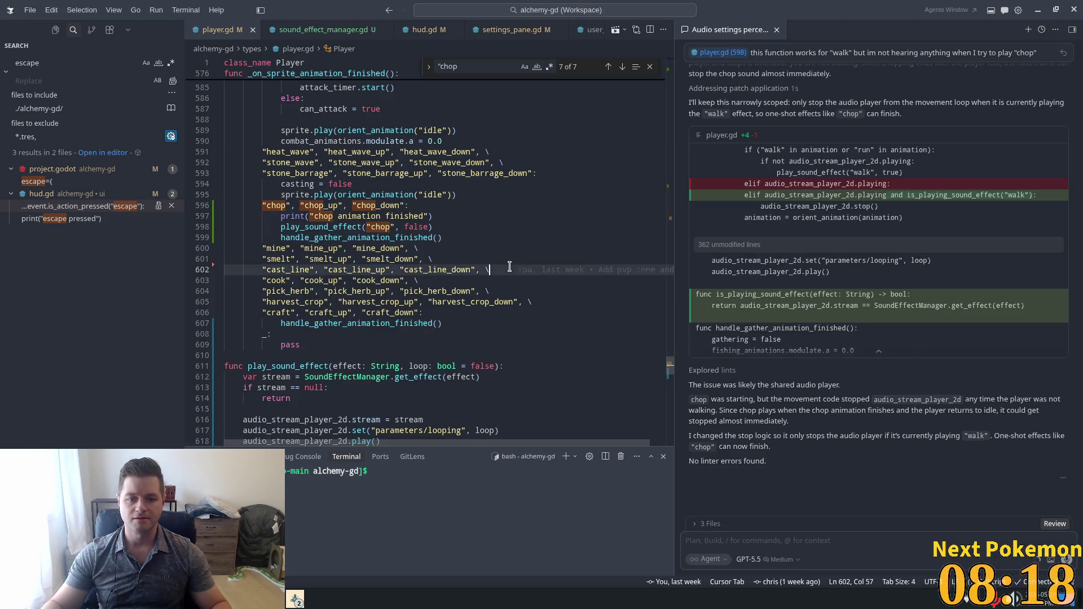
key("alt+Tab")
left_click(943, 26)
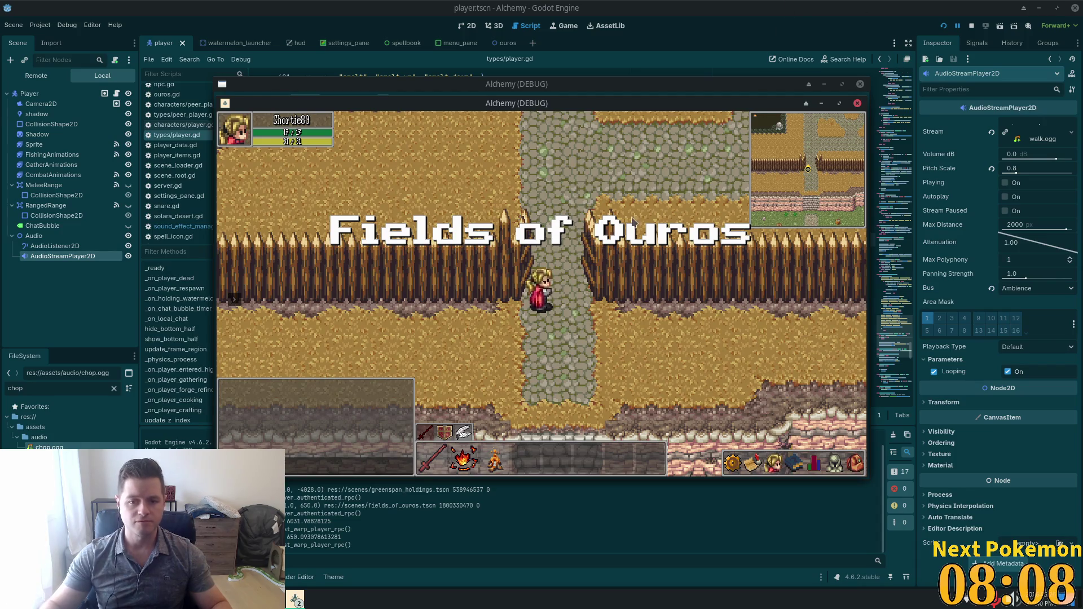
- Walk down past the stairs and chop the Maple Tree until it yields wood
key("Down")
key("Down")
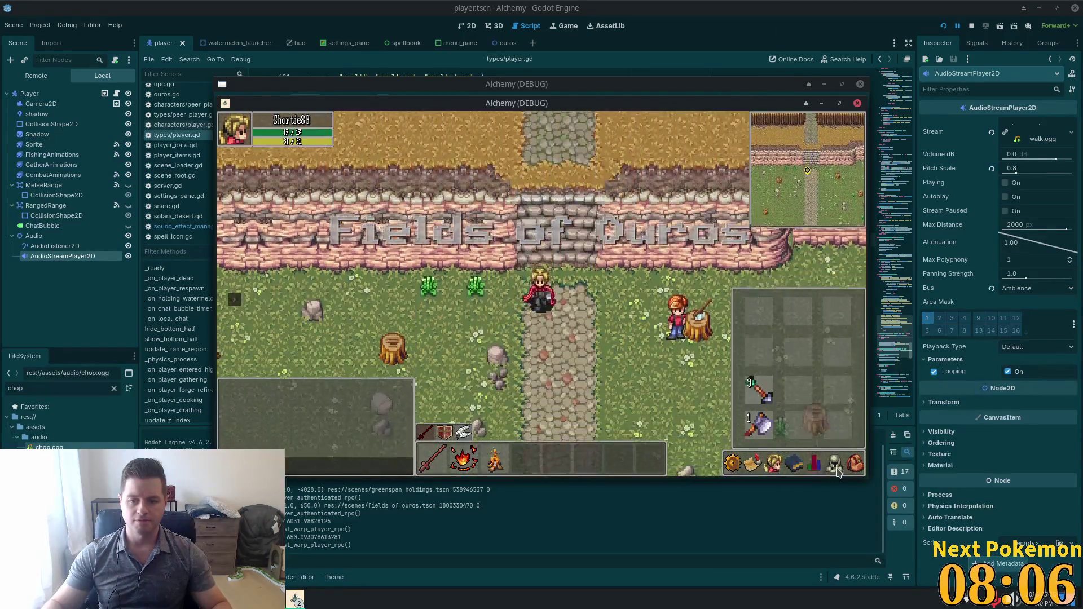
key("Down")
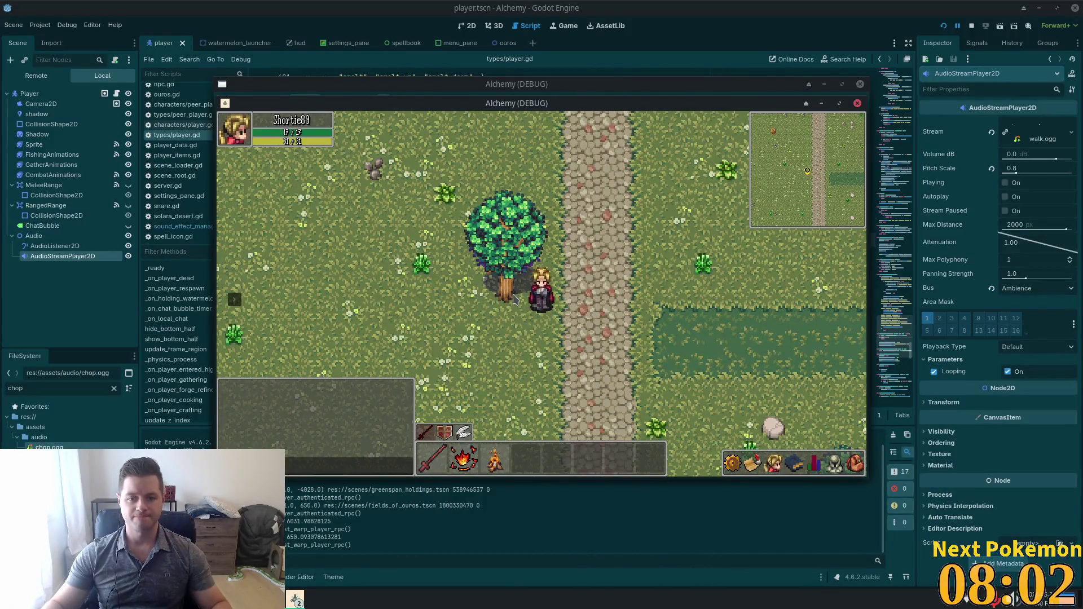
left_click(513, 299)
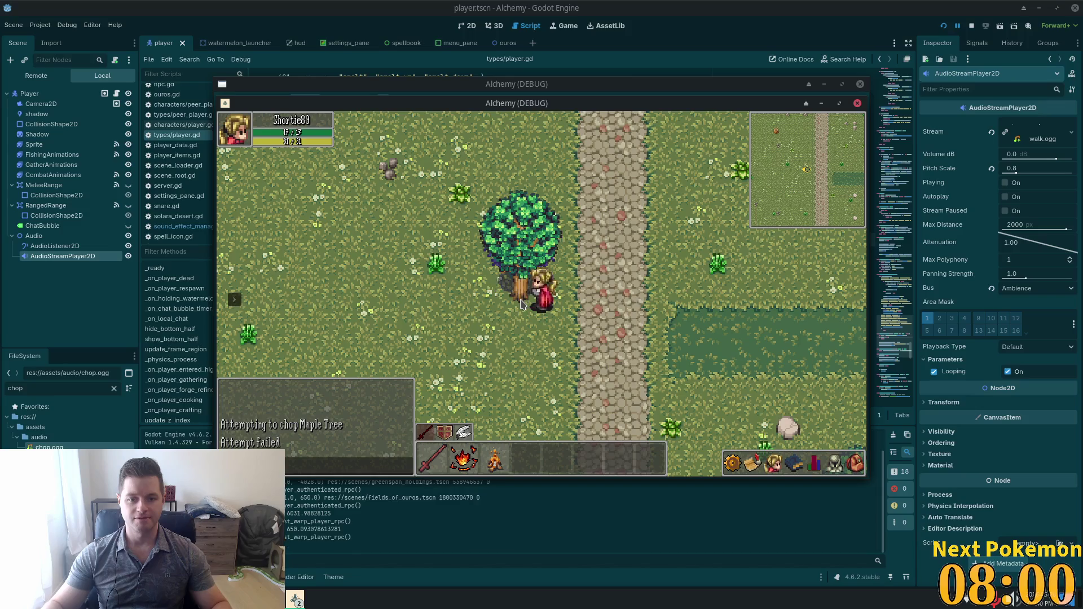
left_click(520, 305)
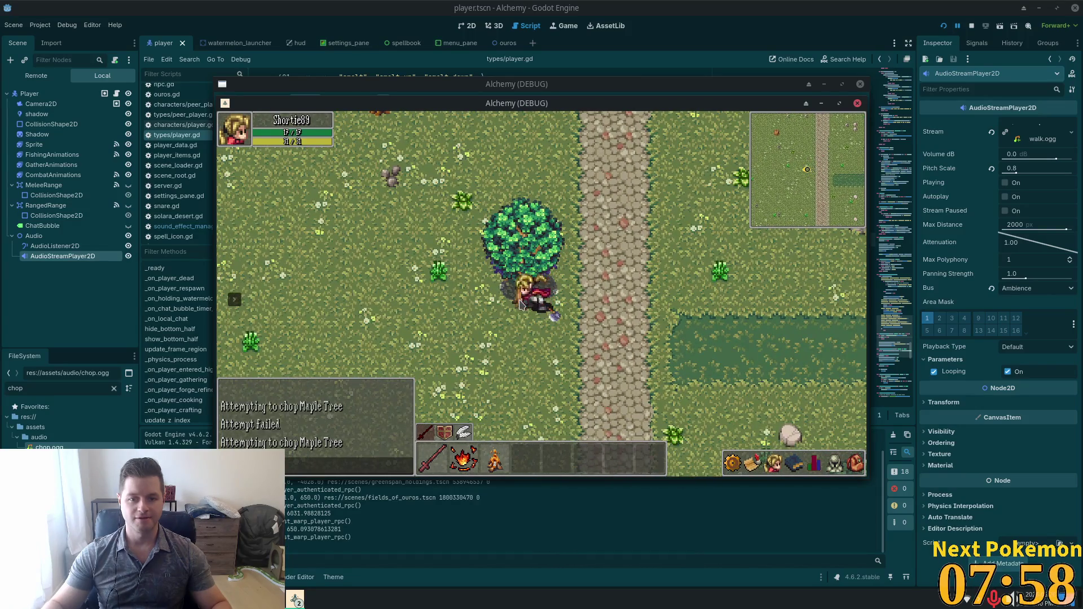
left_click(524, 307)
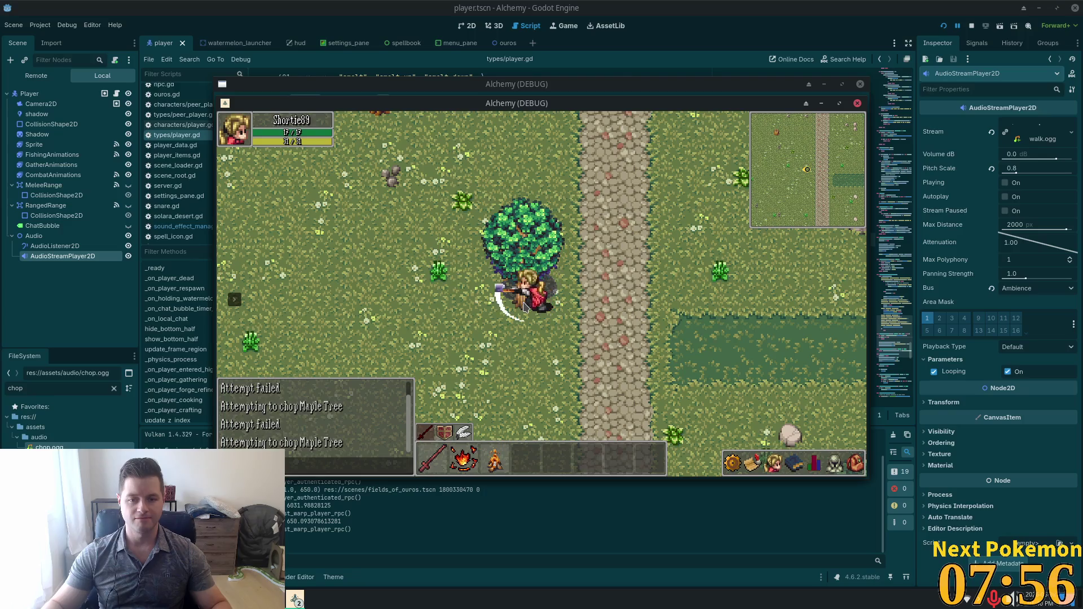
key("Up")
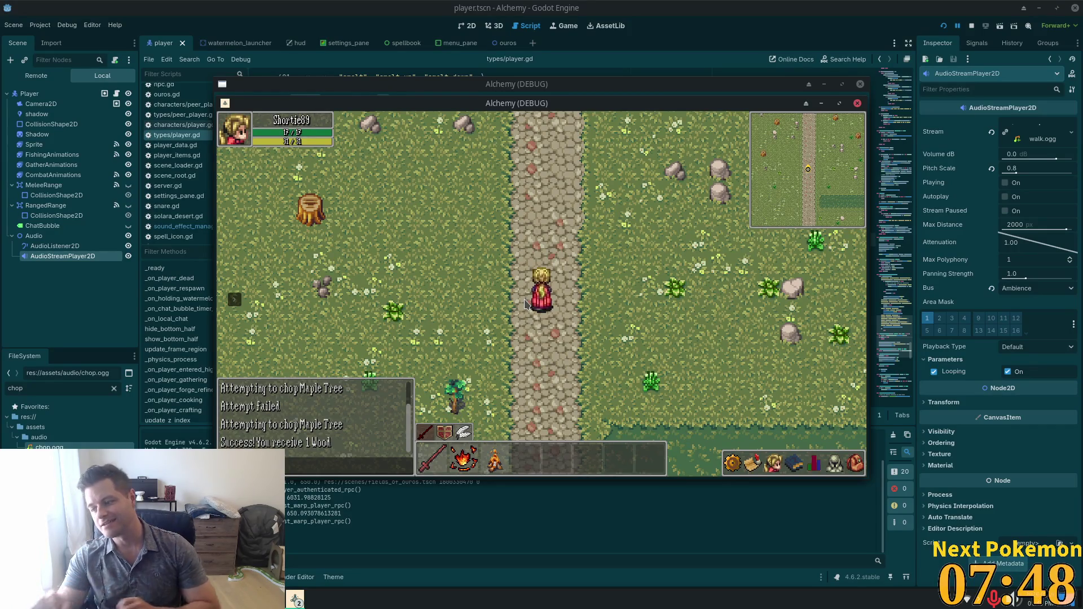
- Walk further down the path and across the field, chopping two more maple trees
left_click(477, 382)
key("s")
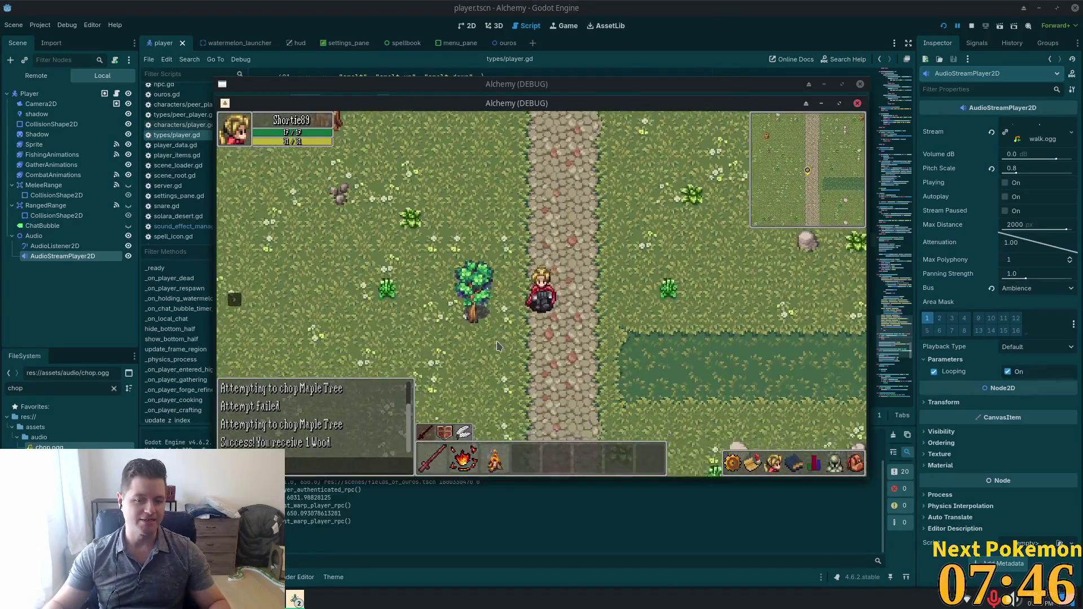
key("d")
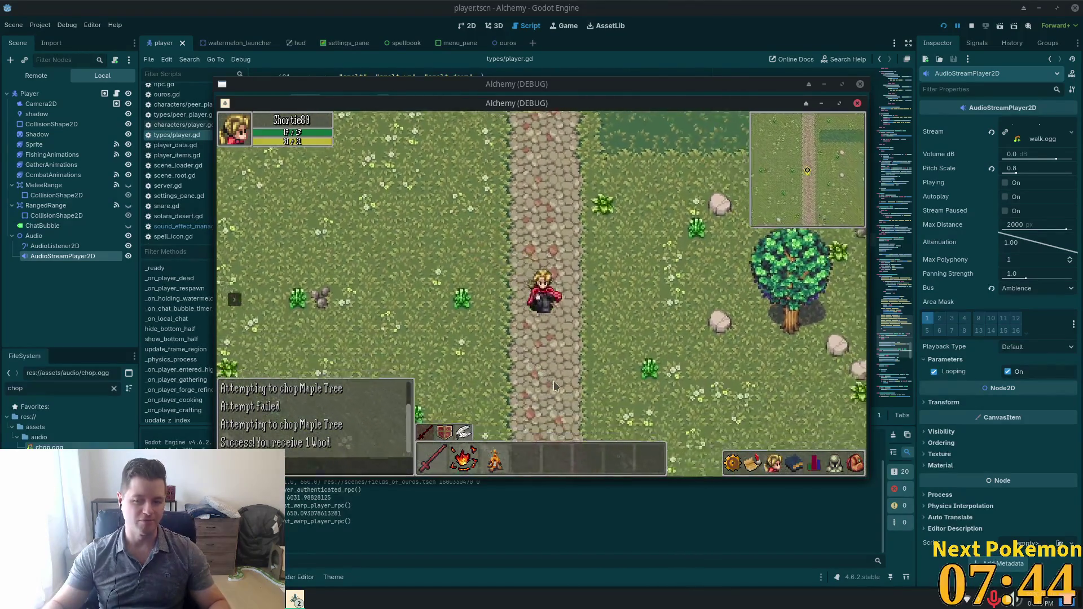
left_click(588, 303)
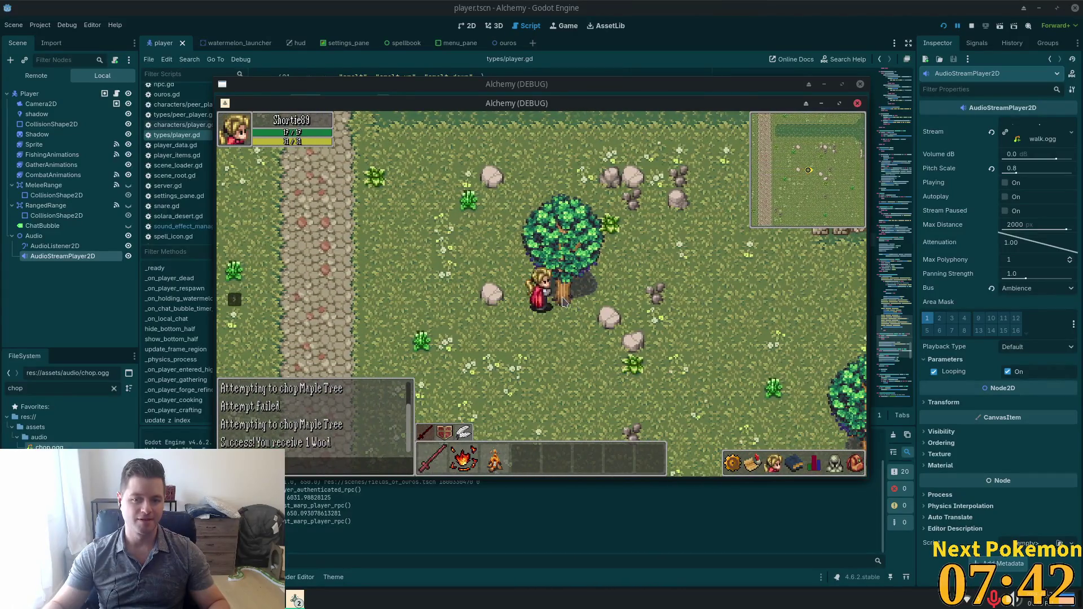
key("s")
key("d")
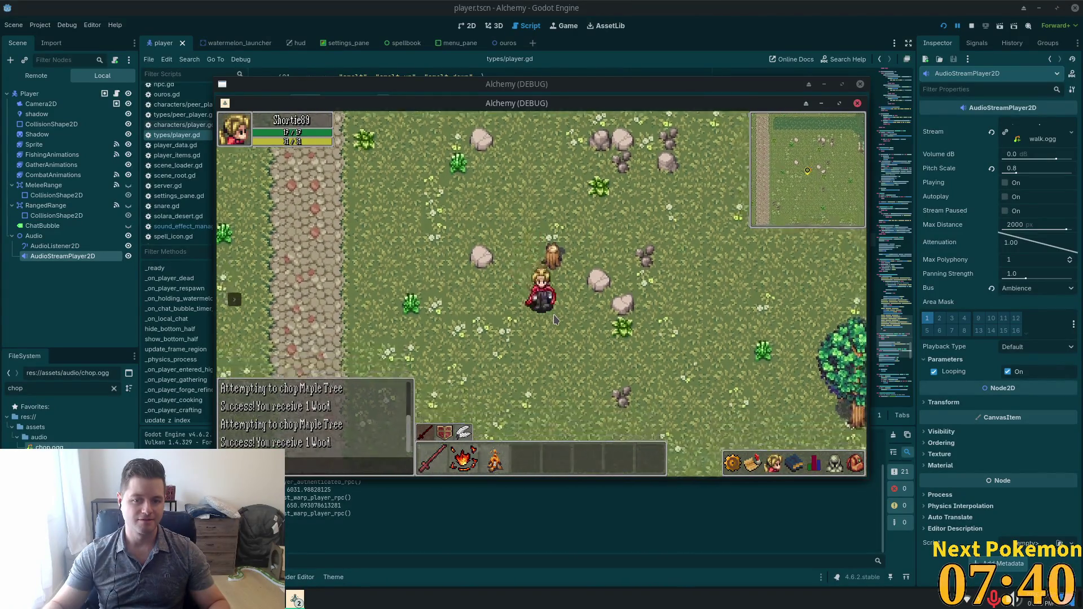
key("d")
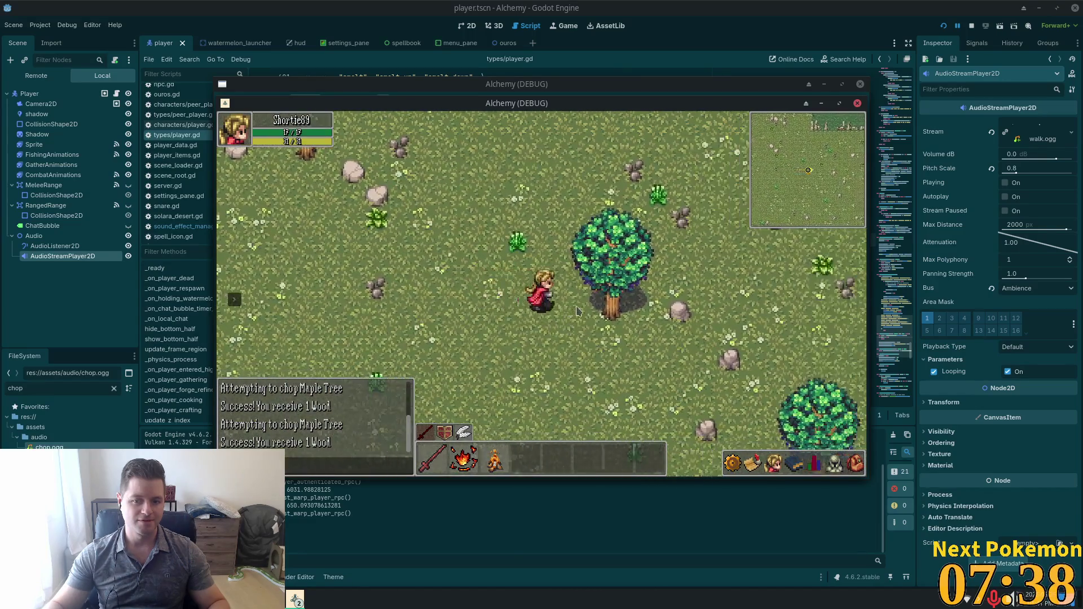
left_click(567, 318)
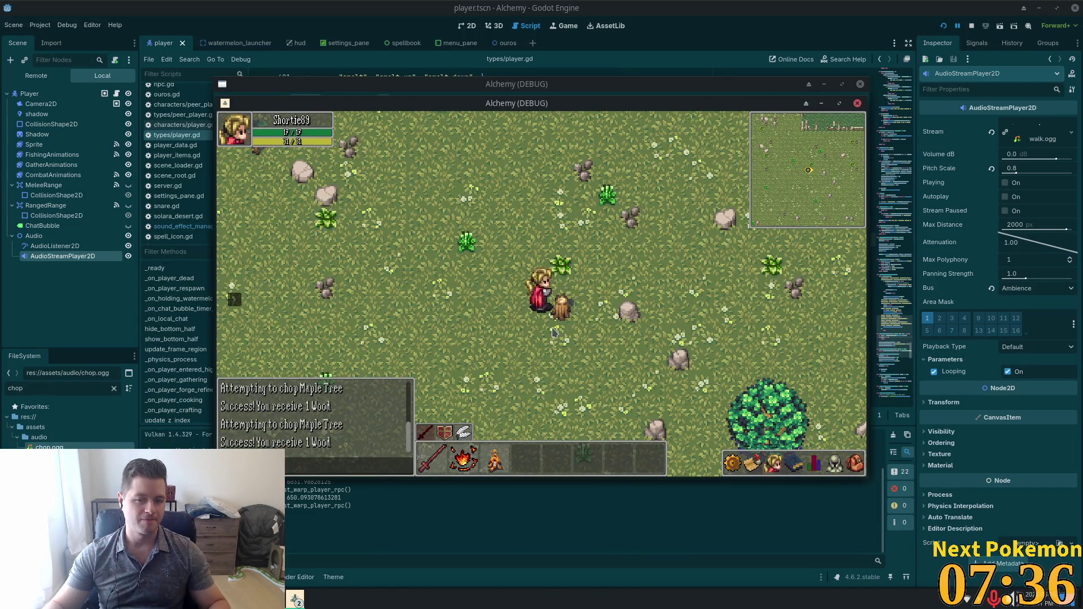
- Walk left and along the stone path to hear footsteps, then return to Cursor
key("a")
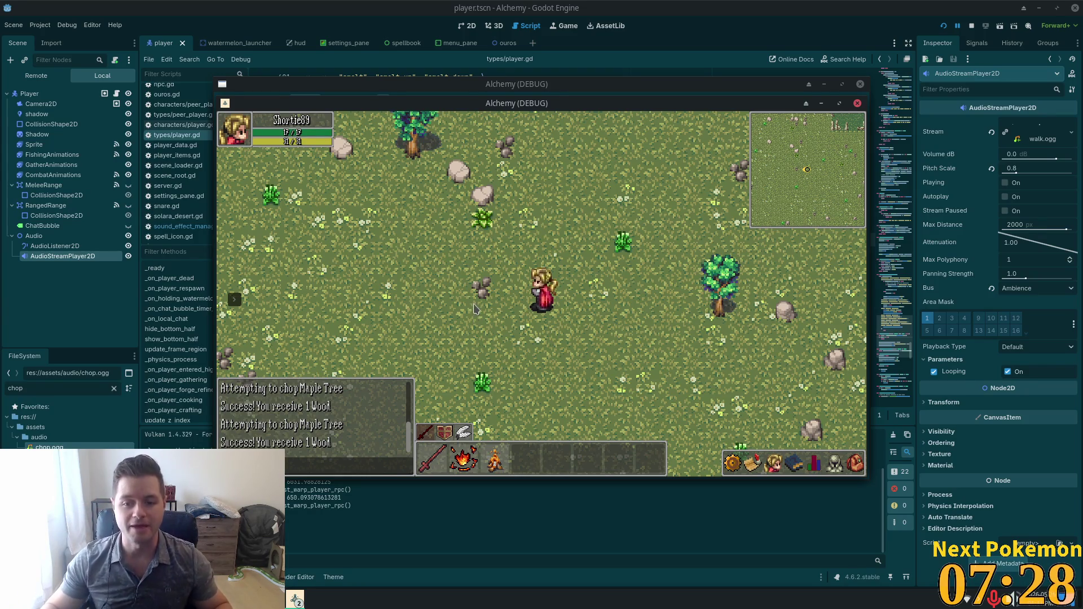
key("a")
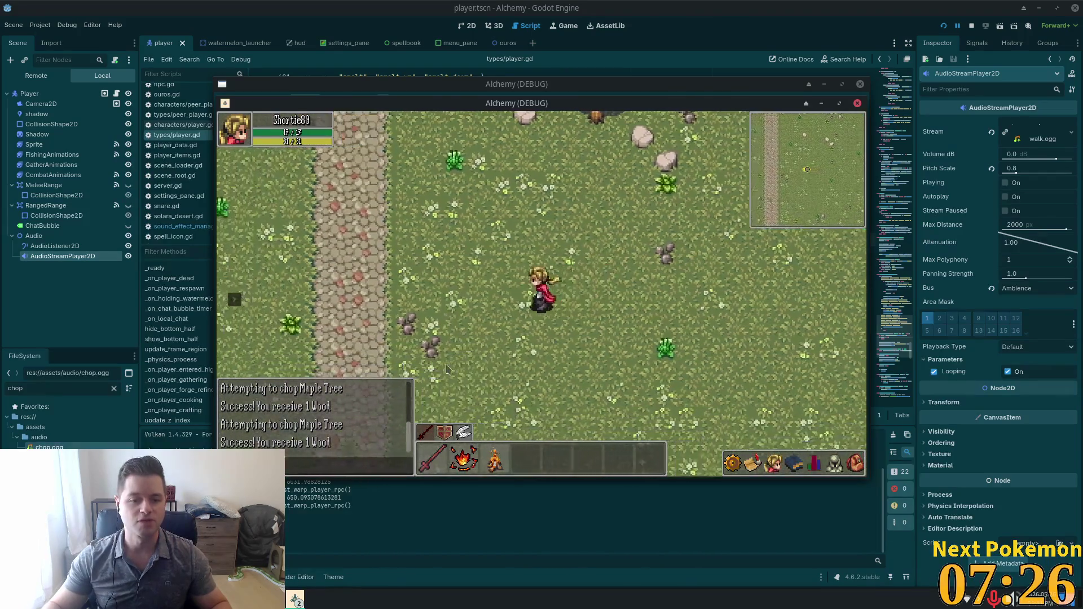
key("w")
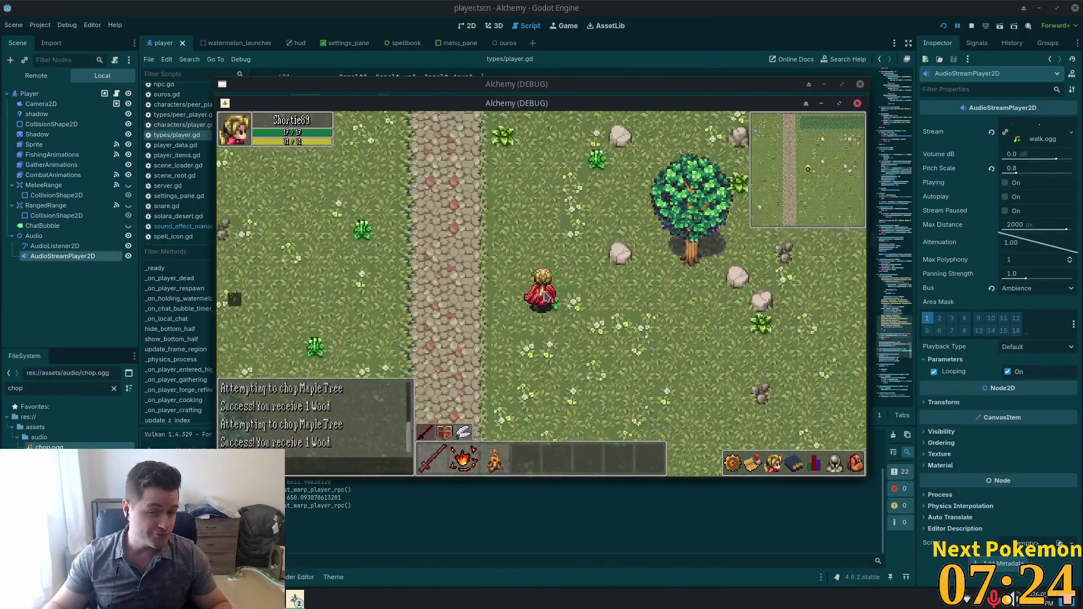
key("s")
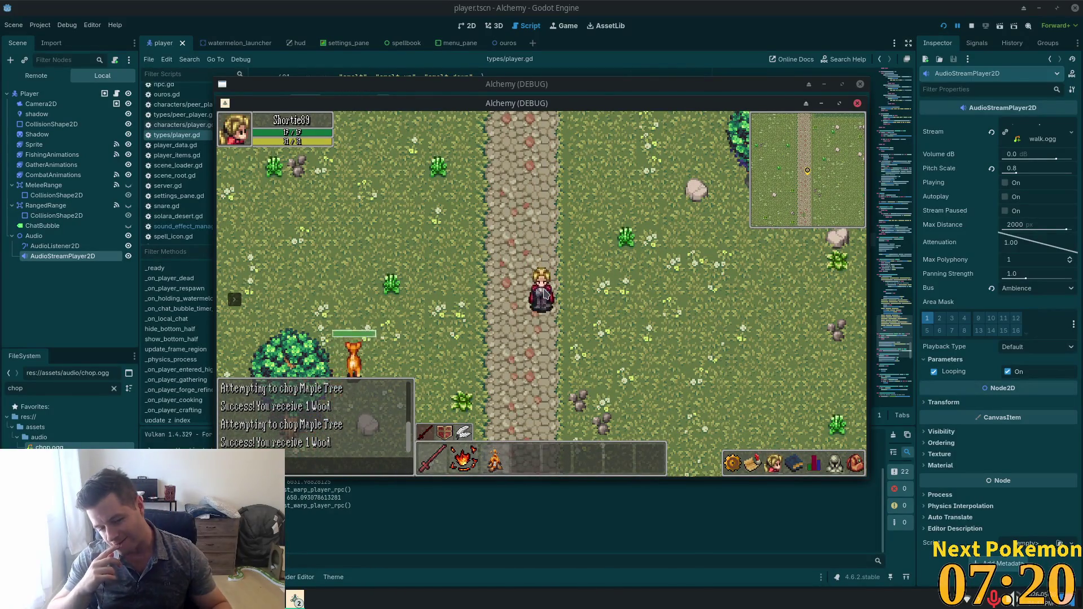
key("alt+Tab")
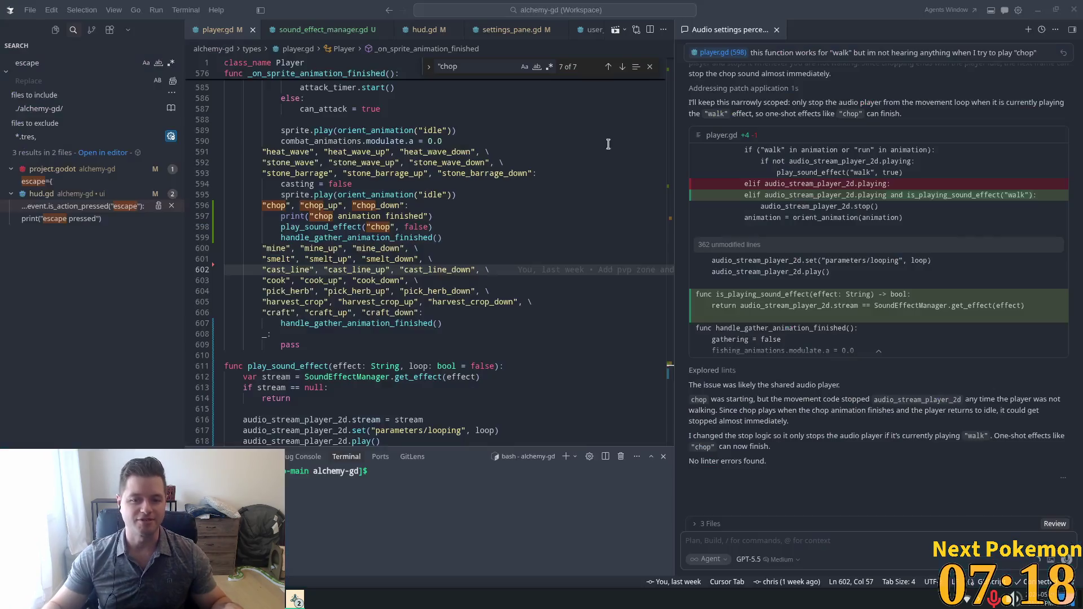
- Delete the chop case's print, chop sound call and finish call, then save player.gd
left_click(371, 227)
left_click(463, 232)
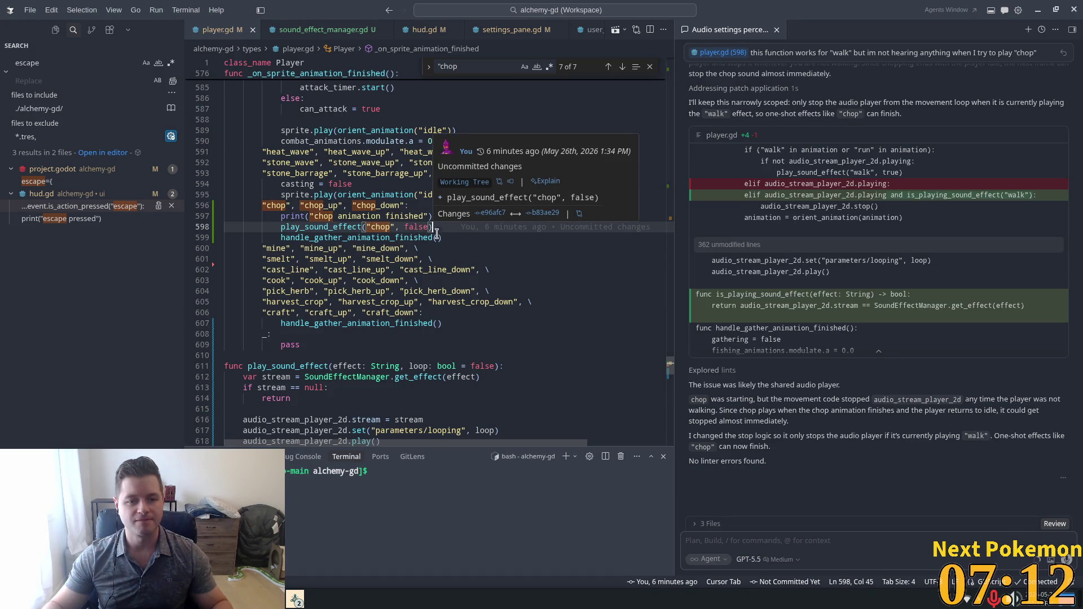
left_click(324, 247)
mouse_move(453, 237)
left_mouse_down()
mouse_move(408, 228)
mouse_move(407, 206)
mouse_move(438, 227)
mouse_move(281, 226)
left_mouse_up()
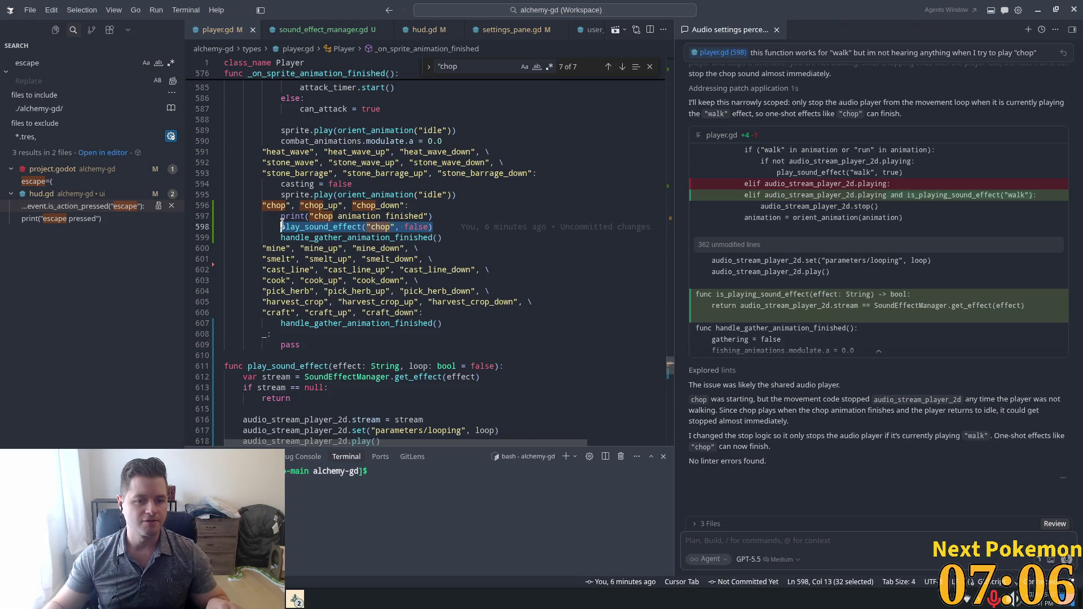
key("BackSpace")
mouse_move(443, 238)
left_mouse_down()
mouse_move(238, 230)
mouse_move(406, 224)
mouse_move(411, 206)
left_mouse_up()
key("BackSpace")
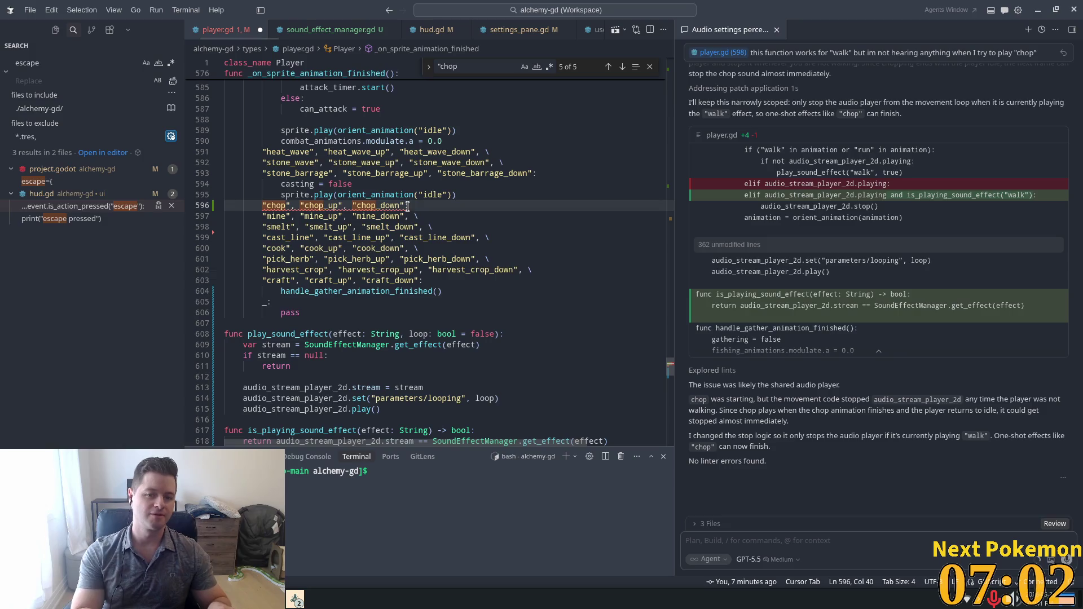
key("ctrl+s")
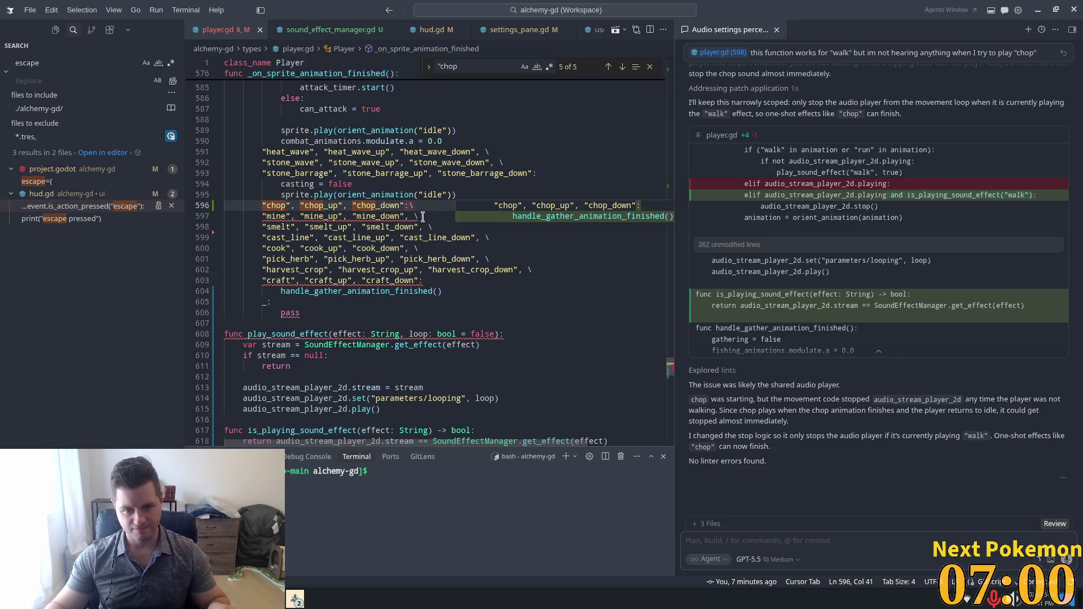
- Fix the spacing before the continuation backslashes on lines 596 and 597
key("ctrl+a")
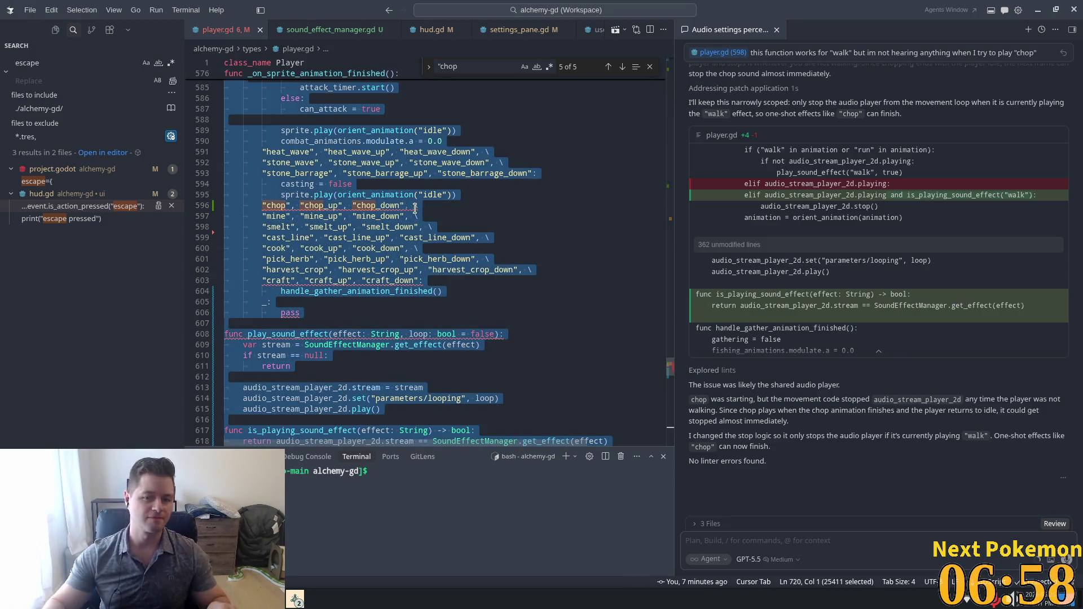
left_click(430, 185)
left_click(414, 216)
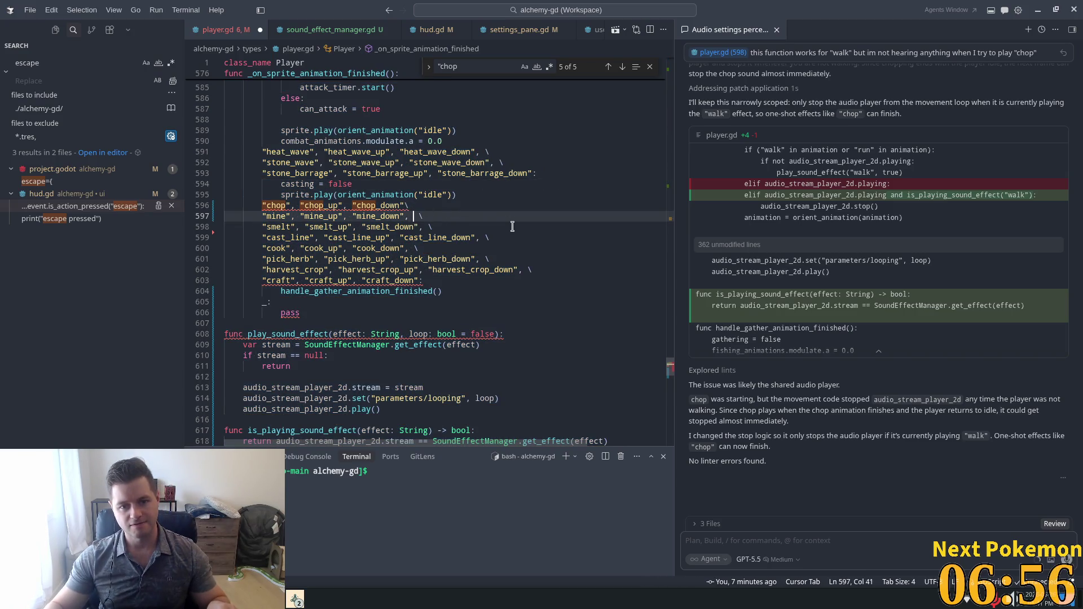
left_click(405, 206)
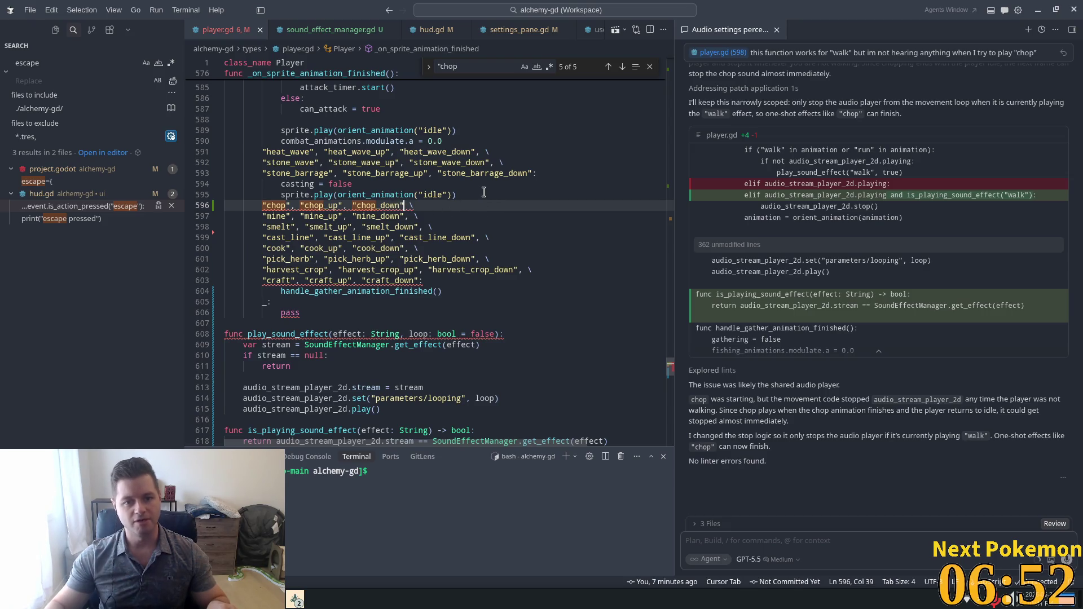
type(",")
left_click(356, 153)
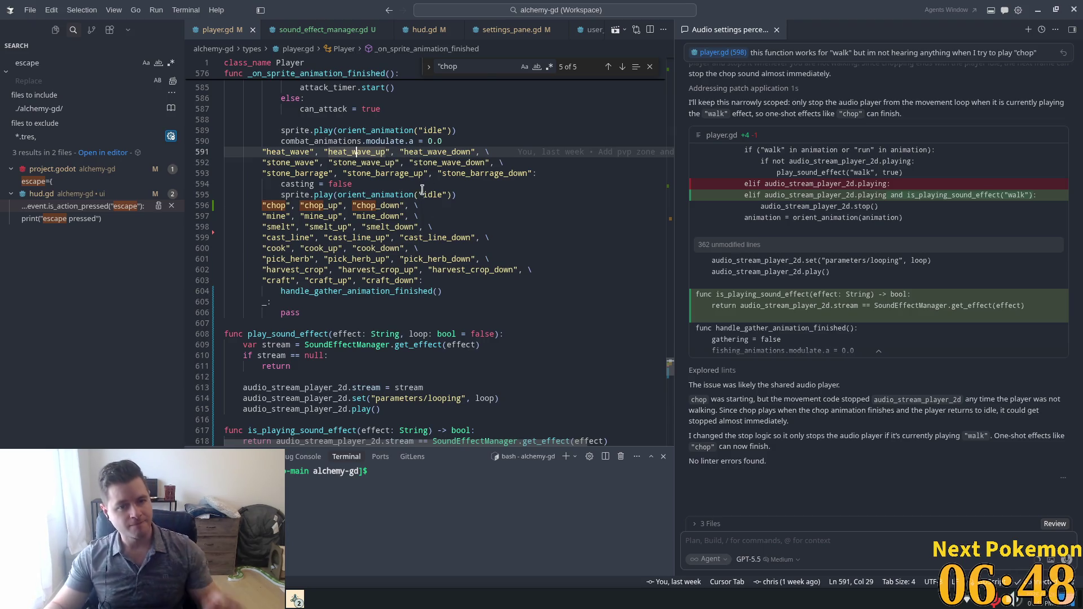
- Scroll through player.gd and select Vector4 on line 193
scroll(424, 205, "up", 5)
mouse_move(673, 366)
left_mouse_down()
mouse_move(670, 305)
mouse_move(678, 354)
mouse_move(675, 329)
left_mouse_up()
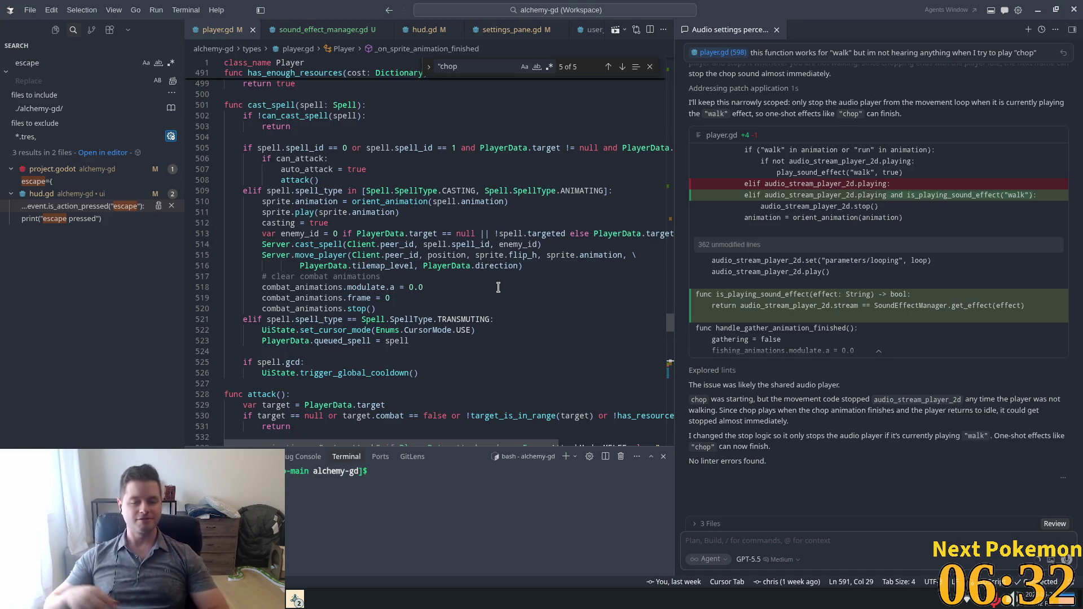
scroll(373, 239, "down", 3)
scroll(402, 240, "down", 15)
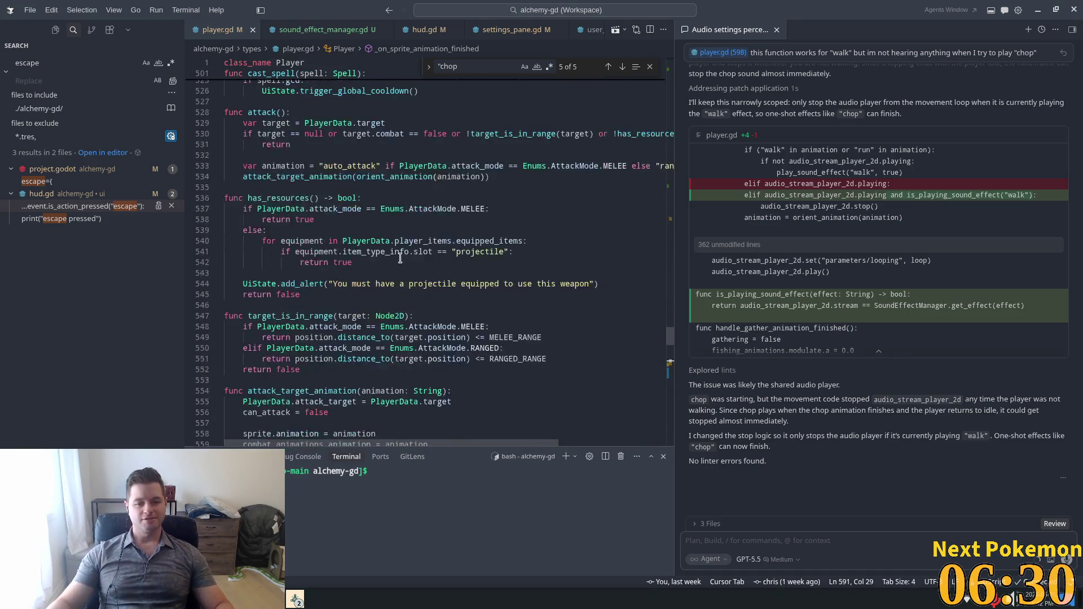
scroll(431, 288, "down", 7)
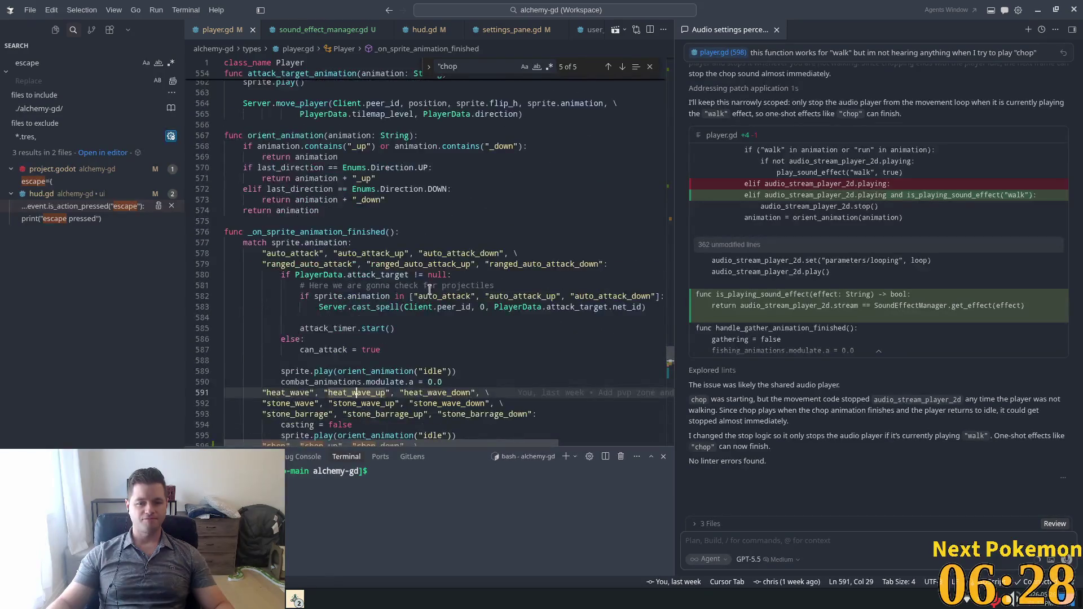
scroll(420, 291, "down", 9)
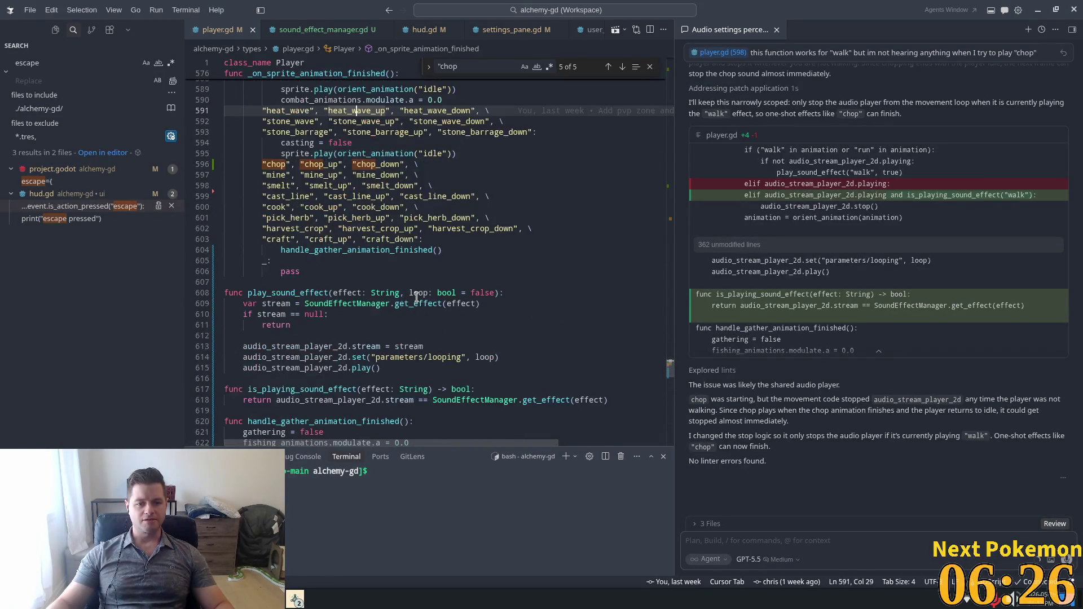
scroll(417, 299, "down", 10)
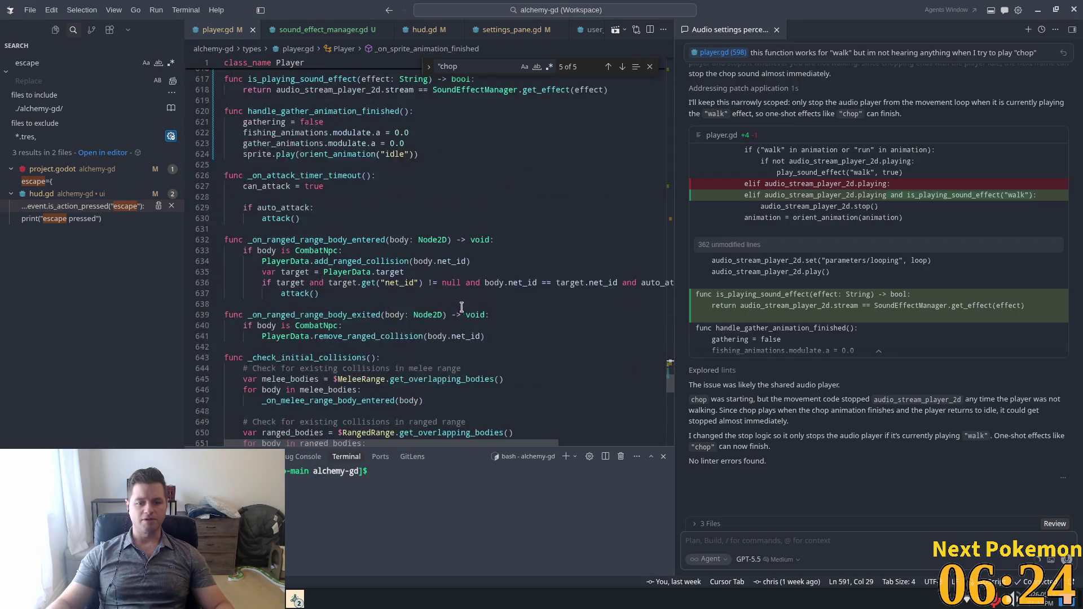
mouse_move(672, 388)
left_mouse_down()
mouse_move(672, 421)
mouse_move(682, 164)
left_mouse_up()
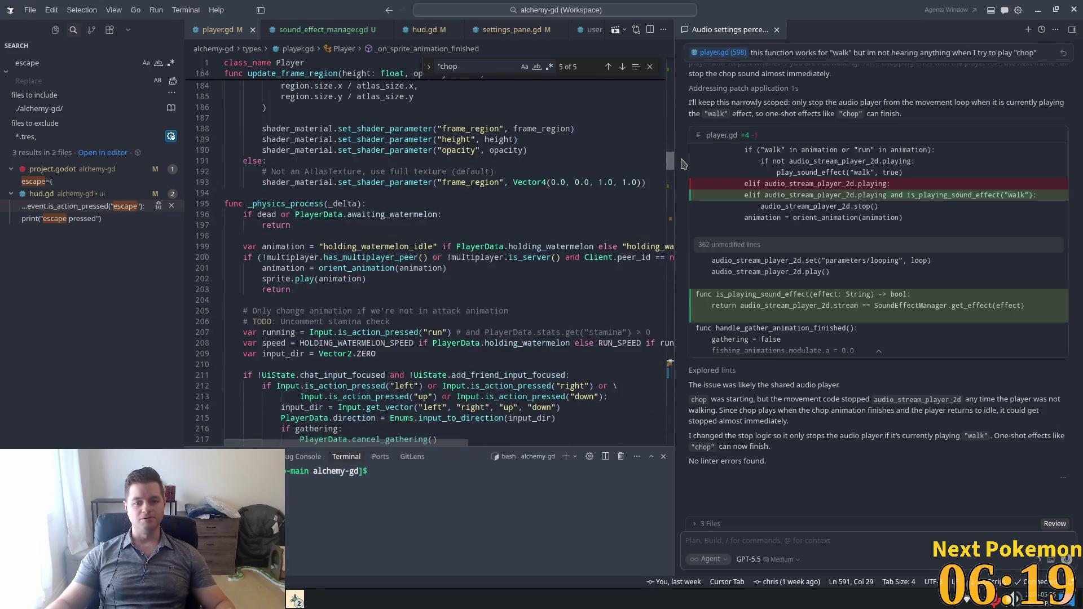
double_click(529, 182)
- Search for "chop, add play_sound_effect("chop", true) to the WOODCUTTING case, and save
key("ctrl+f")
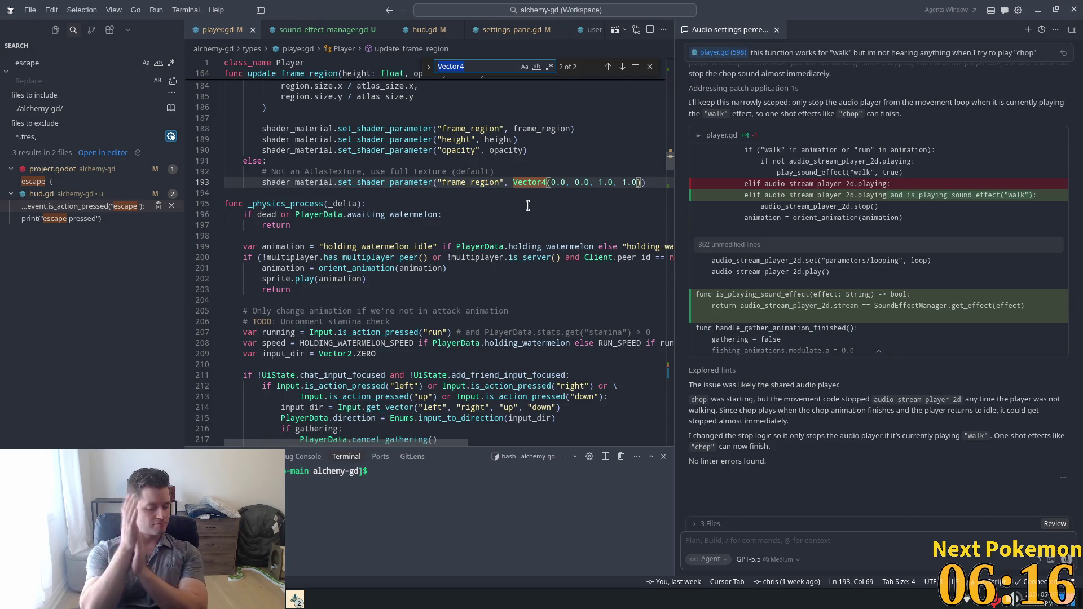
type("\"chop")
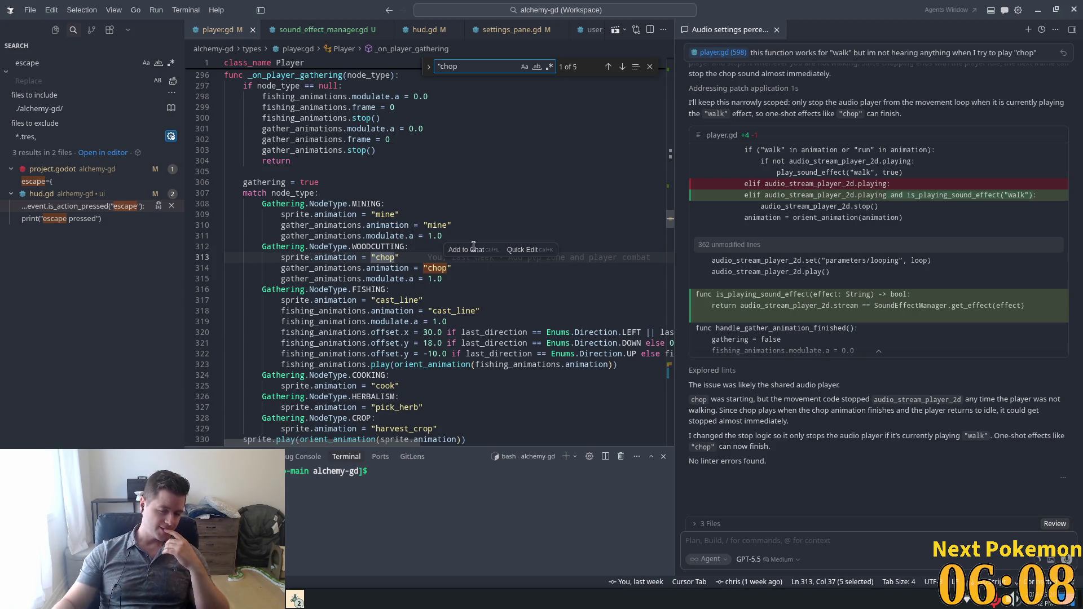
left_click(474, 278)
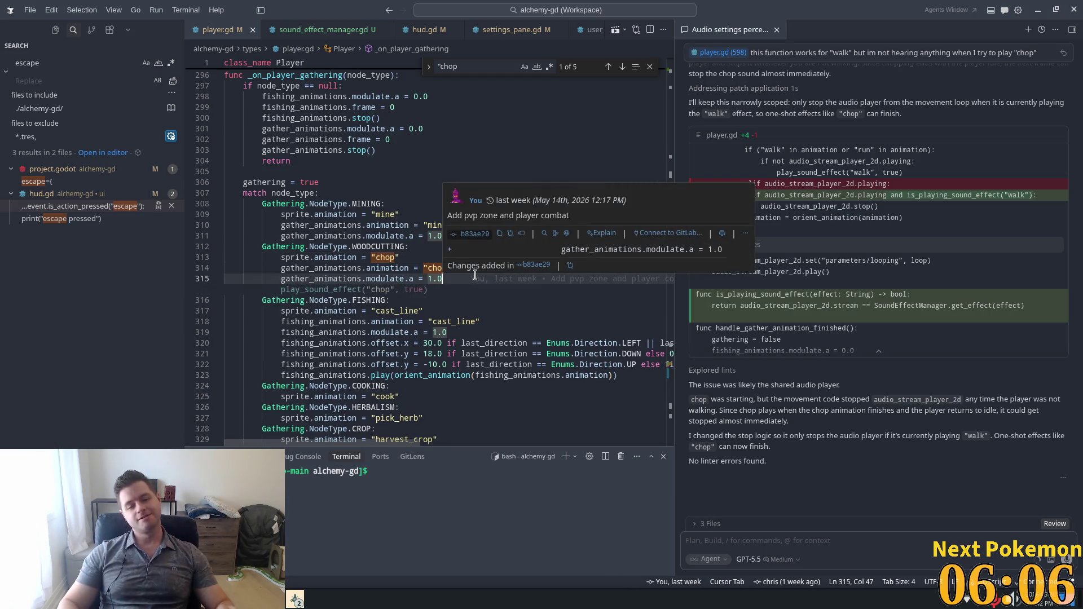
key("Tab")
key("ctrl+s")
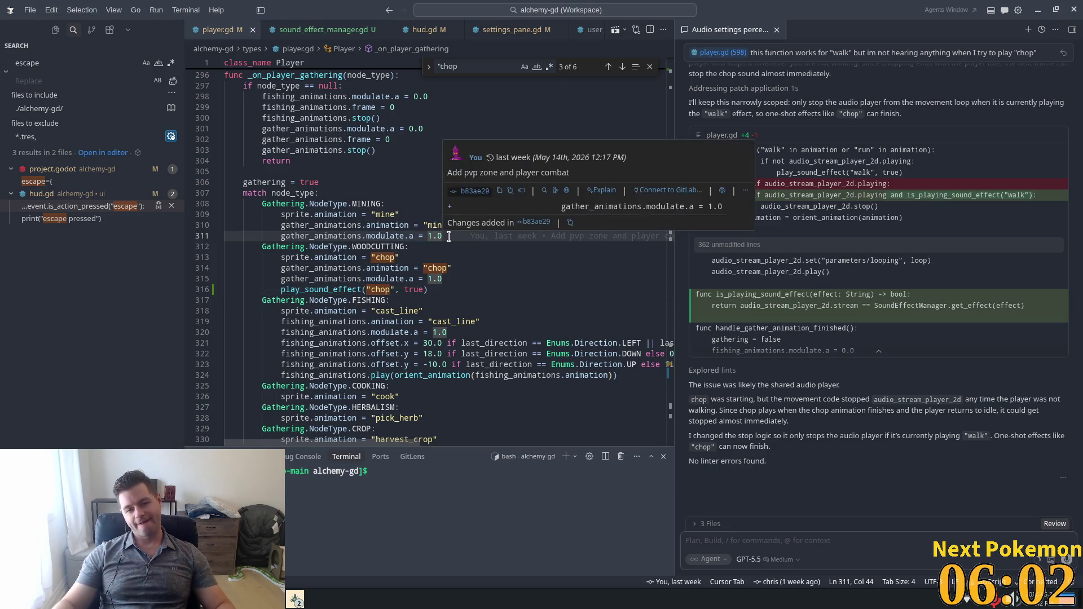
key("alt+Tab")
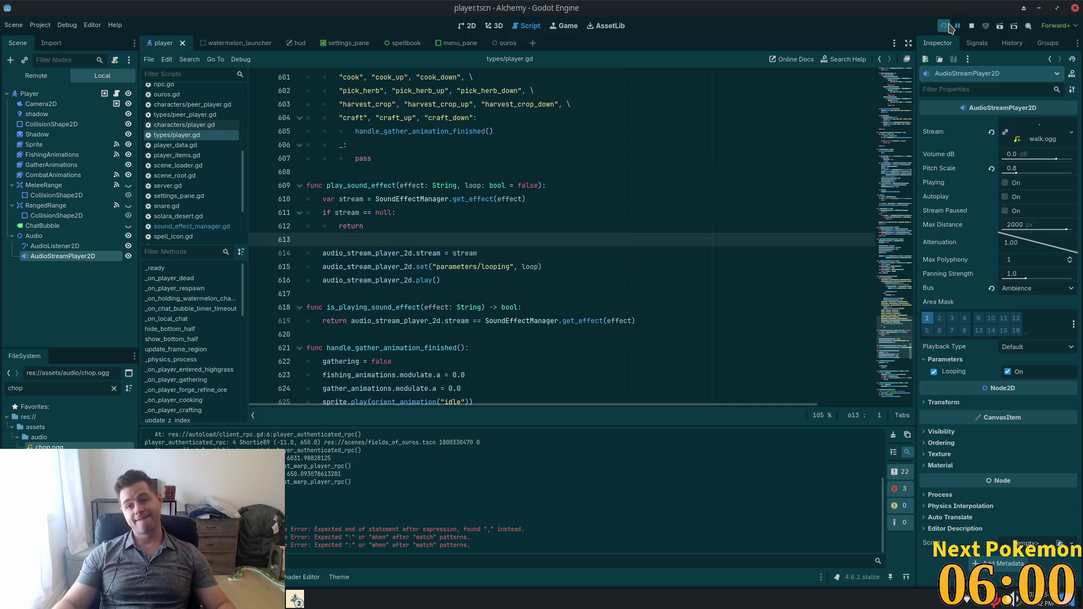
- Launch the game and walk the character to a Maple Tree to try chopping it
key("F5")
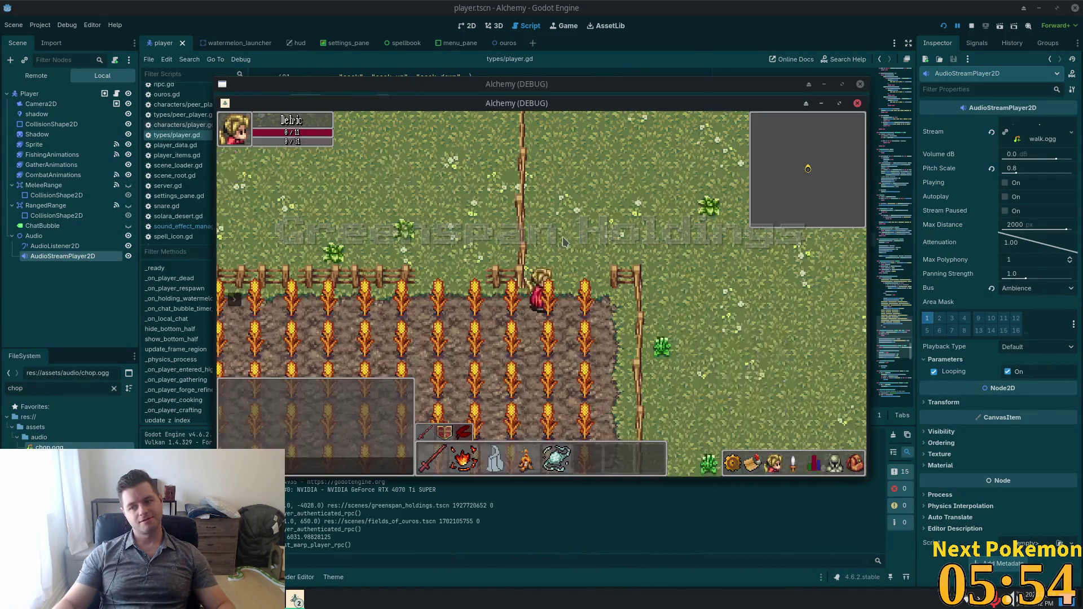
key("Right")
key("Up")
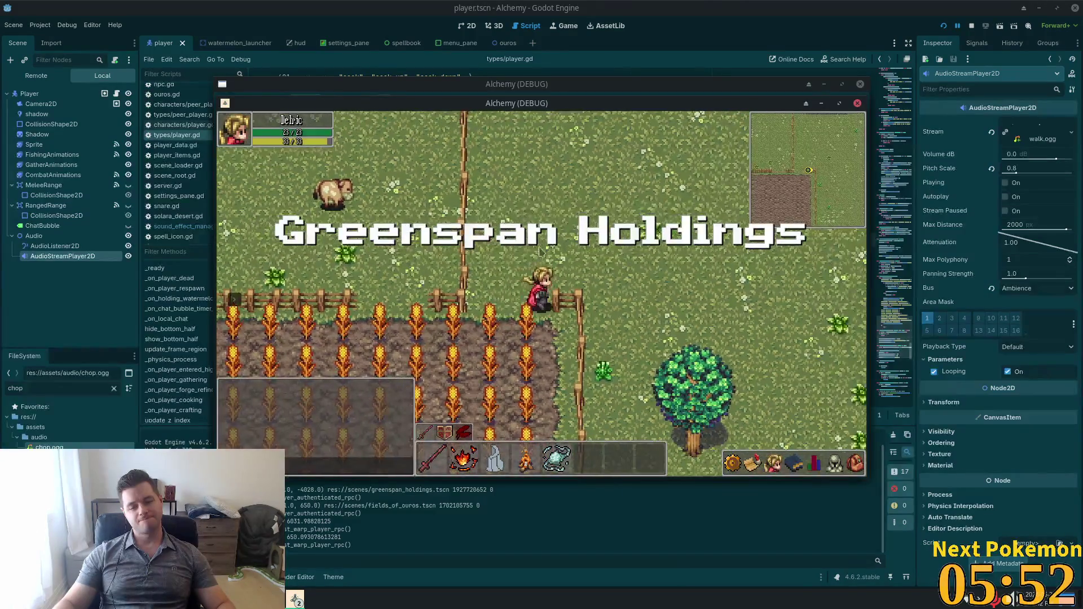
key("Down")
left_click(571, 308)
- Equip the axe, chop the Maple Tree for 1 Wood, then return to player.gd in Cursor
left_click(859, 466)
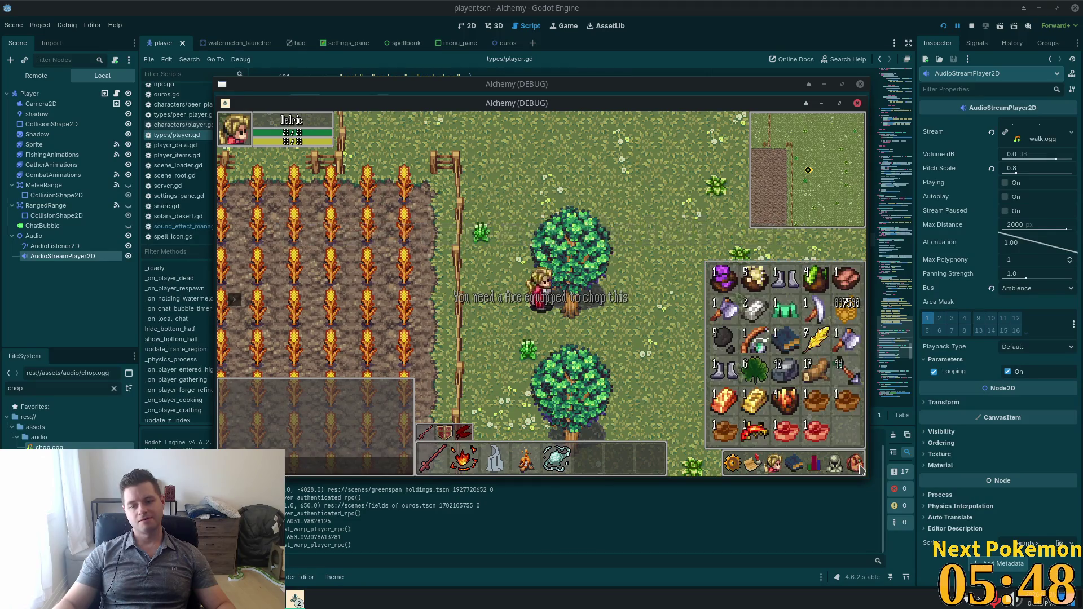
left_click(847, 339)
left_click(570, 302)
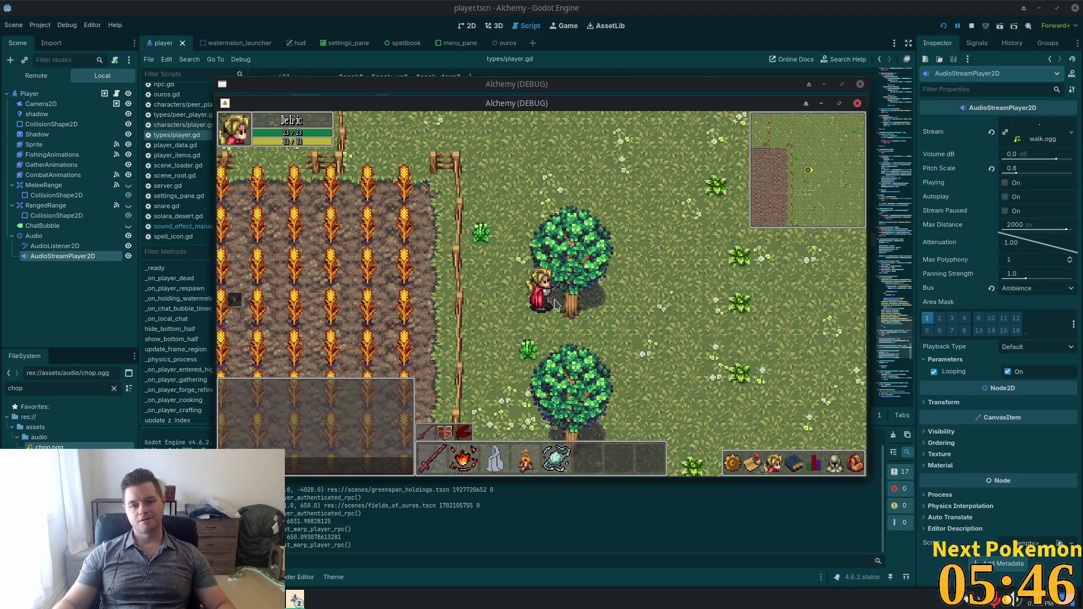
left_click(595, 367)
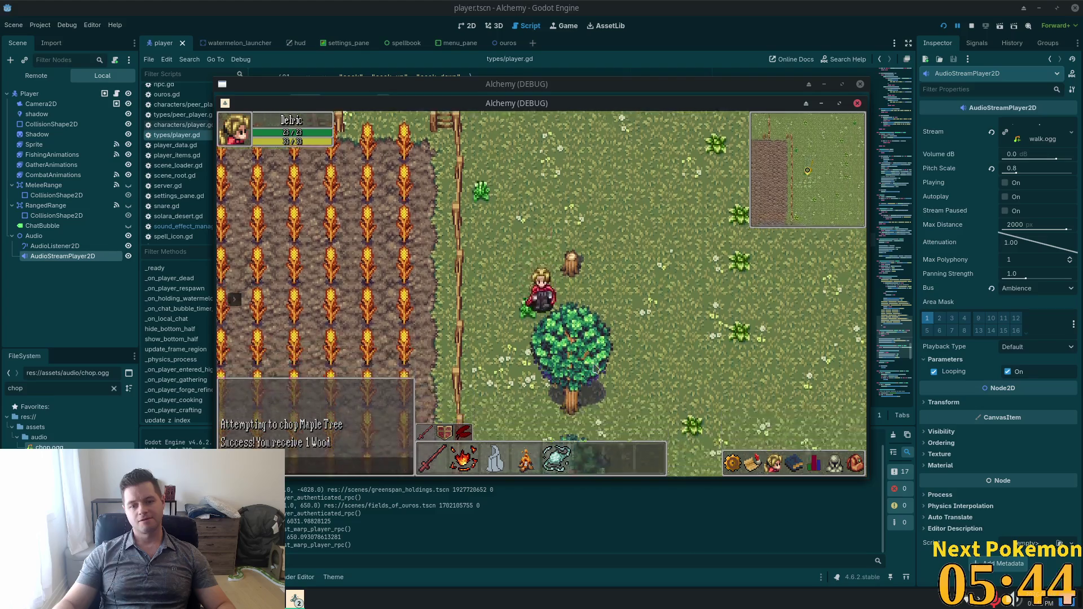
left_click(593, 305)
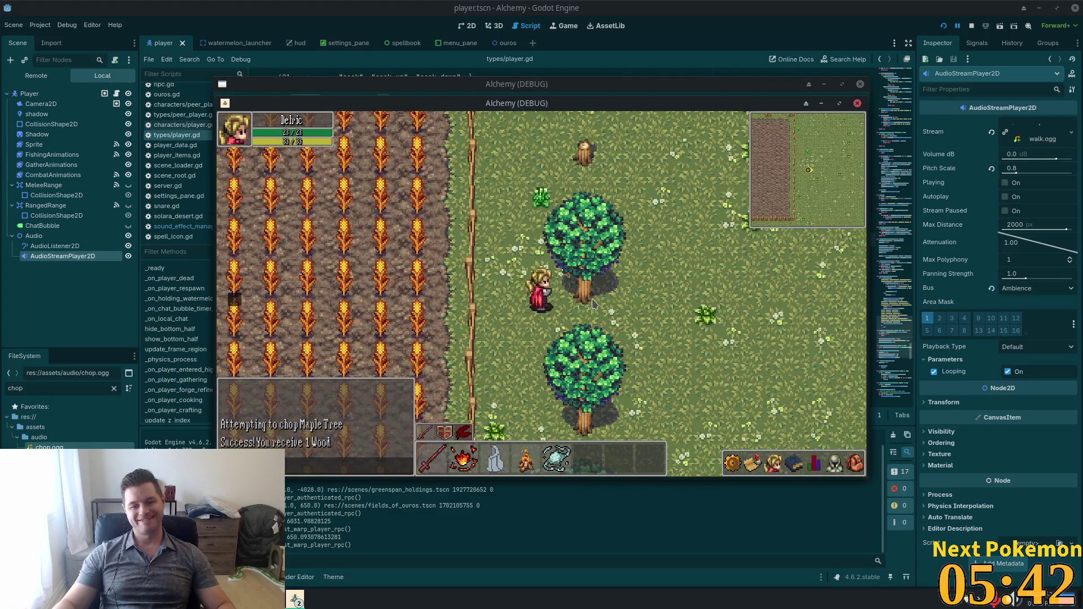
key("alt+Tab")
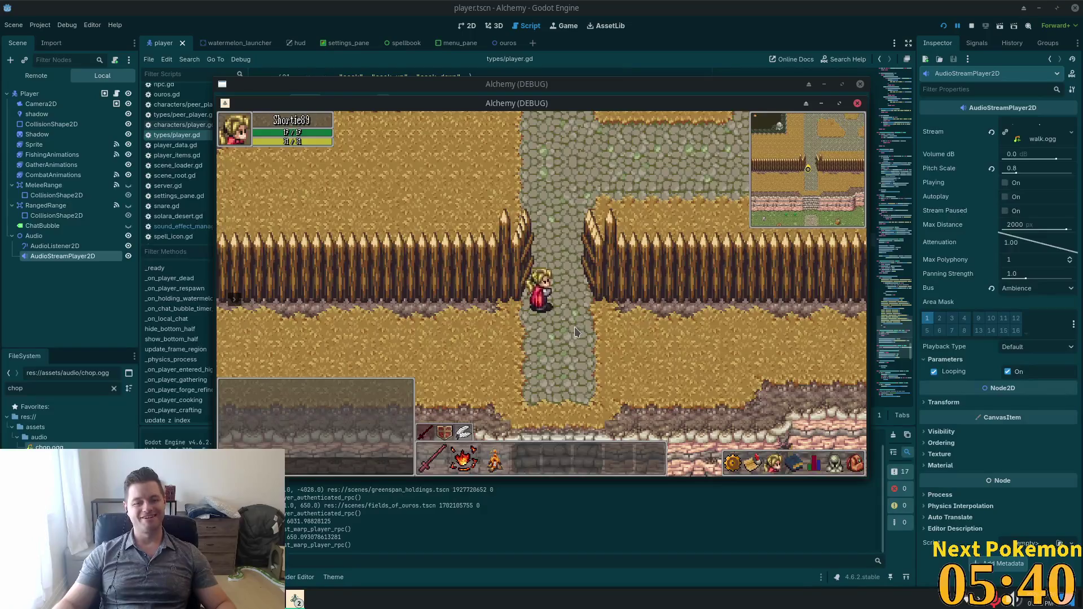
key("alt+Tab")
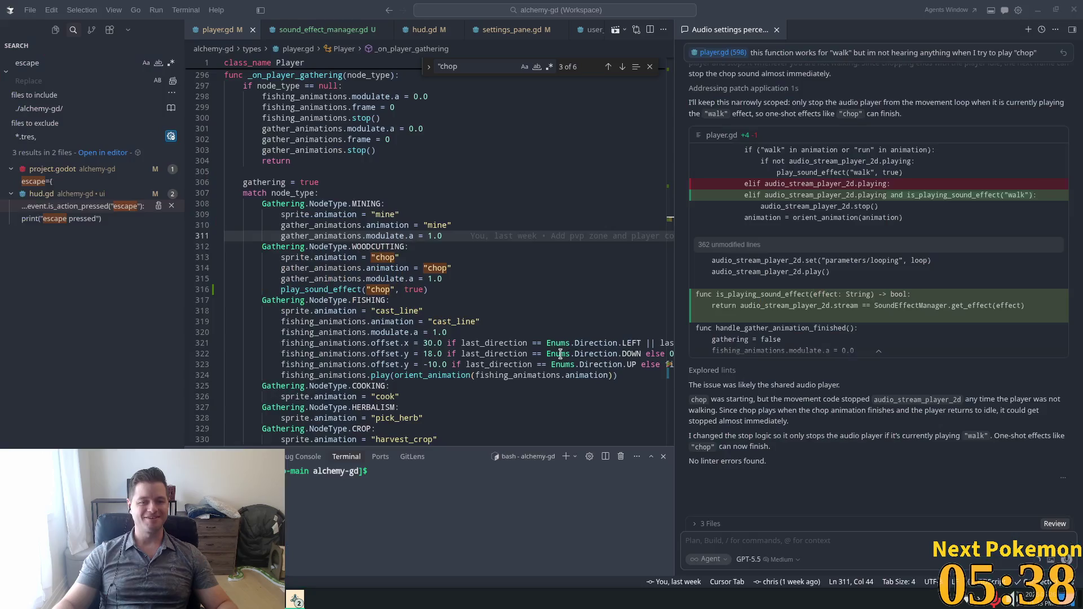
- Change line 316 to play_sound_effect("chop", false) and relaunch the game from Godot
left_click(360, 290)
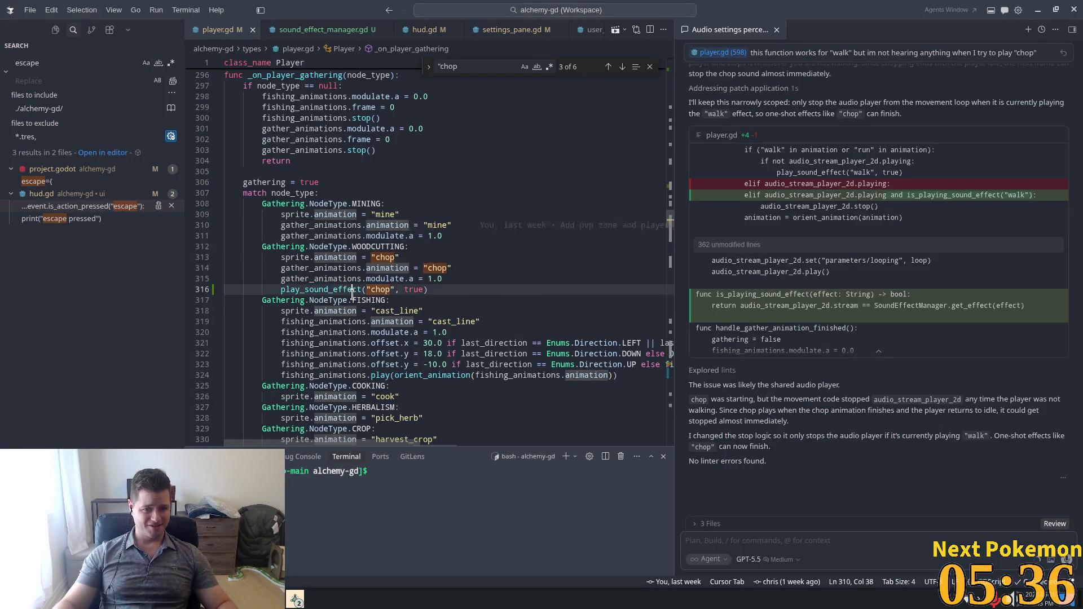
double_click(422, 289)
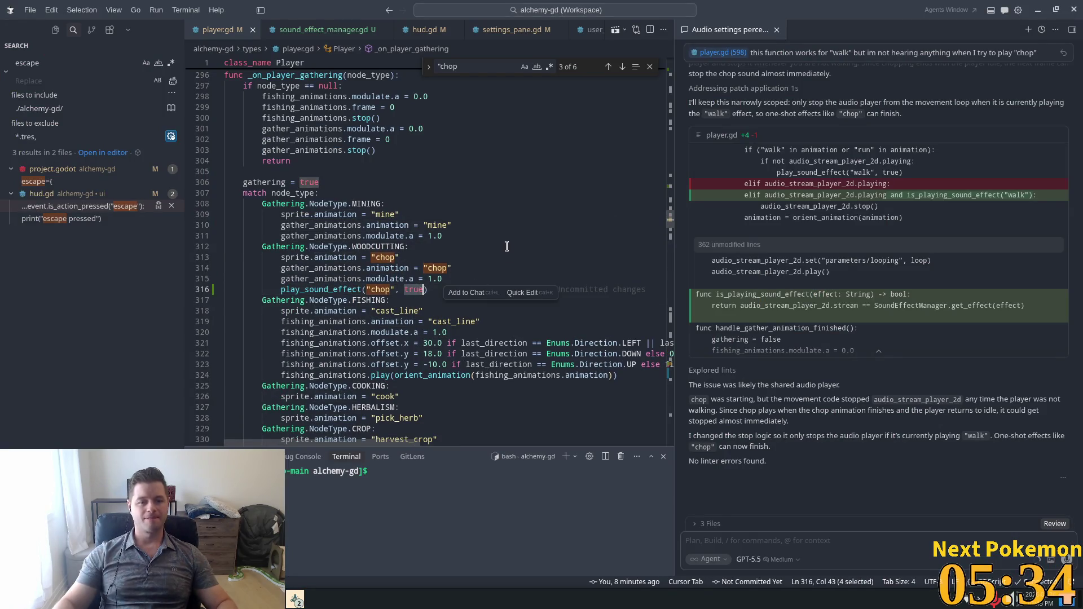
type("false")
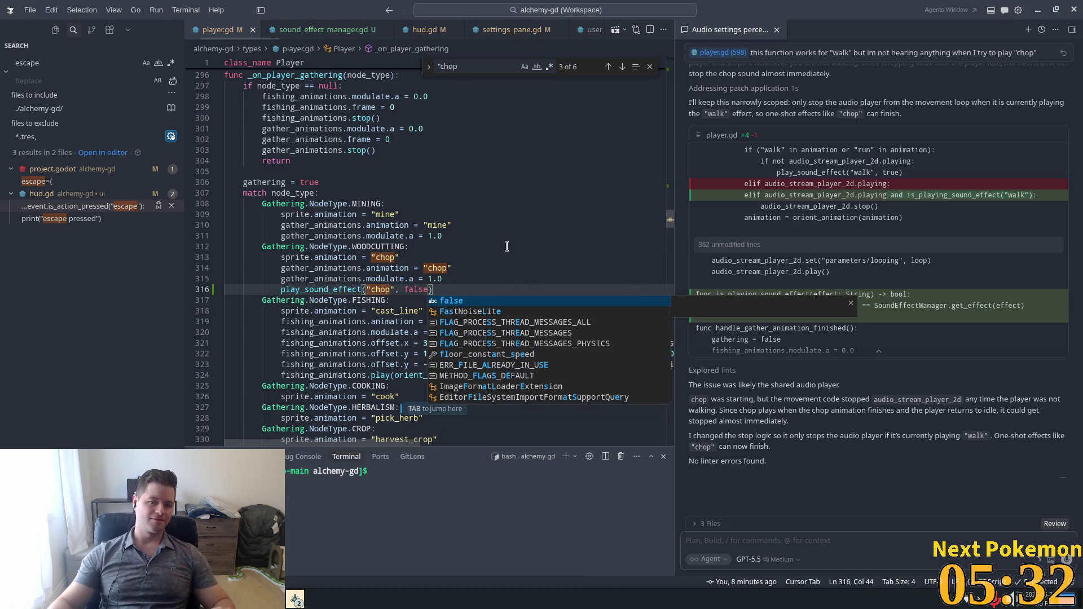
key("alt+Tab")
key("alt+Tab")
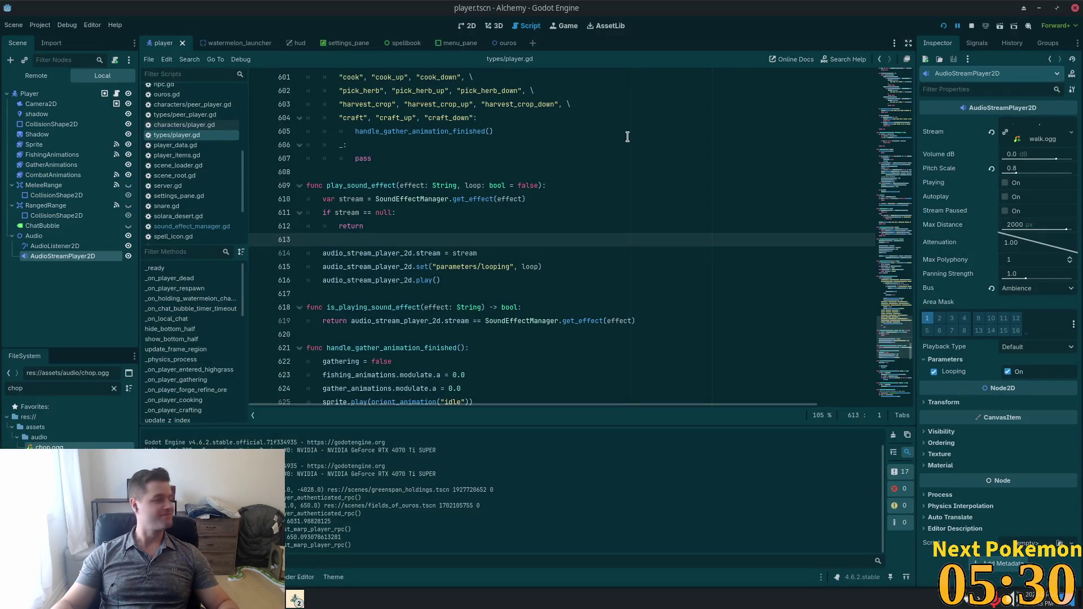
left_click(948, 25)
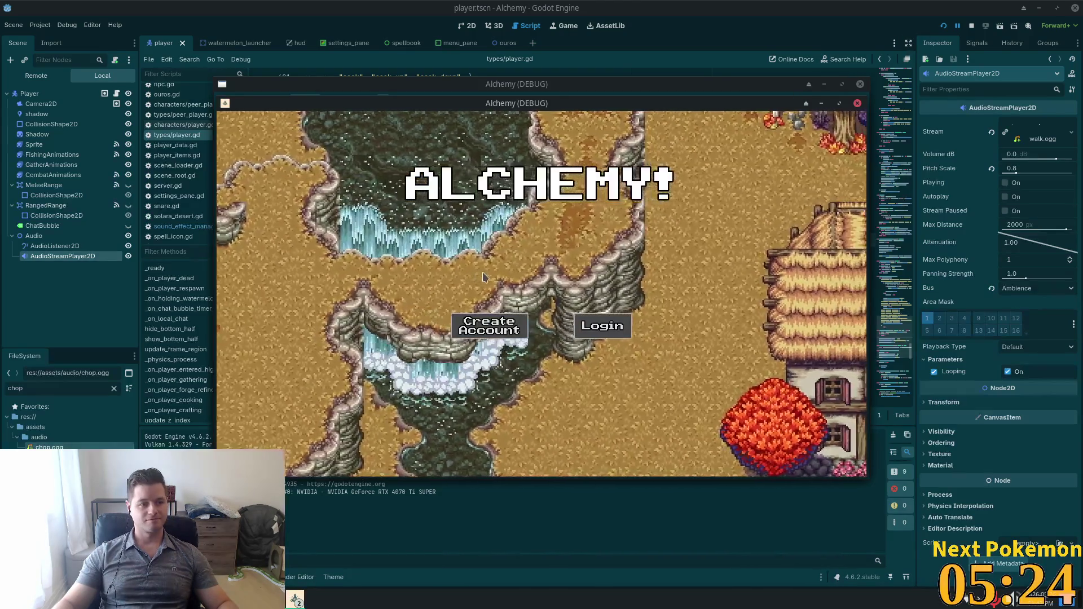
- Bring the relaunched Alchemy game window to the front and walk the character to the trees
key("alt+Tab")
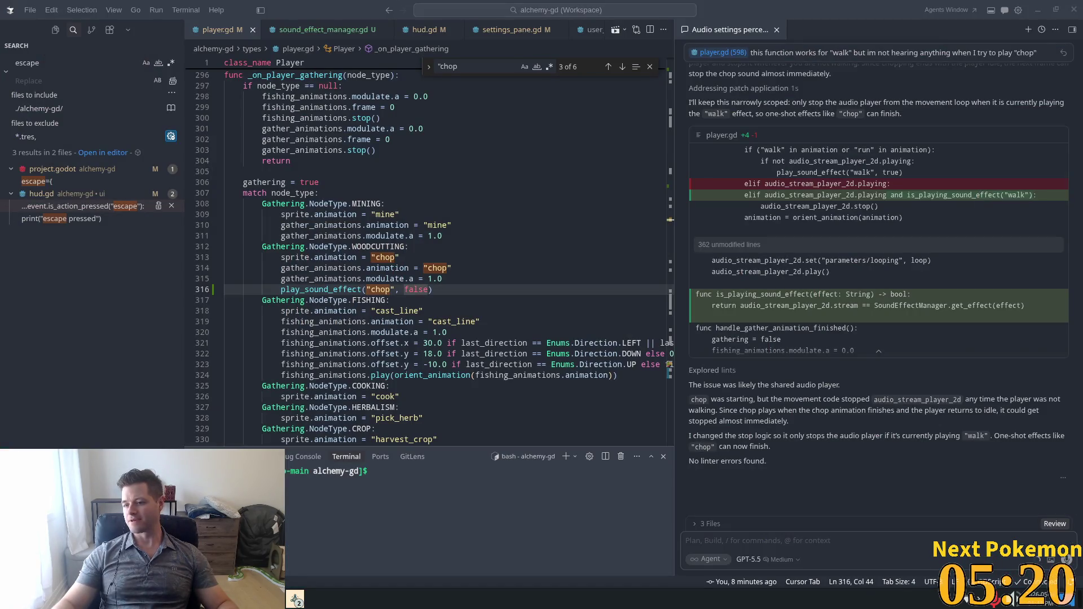
key("alt+Tab")
key("alt+Tab")
key("alt+Tab")
left_click(294, 599)
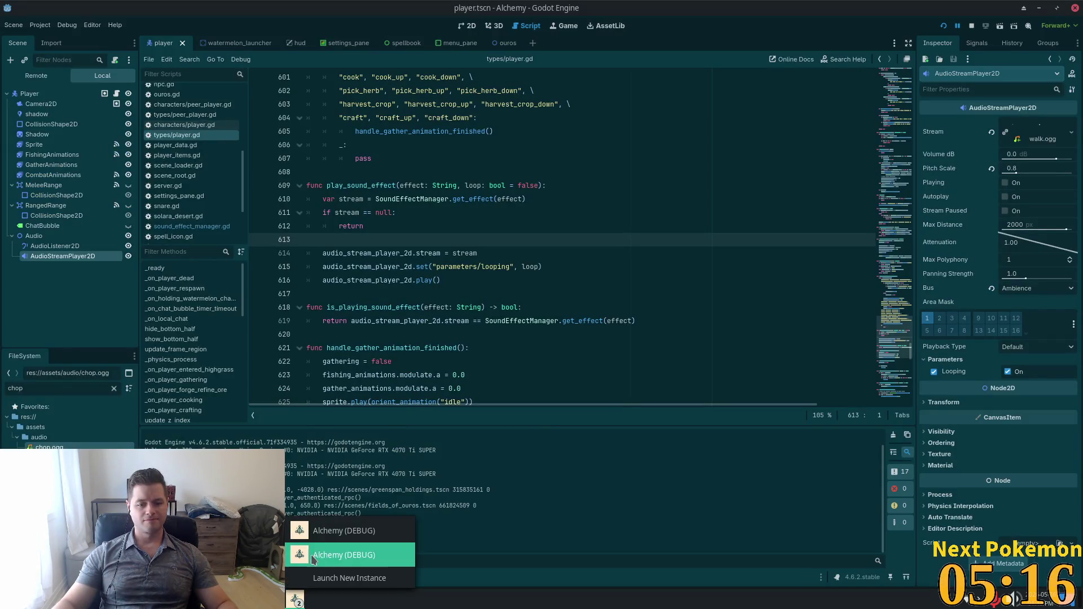
left_click(317, 527)
key("d")
key("s")
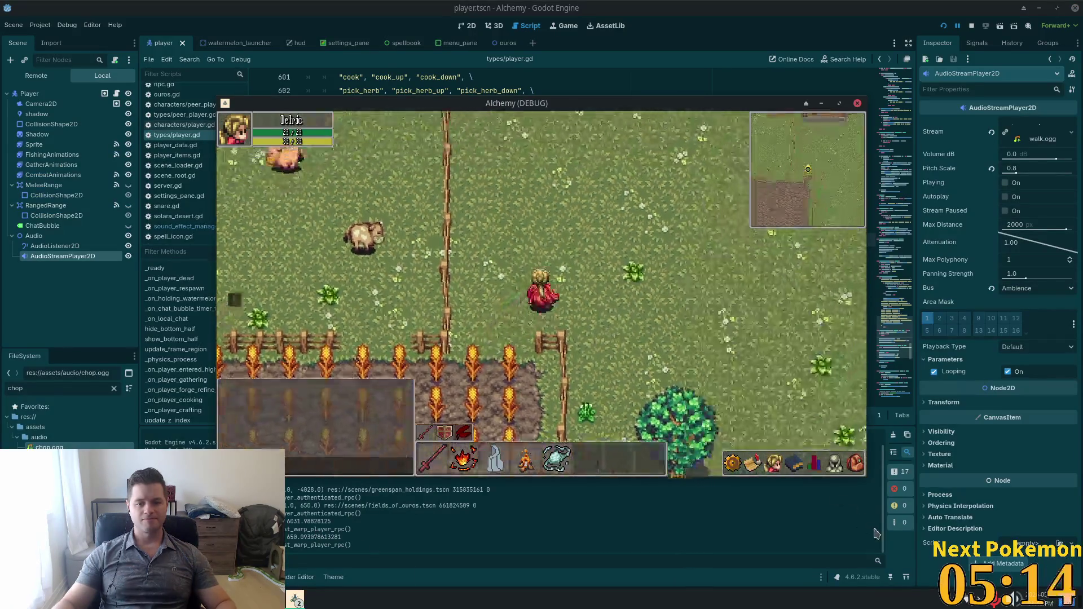
- Chop three Maple Trees in turn to hear the chop sound, then go back to Cursor
left_click(598, 310)
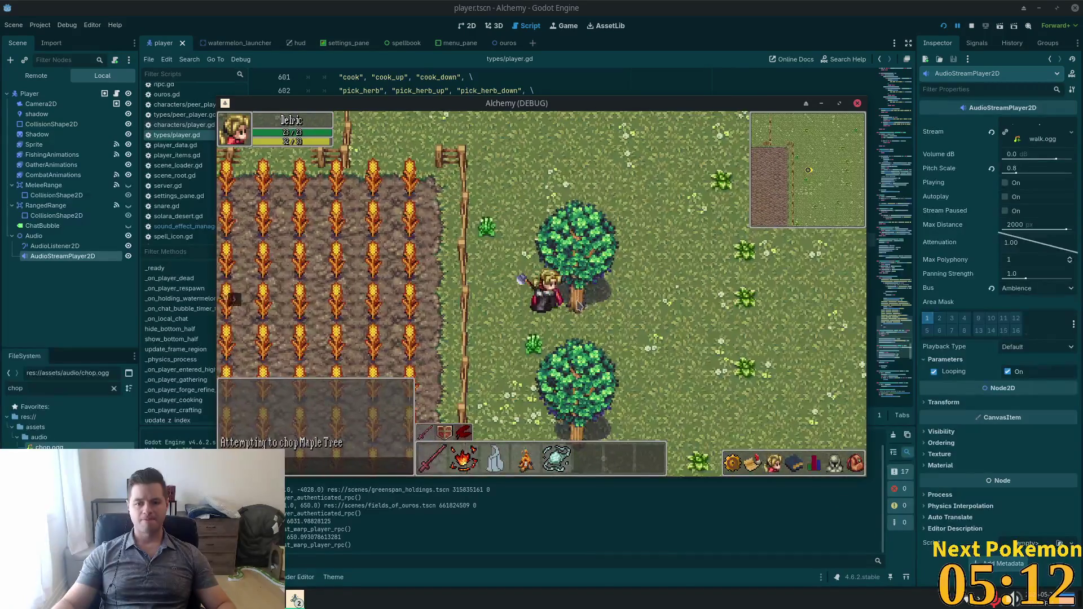
key("s")
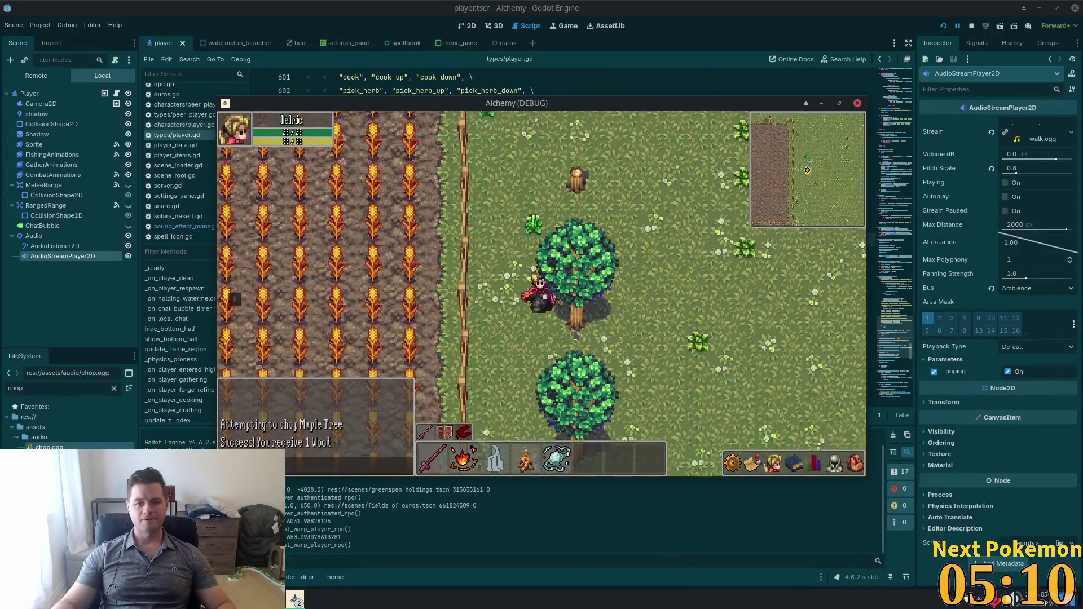
left_click(566, 312)
key("s")
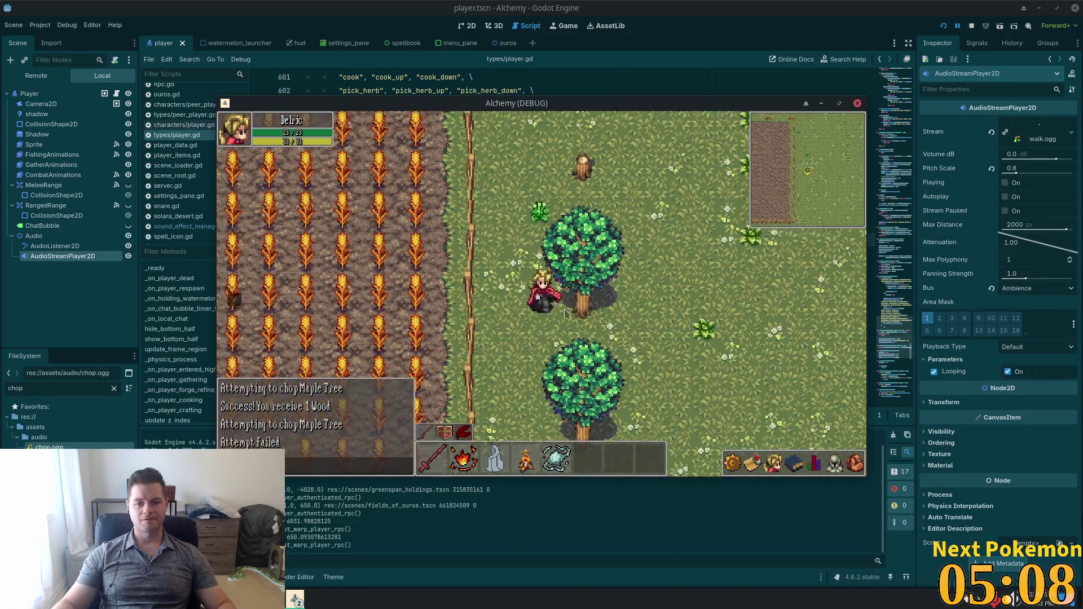
left_click(568, 297)
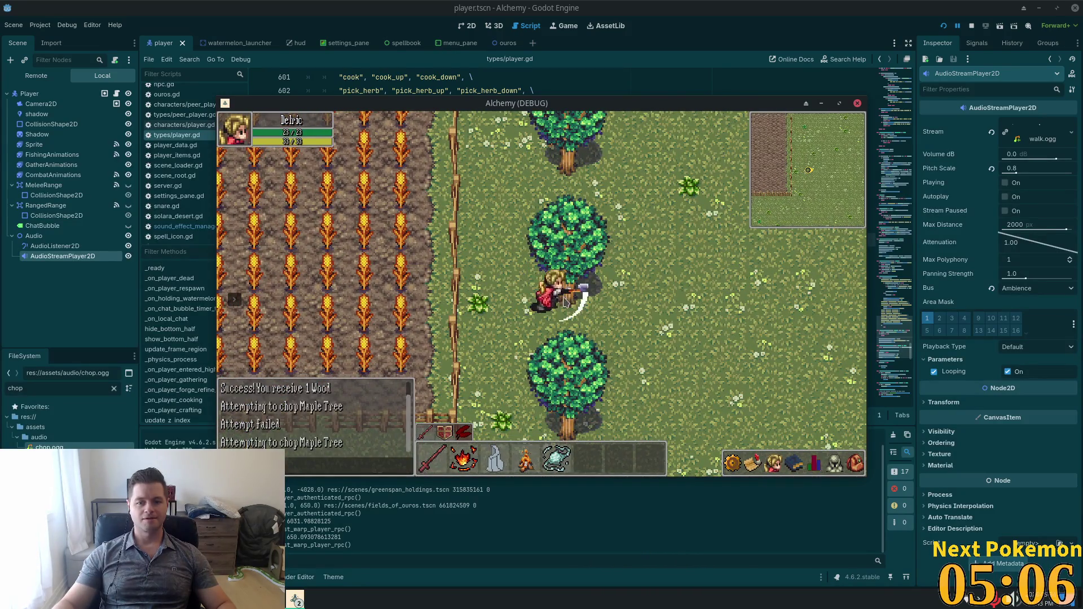
left_click(753, 43)
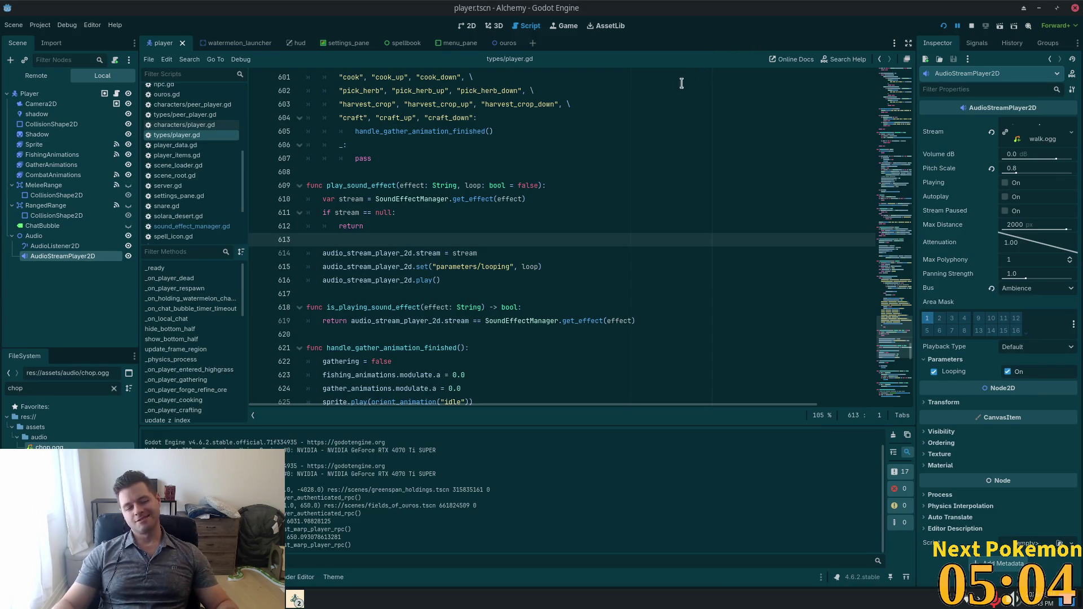
key("alt+Tab")
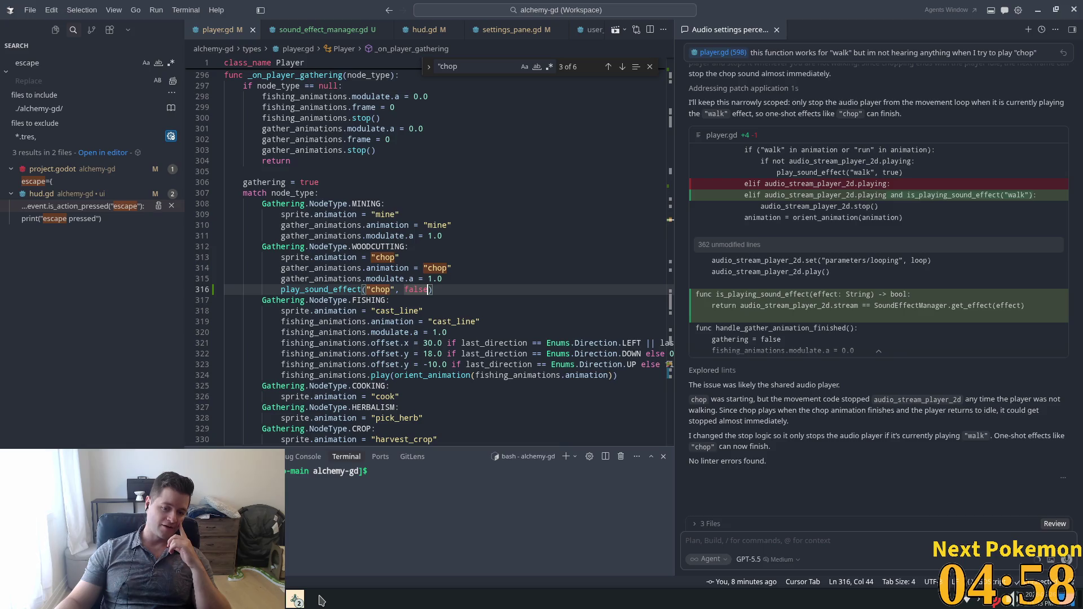
- Bring up the Audacity window holding the 07_human_atk_sword_3 clip from the taskbar list
left_click(295, 599)
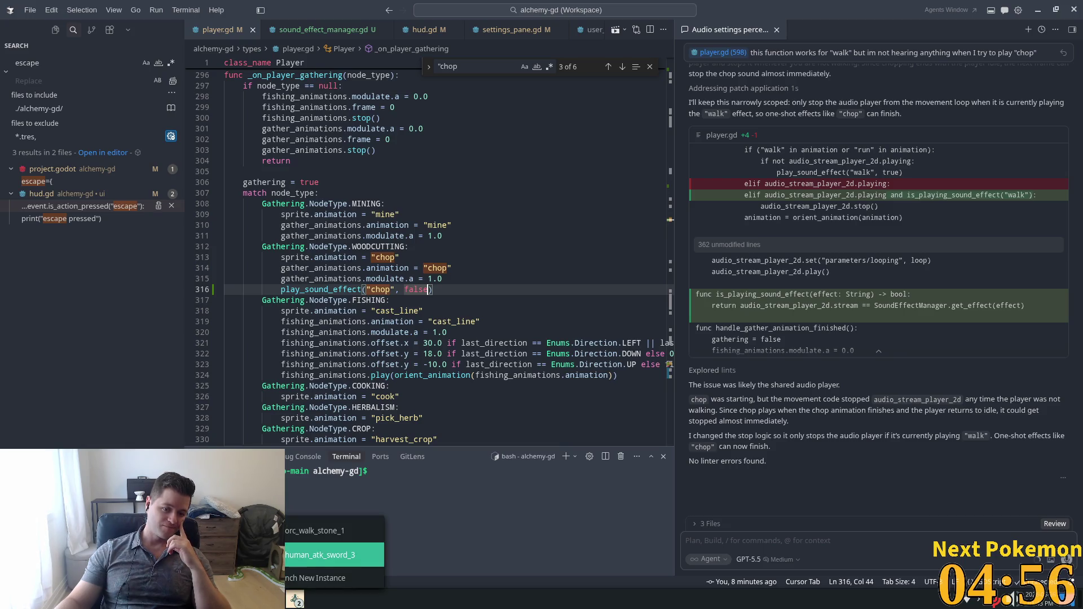
left_click(322, 556)
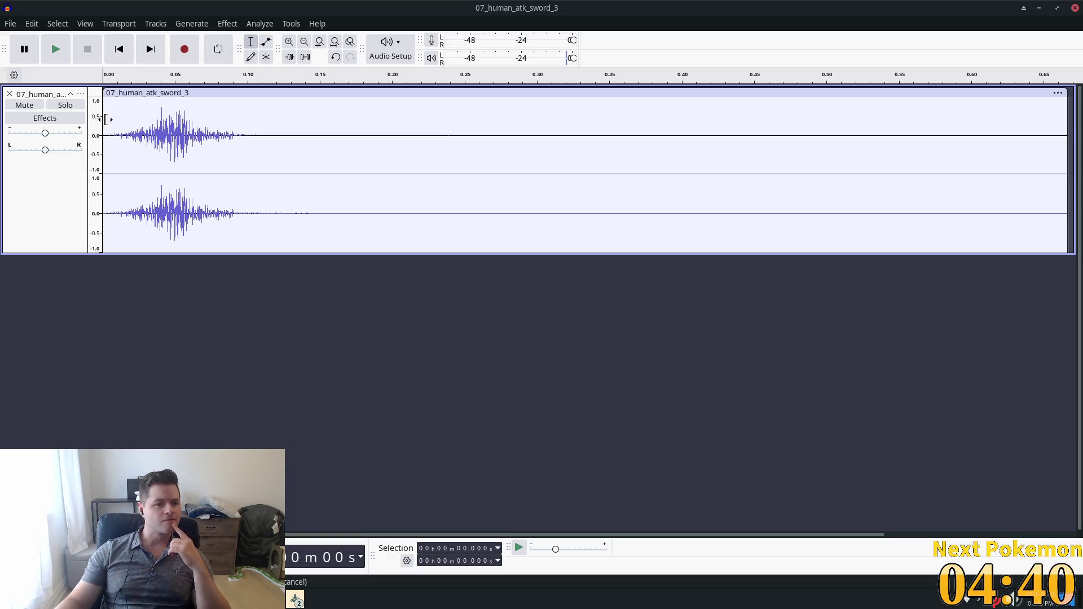
- Trial-trim the sword clip's start to about 0.50 s, listen, and undo the trim
mouse_move(105, 120)
left_mouse_down()
mouse_move(498, 107)
mouse_move(827, 124)
left_mouse_up()
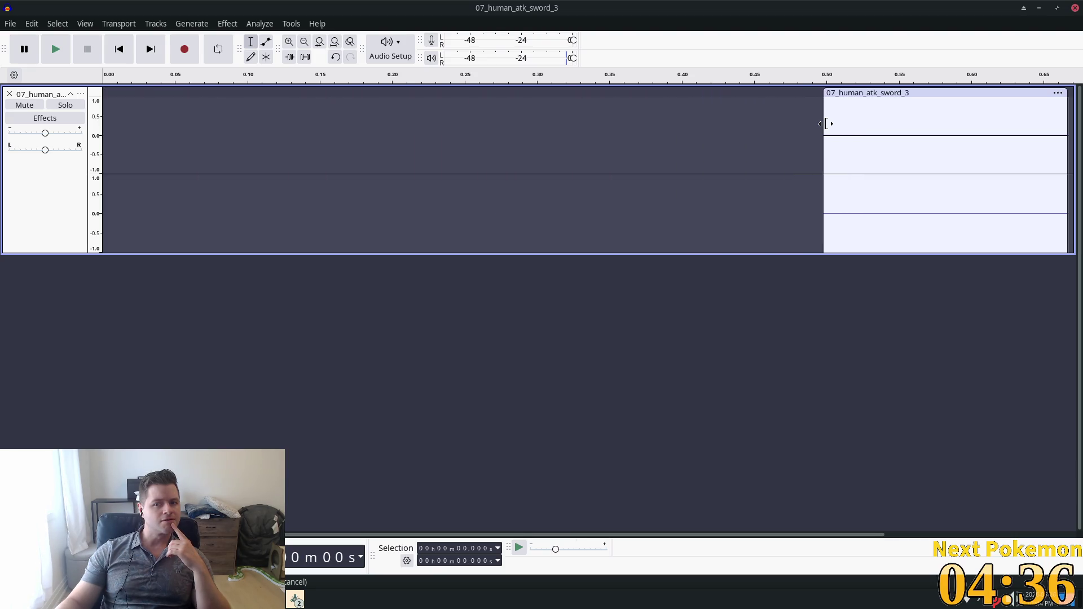
left_click(59, 49)
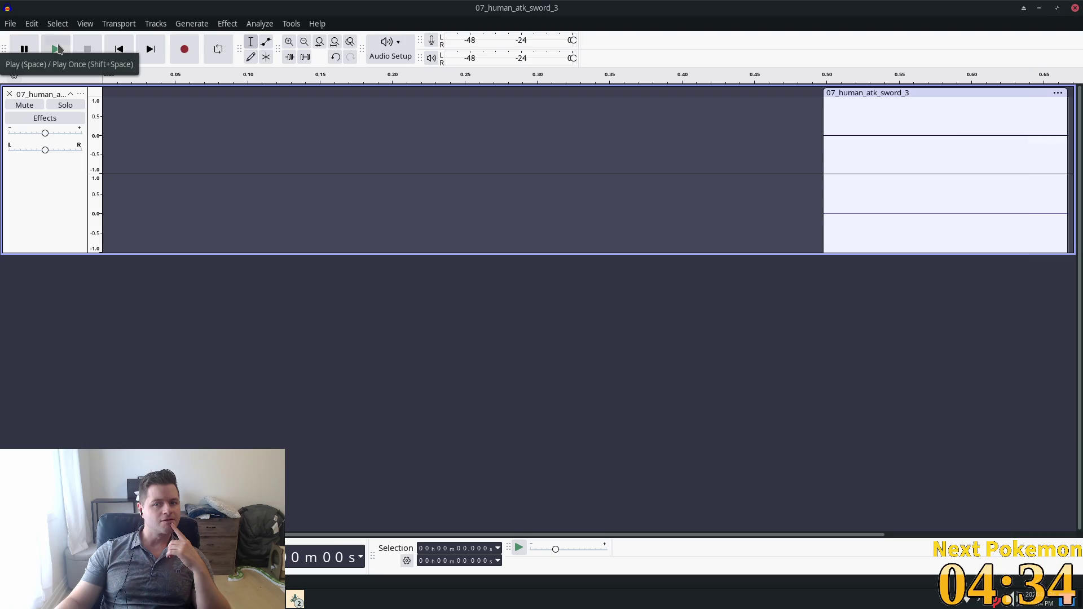
left_click(59, 49)
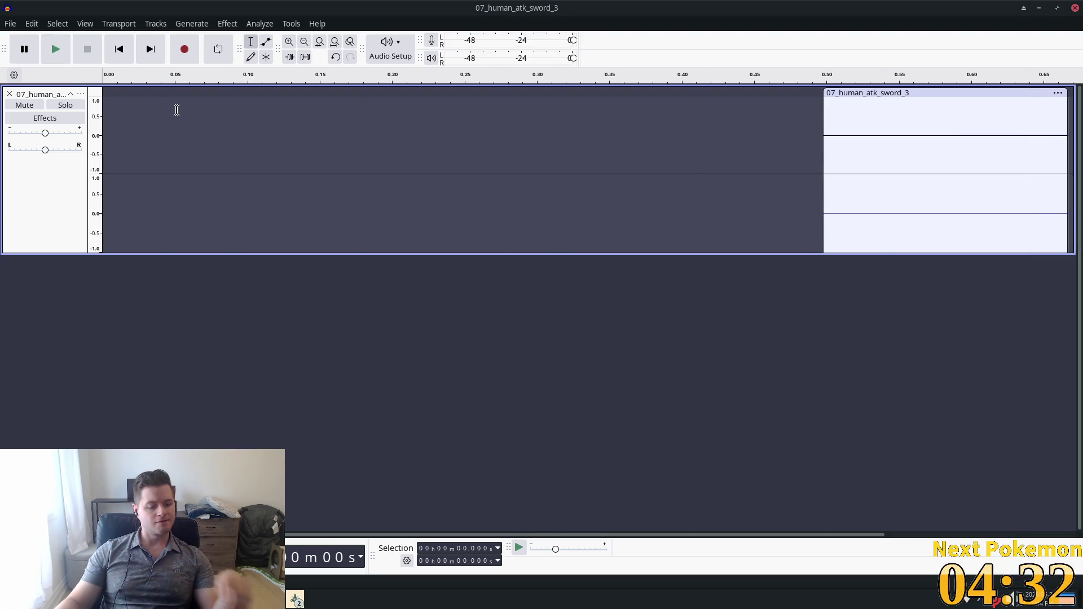
key("ctrl+z")
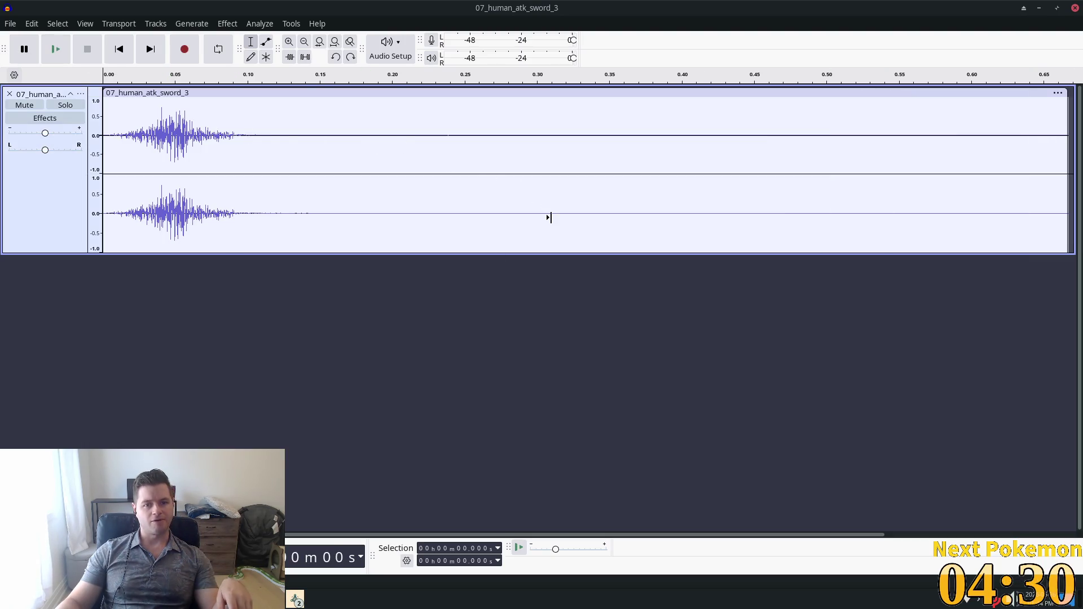
- Shift the clip to start near 0.24 s and play it back to check the lead-in
scroll(544, 217, "down", 2)
left_click_drag(258, 93, 561, 96)
left_click(56, 51)
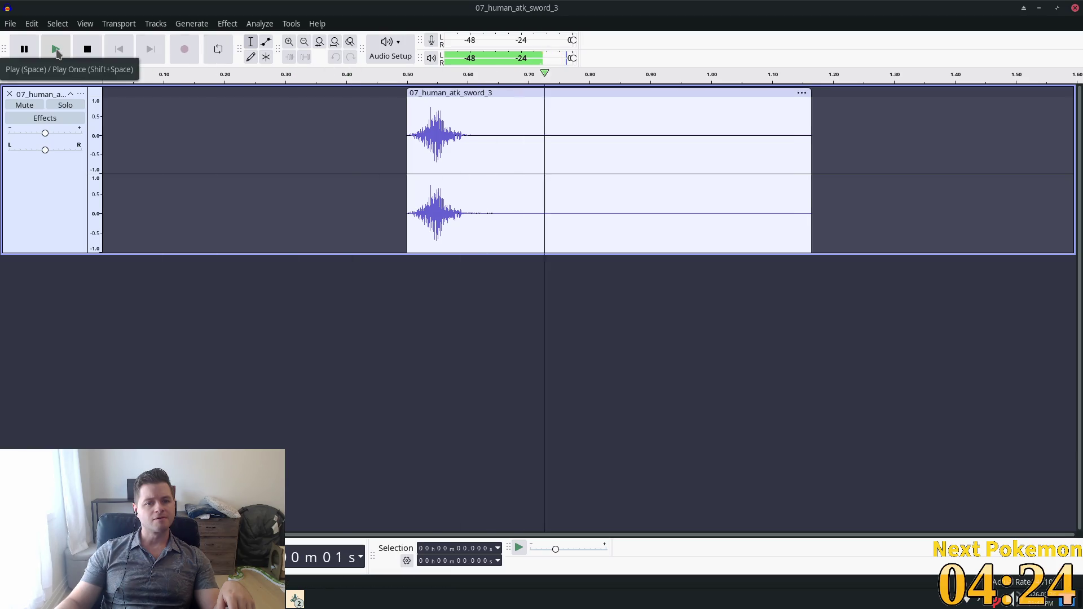
left_click_drag(534, 93, 394, 91)
key("ctrl+s")
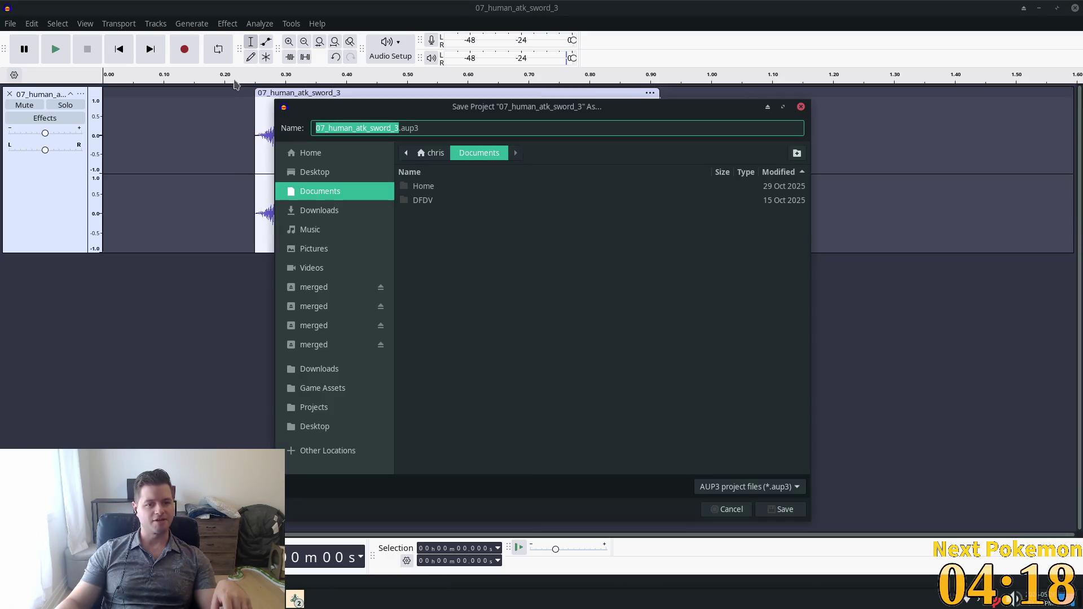
left_click(728, 510)
left_click(55, 49)
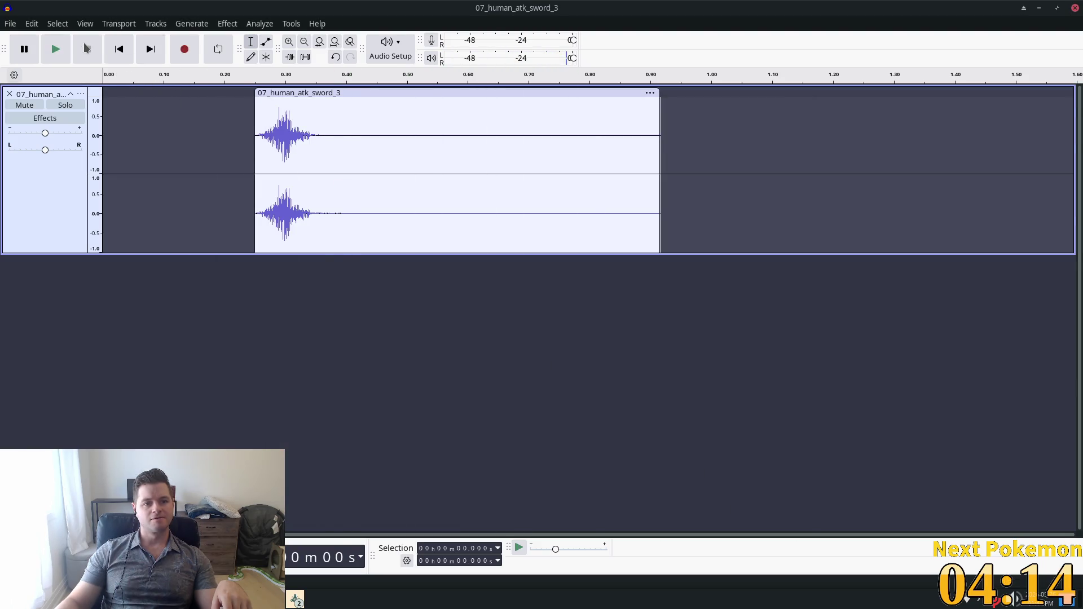
left_click(59, 48)
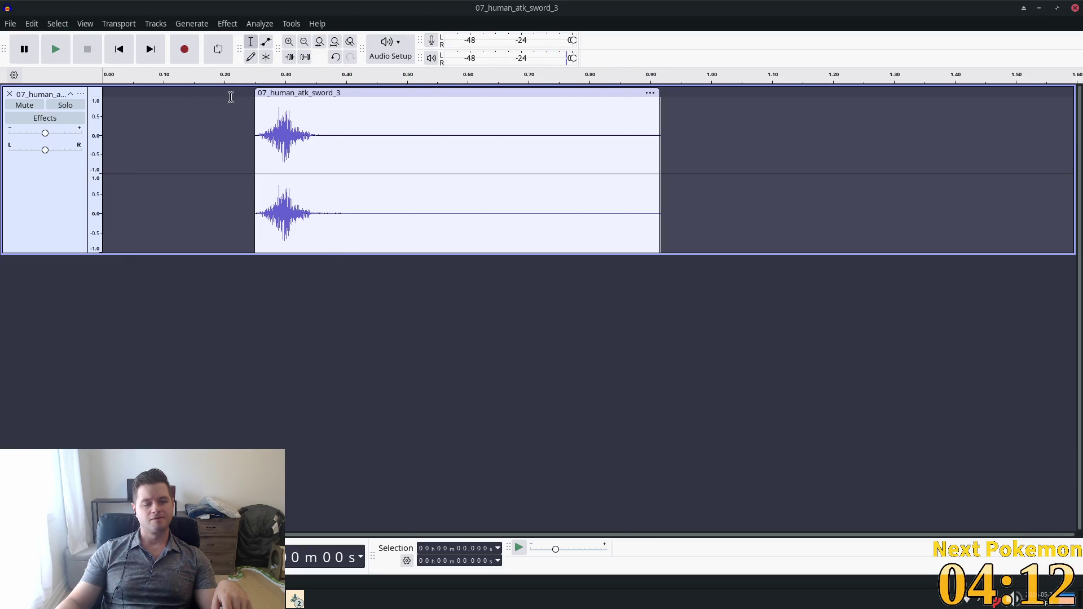
- Export the clip as chop.ogg, keeping the leading silence and replacing the existing file
left_click(10, 23)
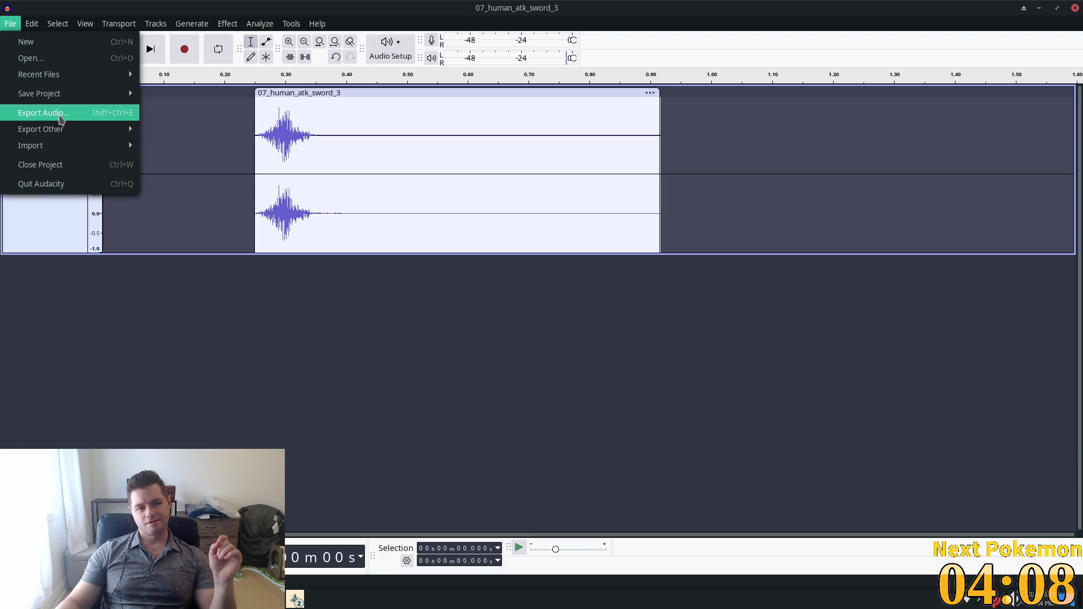
left_click(69, 114)
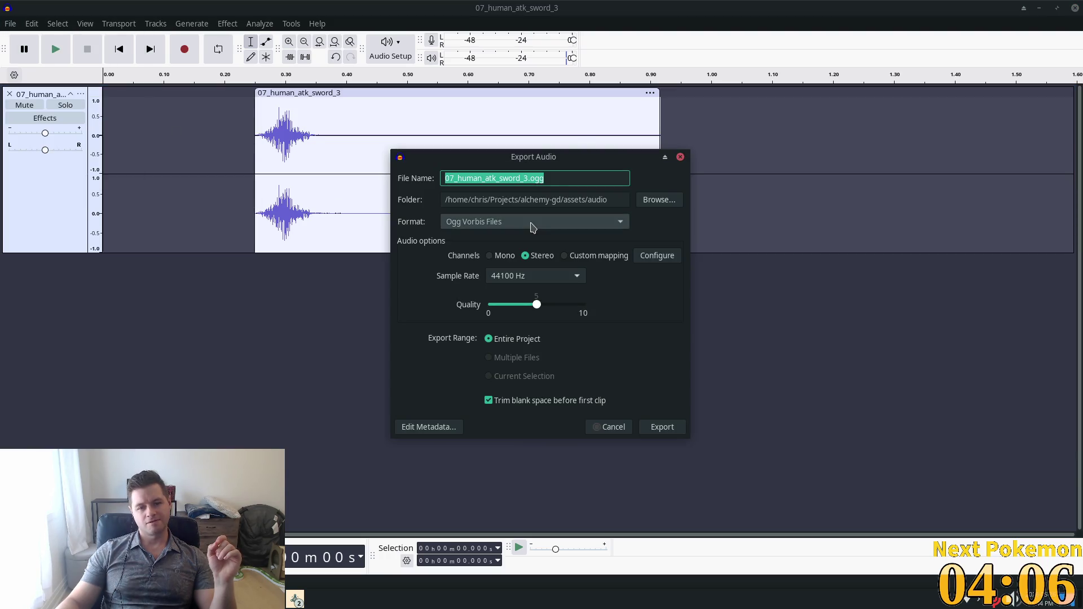
left_click(488, 400)
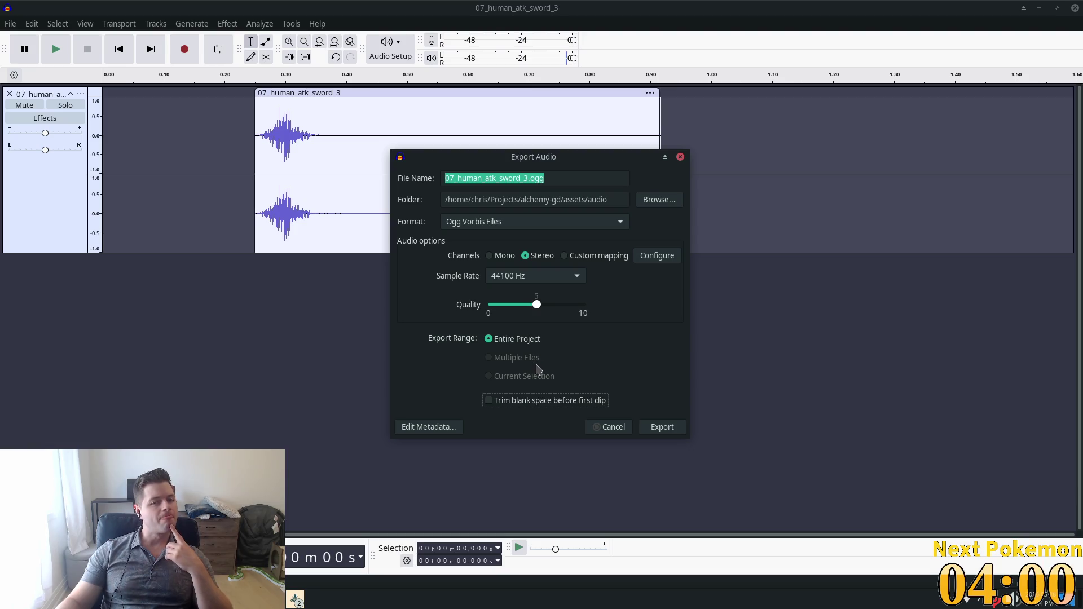
left_click(529, 178)
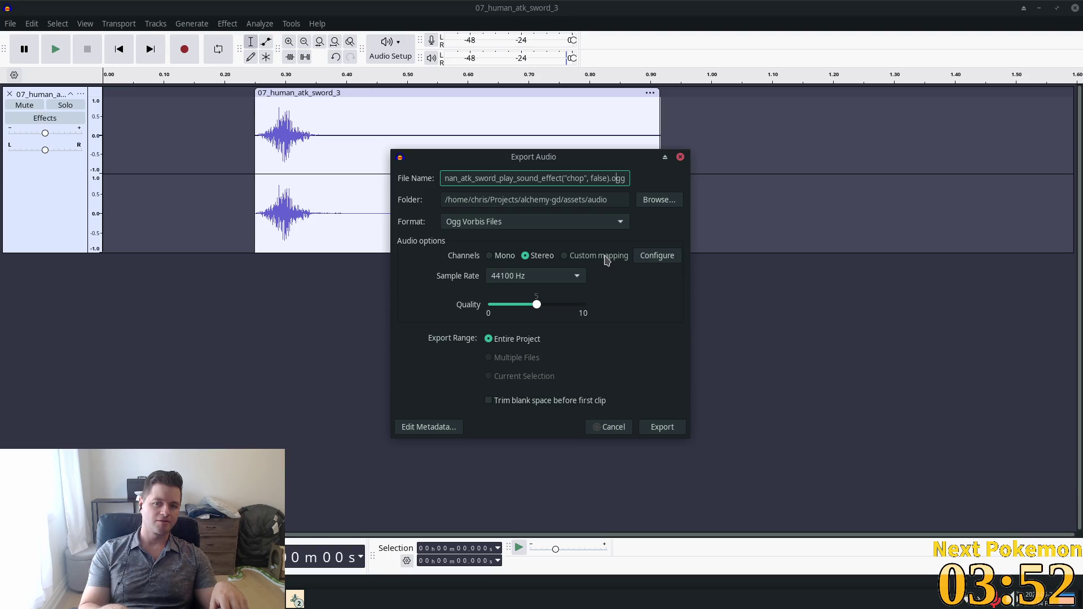
key("shift+Home")
type("c")
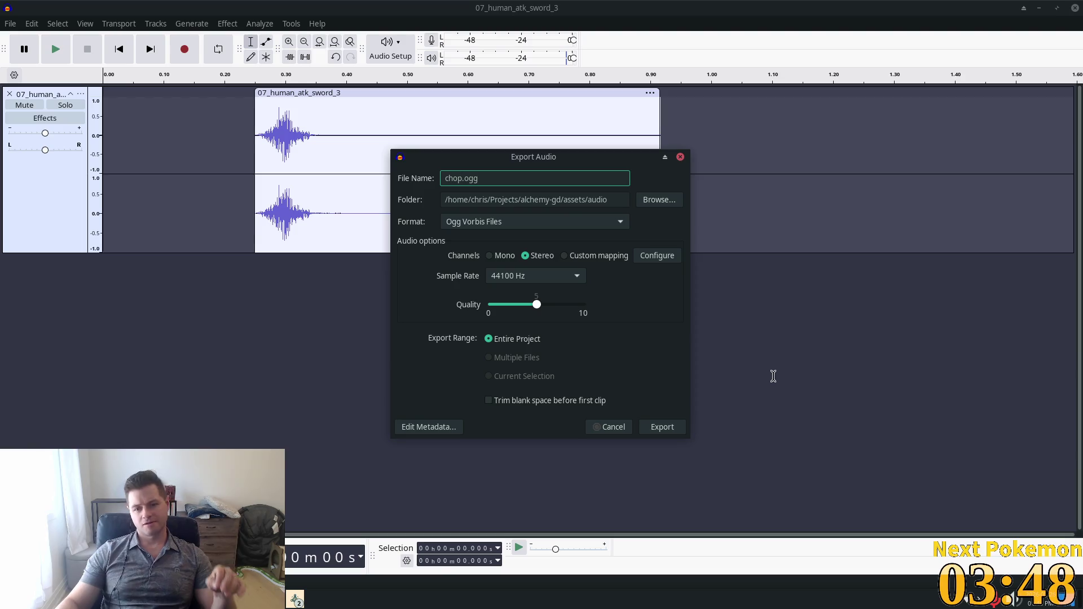
key("Return")
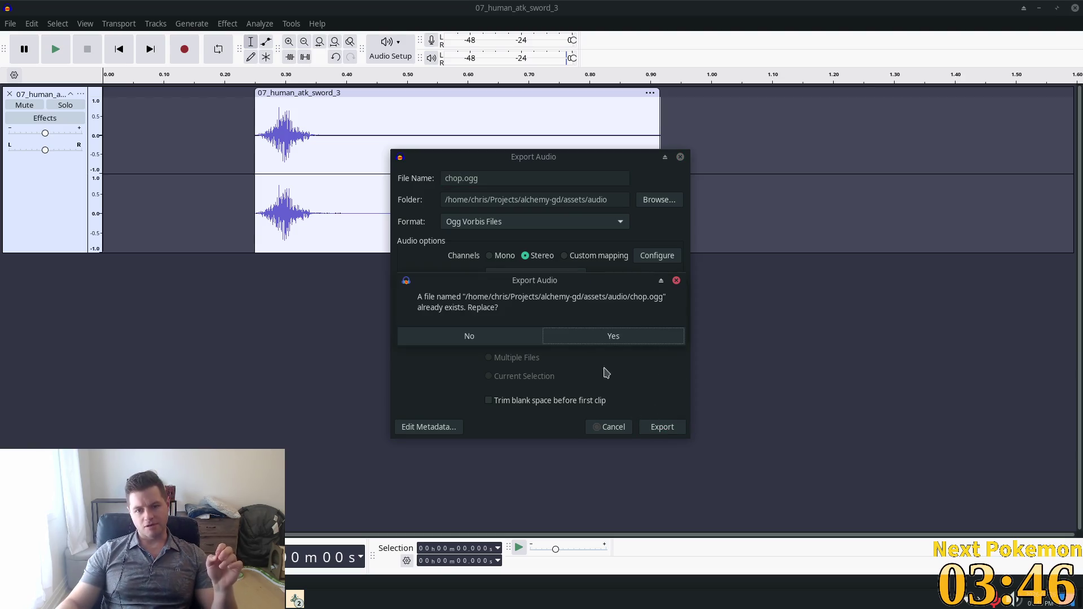
left_click(581, 339)
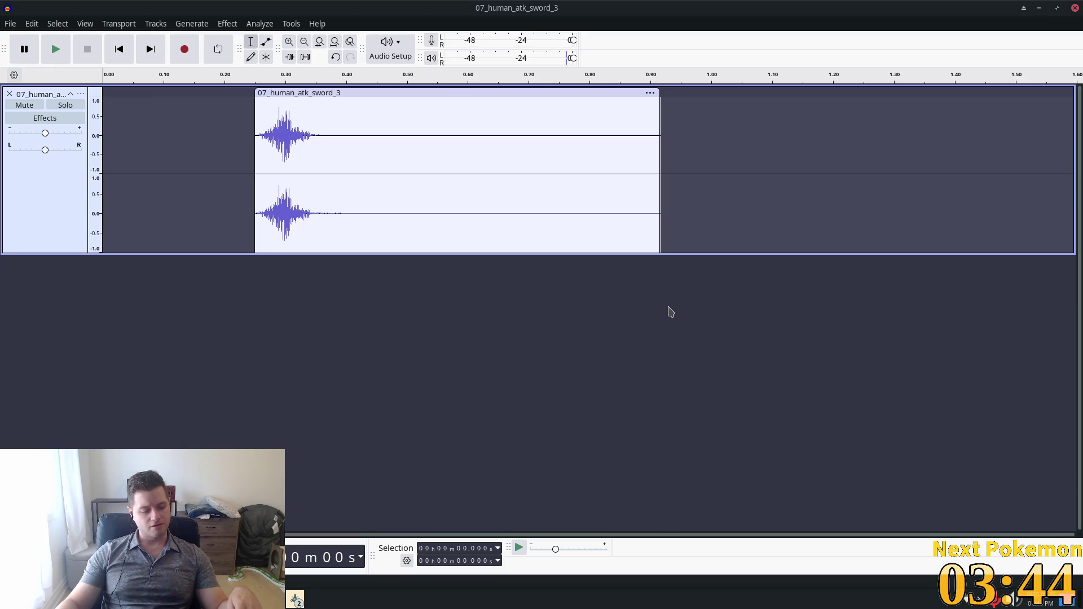
key("alt+Tab")
- Run the game, walk to a Maple Tree, and chop it twice for 1 Wood each
left_click(942, 26)
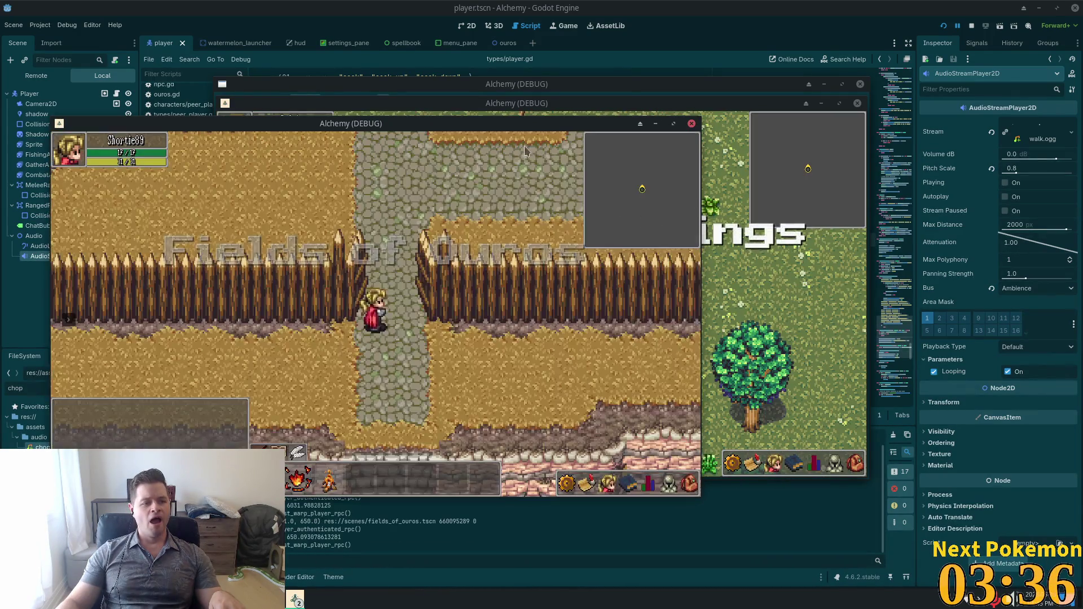
left_click(748, 234)
key("d")
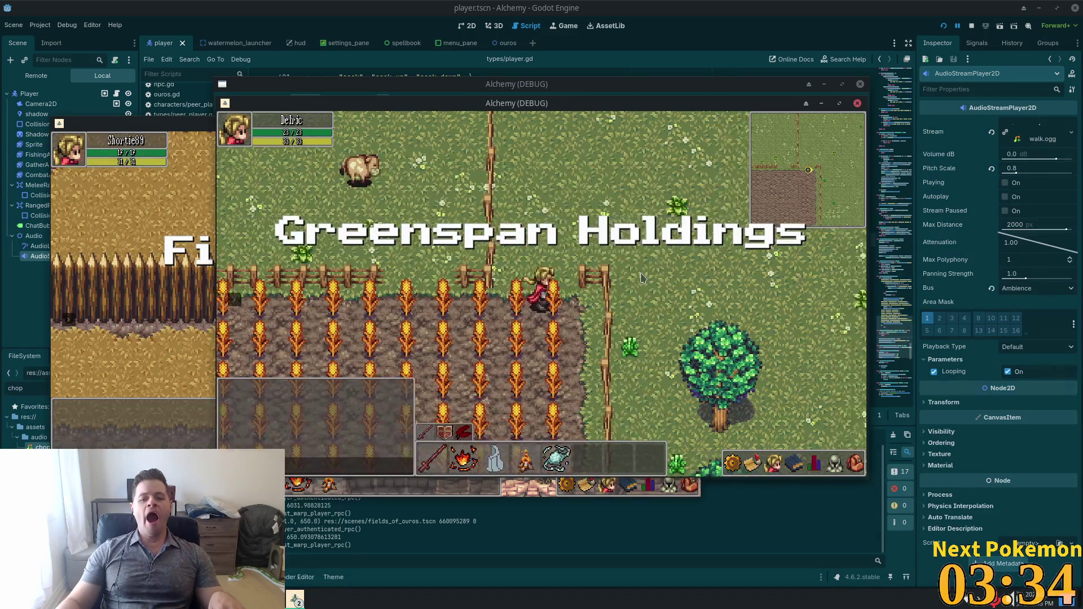
key("s")
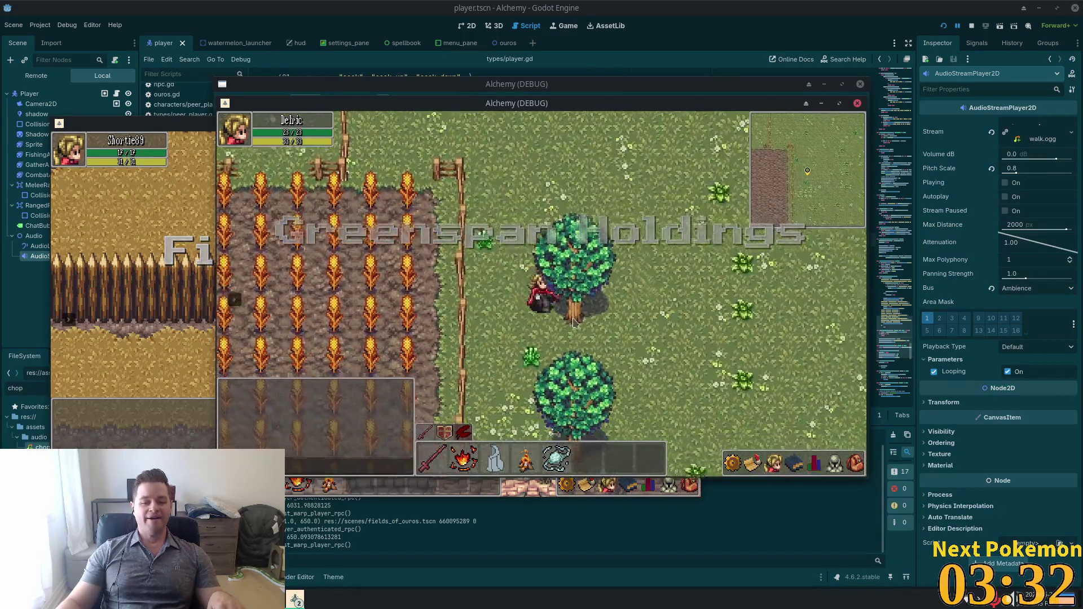
key("a")
left_click(563, 308)
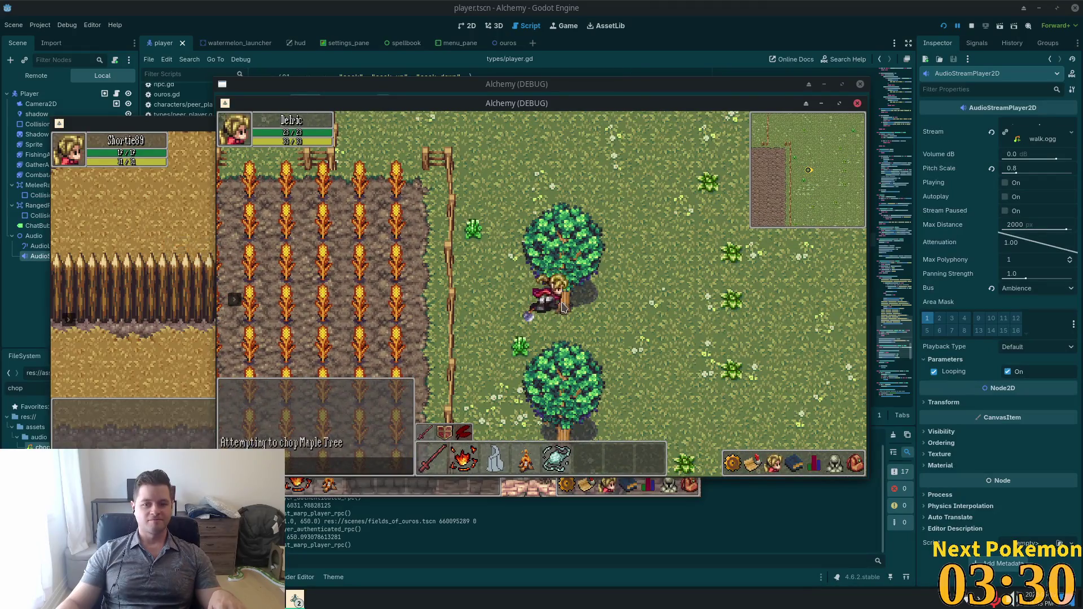
left_click(569, 341)
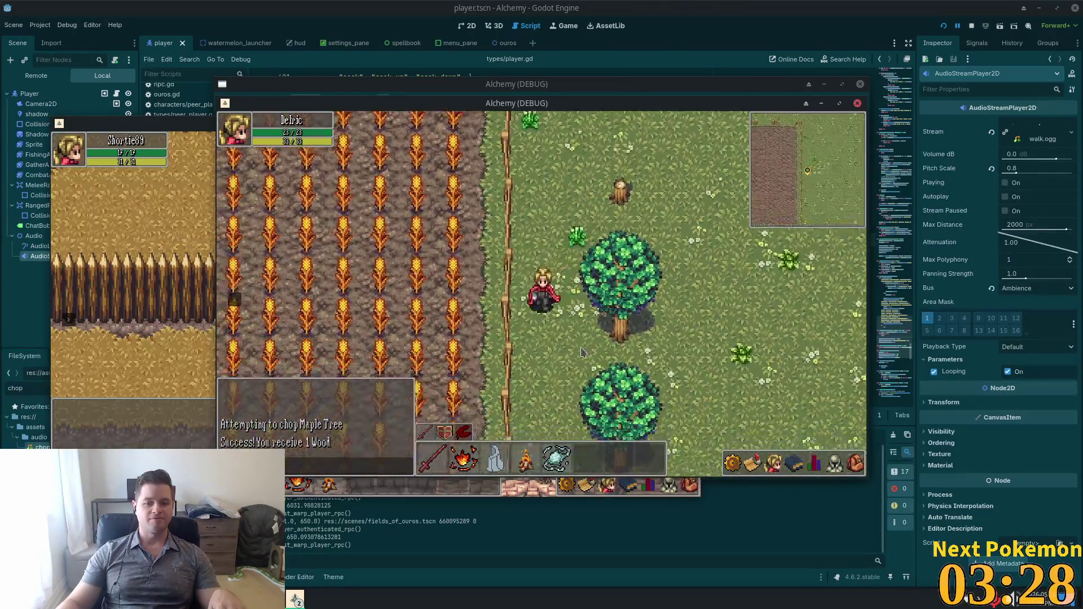
left_click(593, 292)
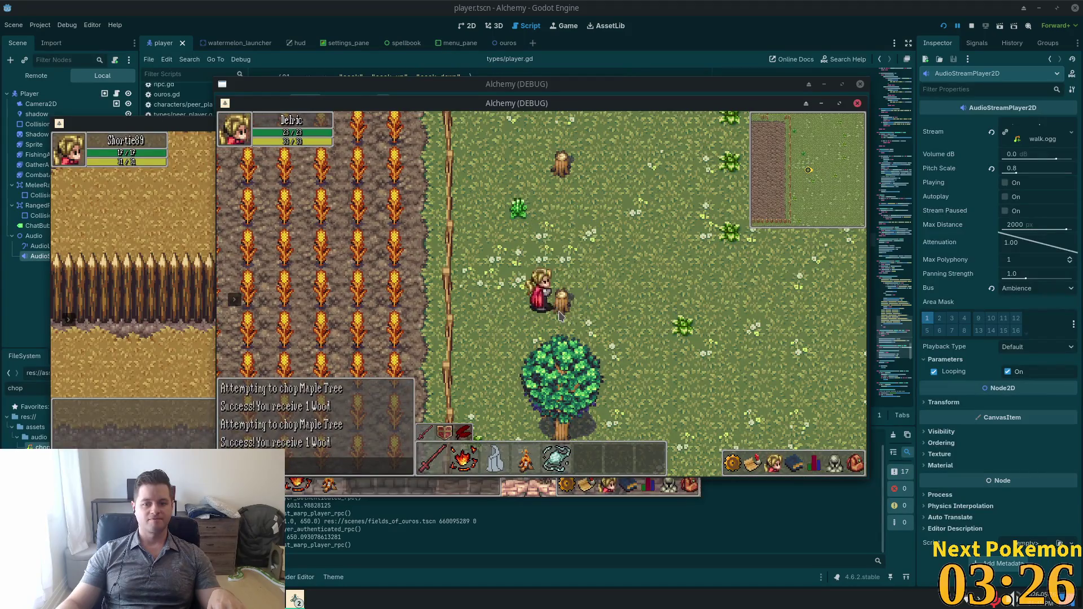
left_click(578, 301)
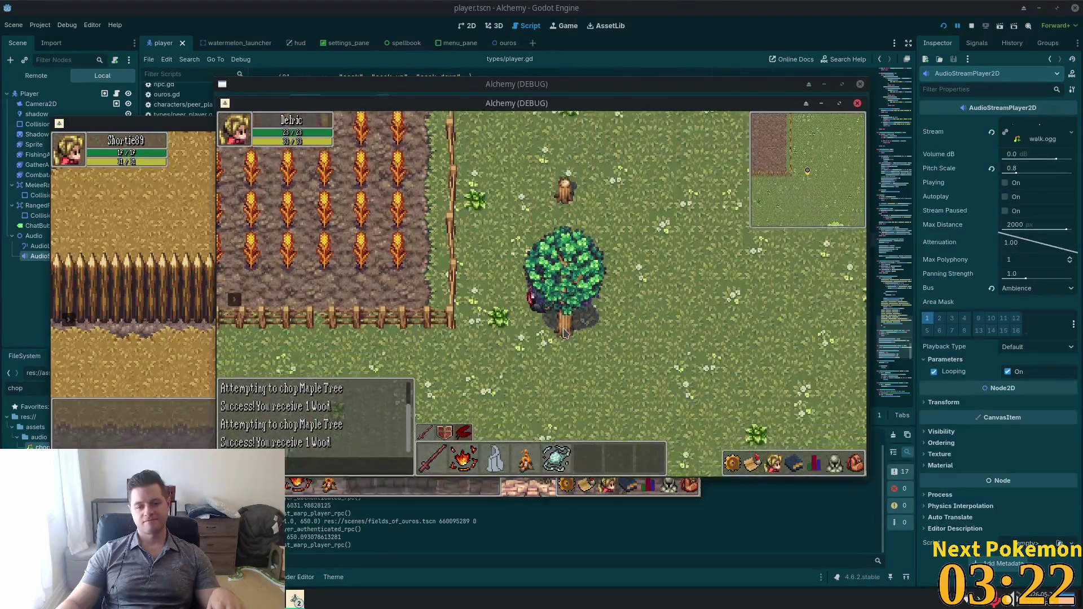
- Walk the character north and east toward the house
key("w")
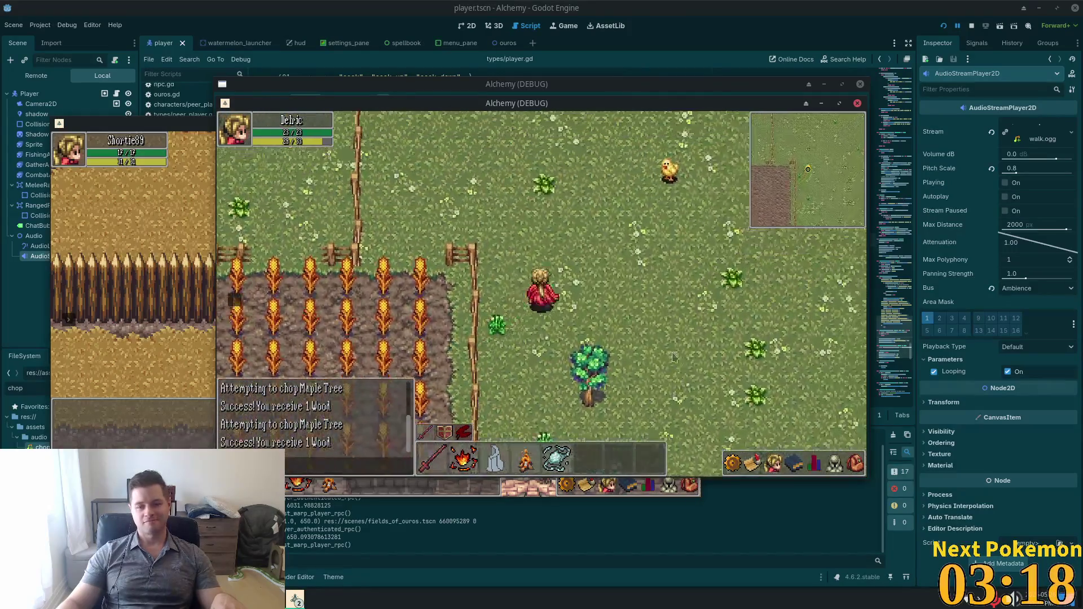
key("w")
key("d")
key("w")
key("a")
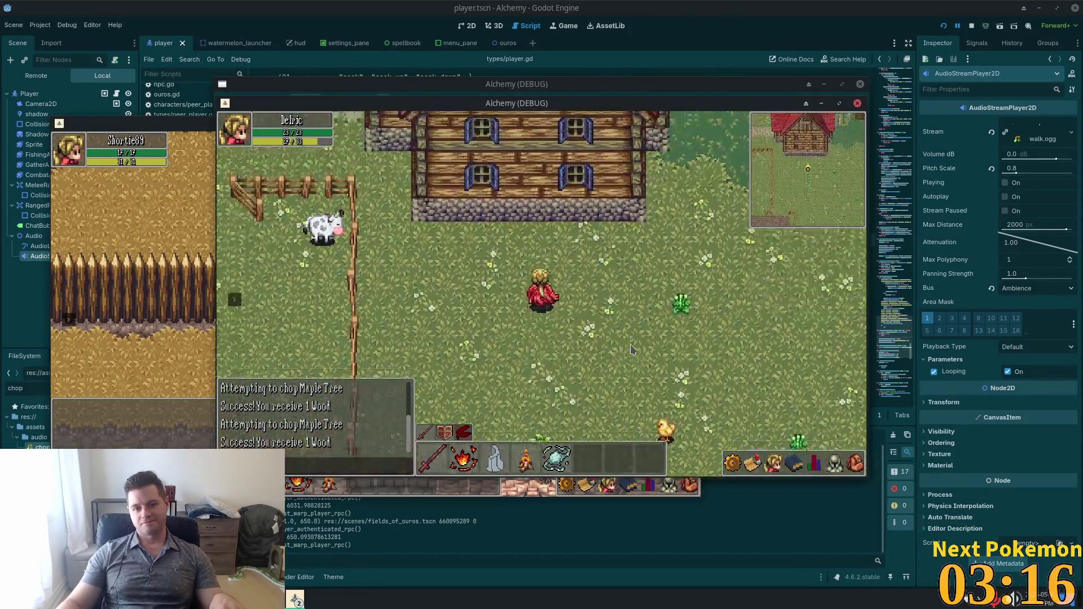
key("d")
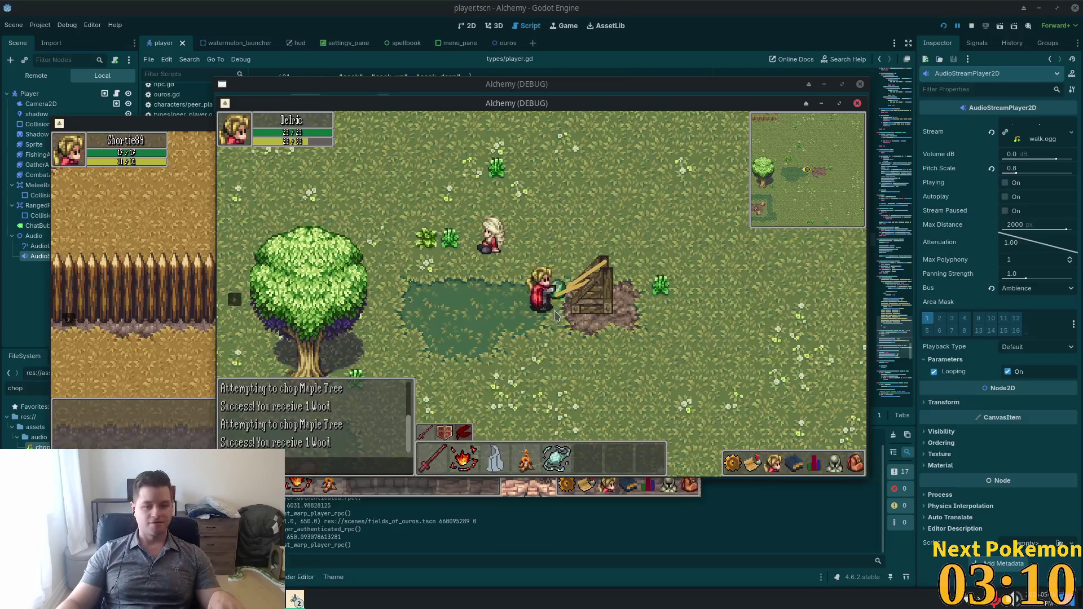
- Walk the character west and south, then down-left past the red-roofed house and sheep
key("a")
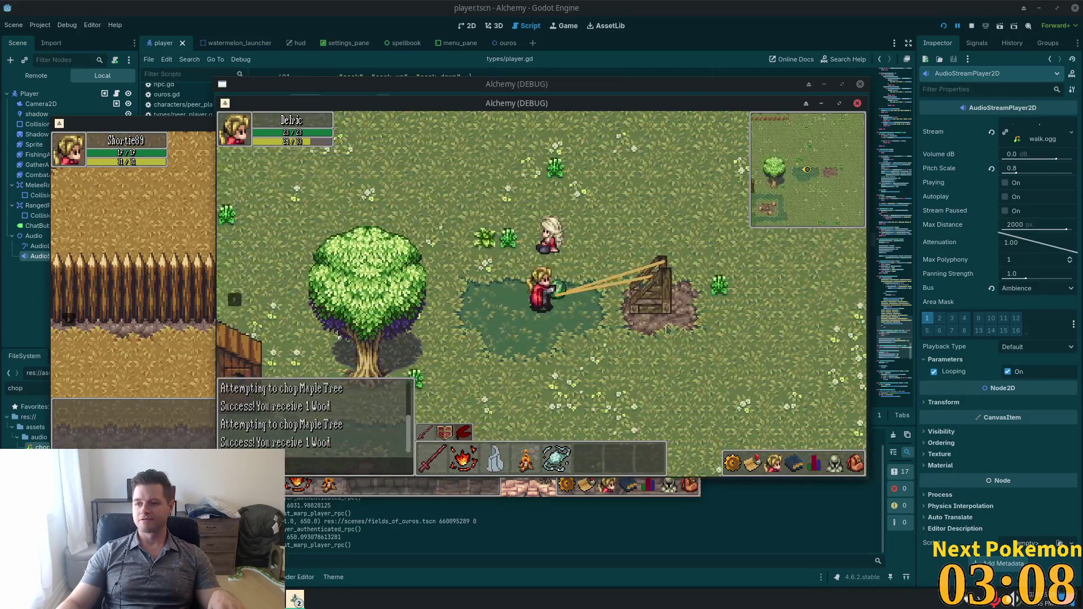
key("a")
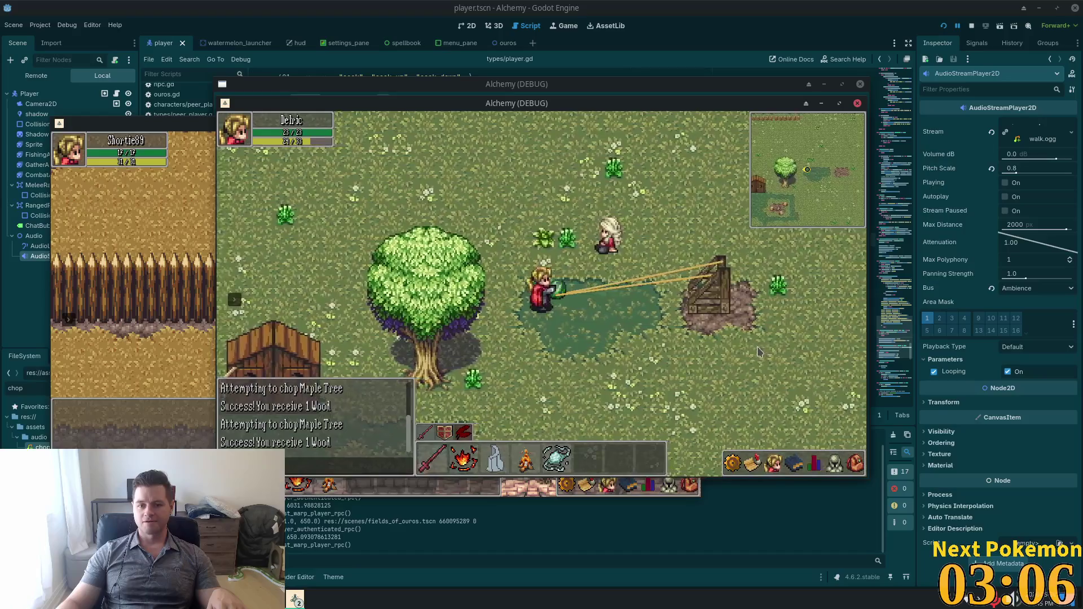
key("a")
key("s")
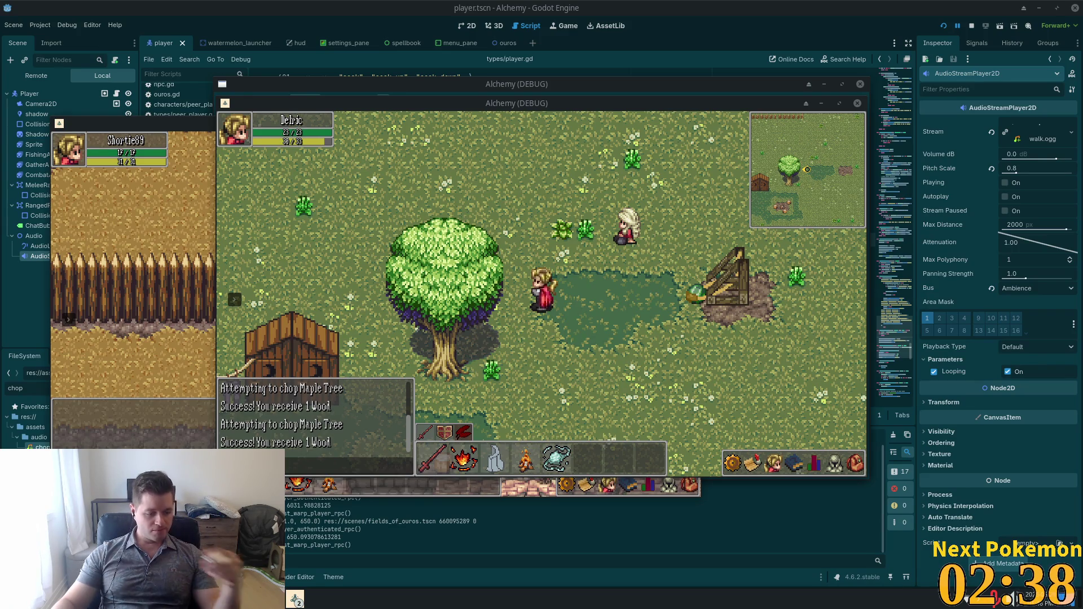
key("d")
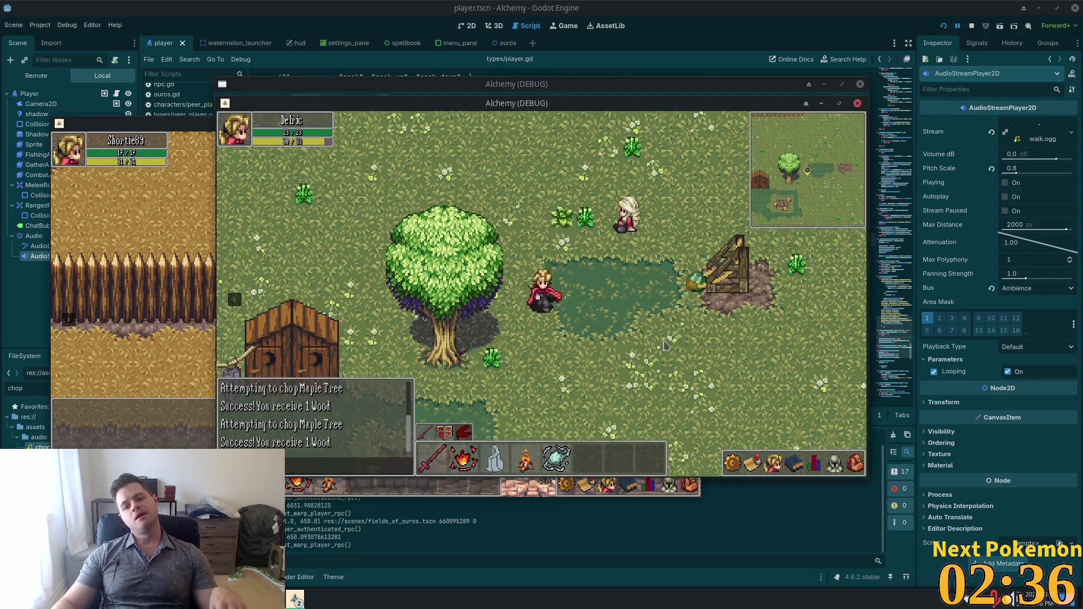
key("s")
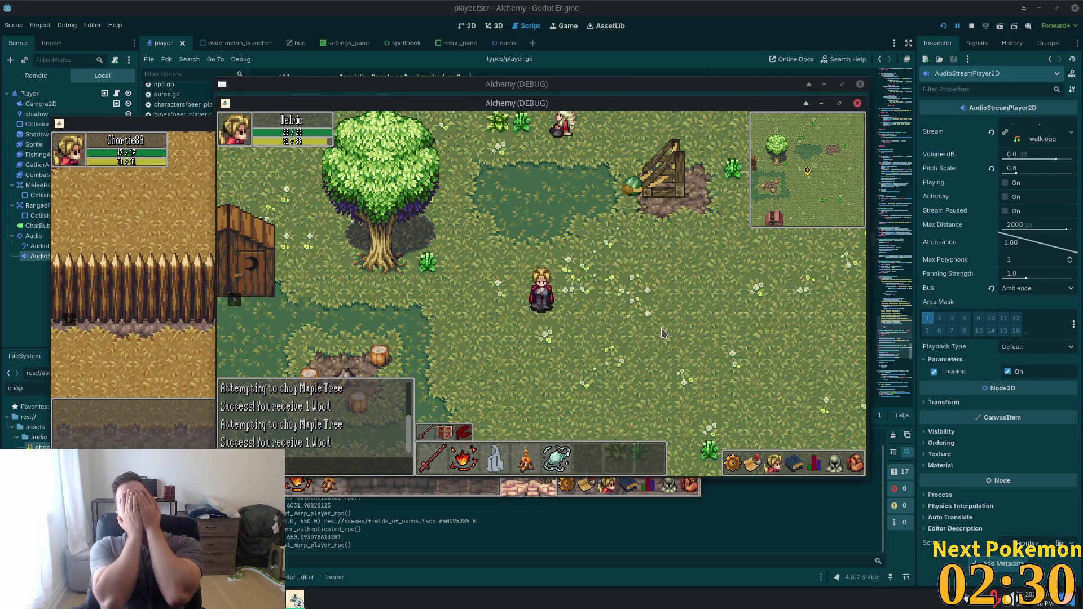
key("s")
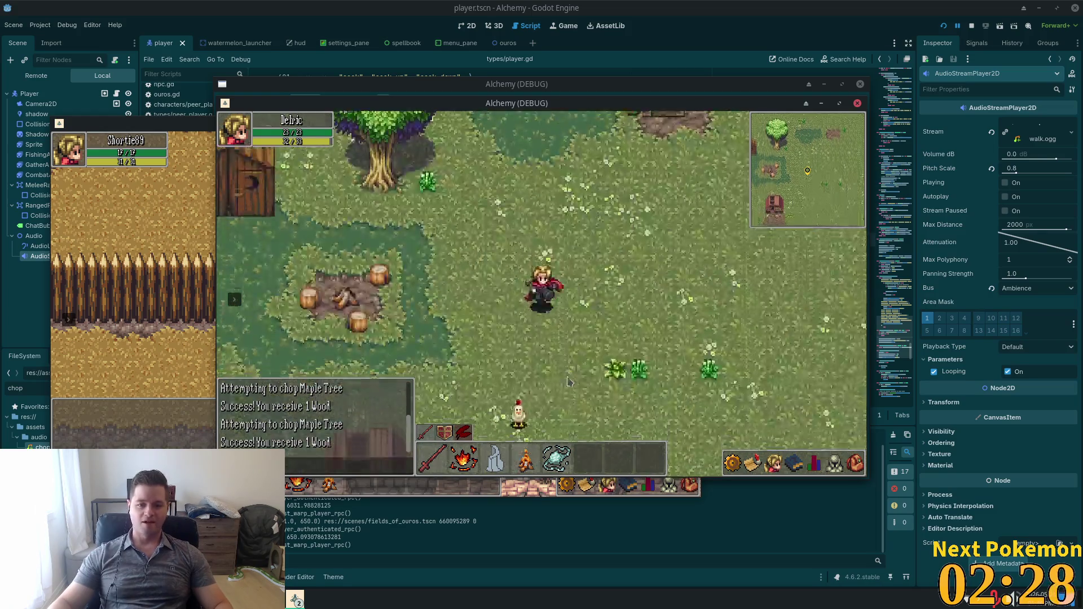
key("a")
key("a")
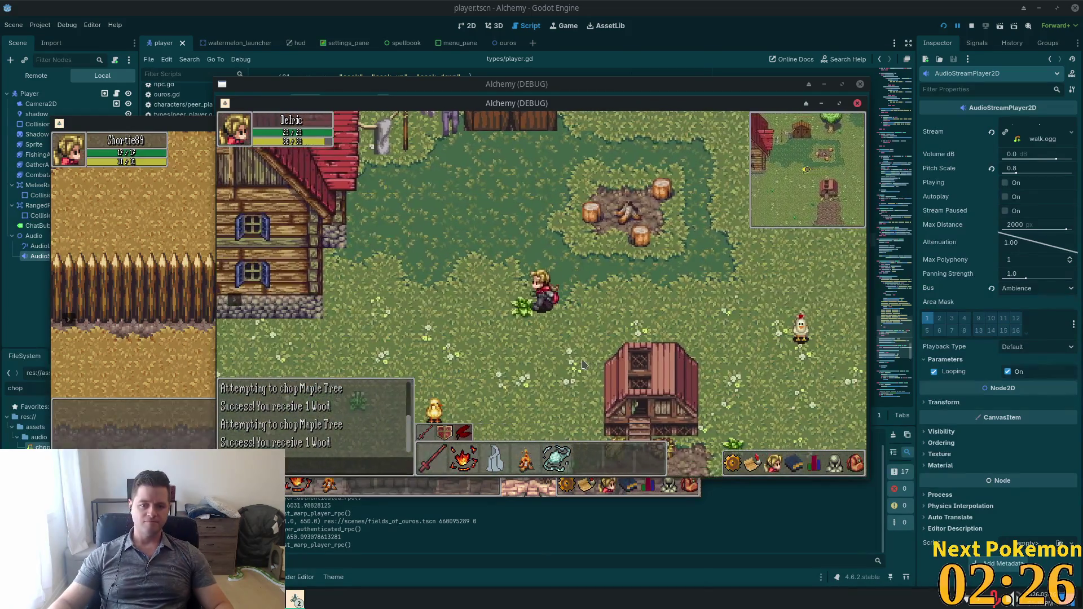
key("a")
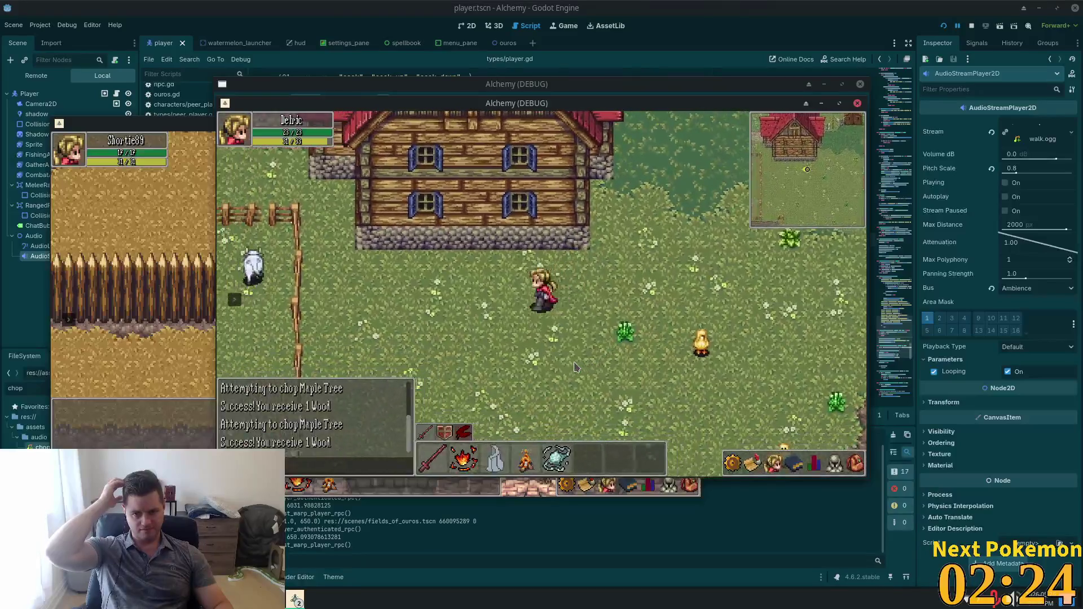
- Continue west along the stone path onto the dirt path, then close the running game
key("a")
key("w")
key("a")
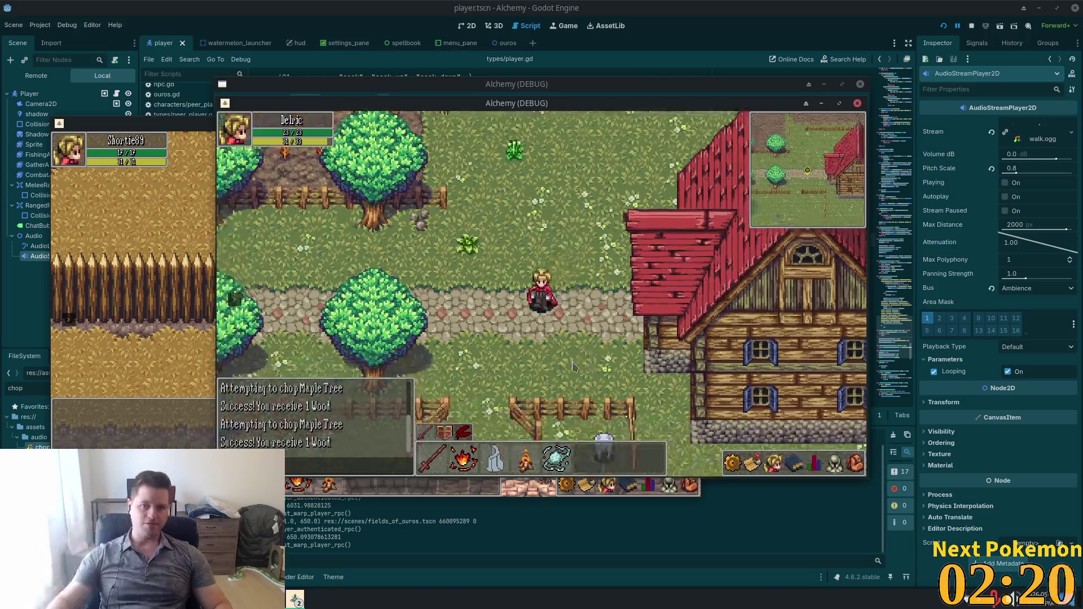
key("a")
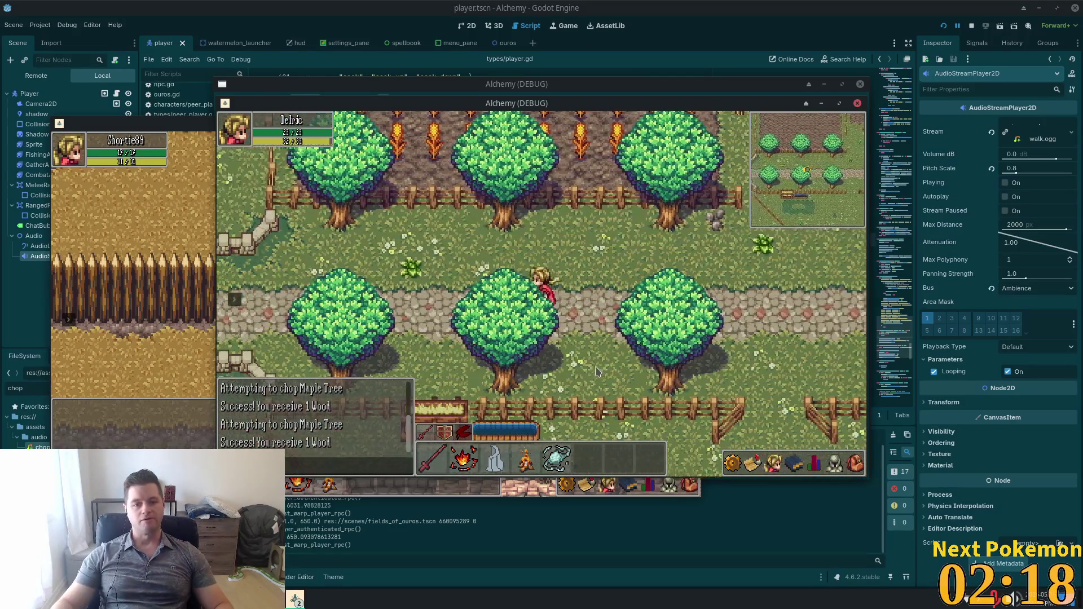
key("a")
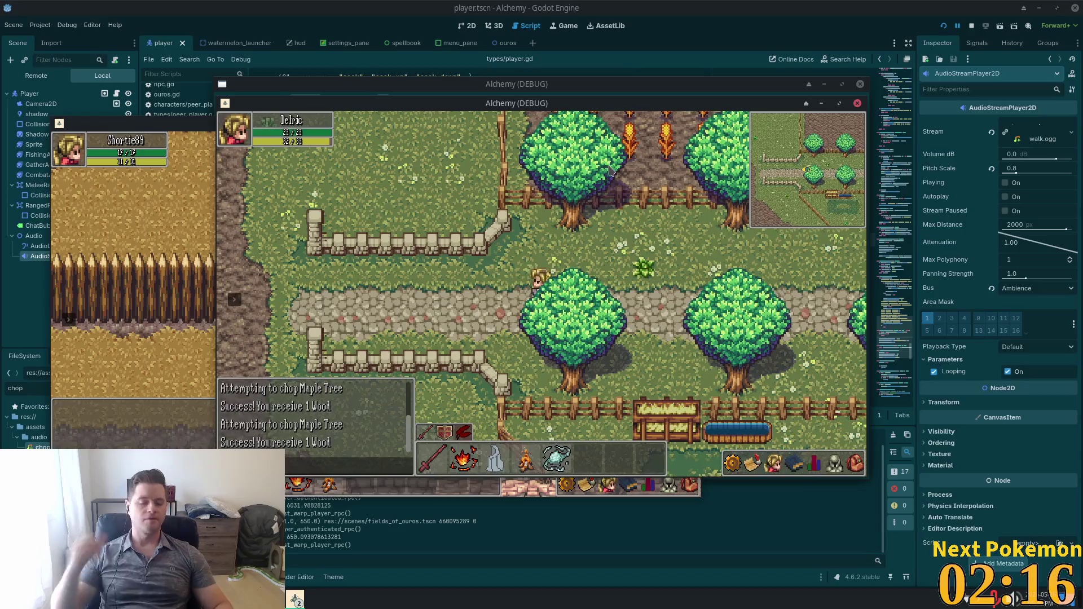
key("a")
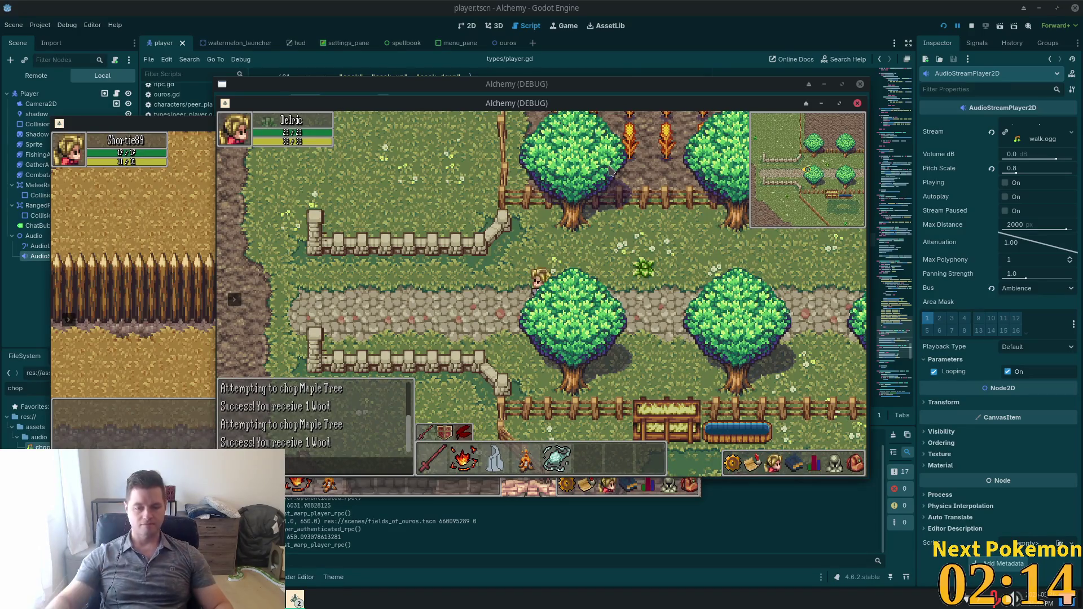
key("a")
key("s")
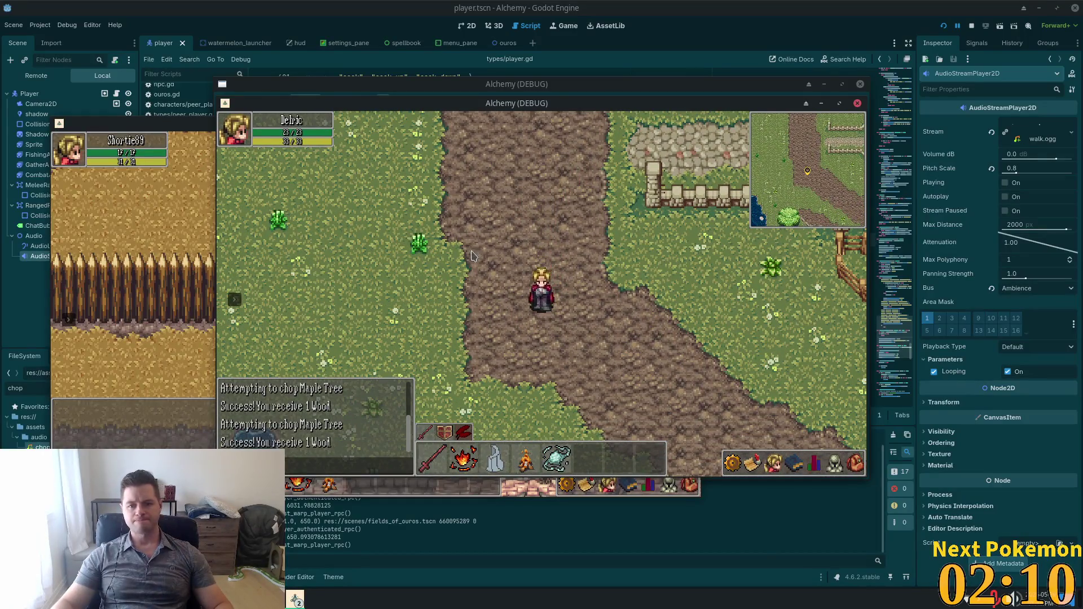
key("F8")
key("super")
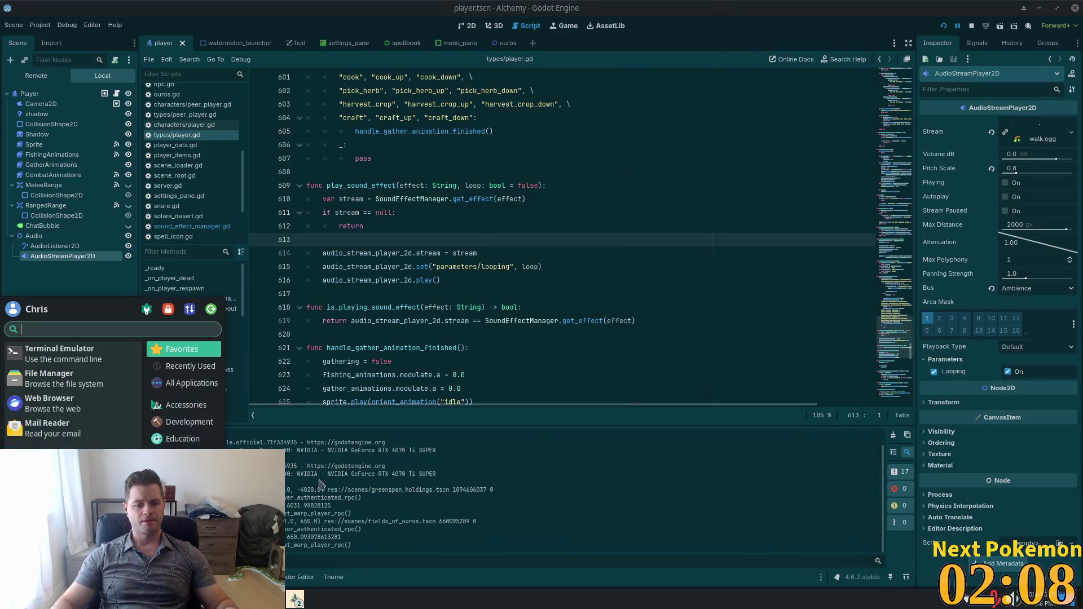
- Switch to the Audacity walk-stone project and preview the footstep clip
left_click(295, 599)
left_click(305, 528)
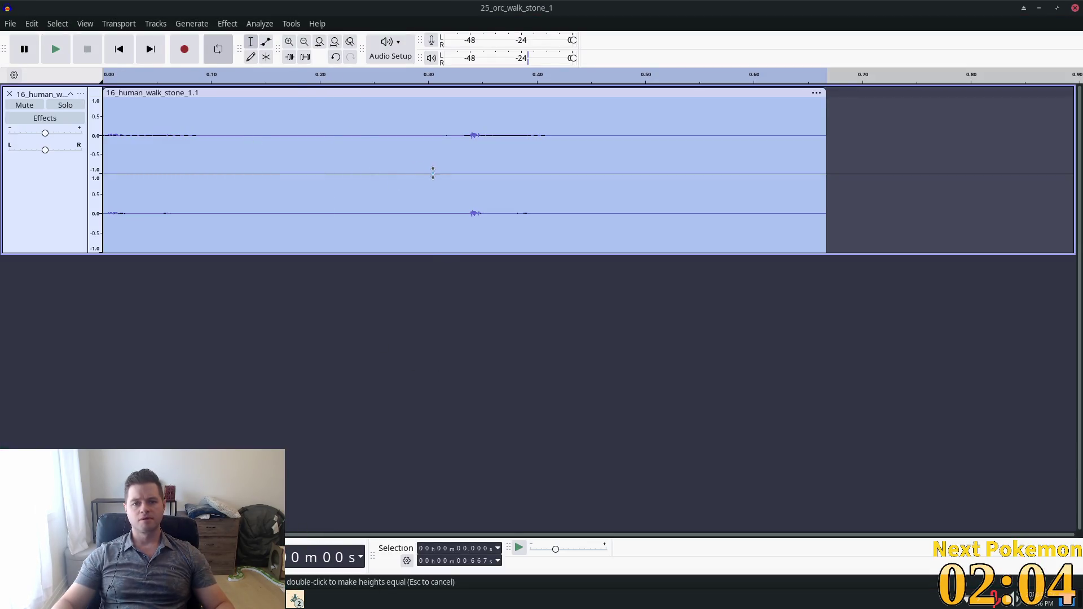
left_click(57, 50)
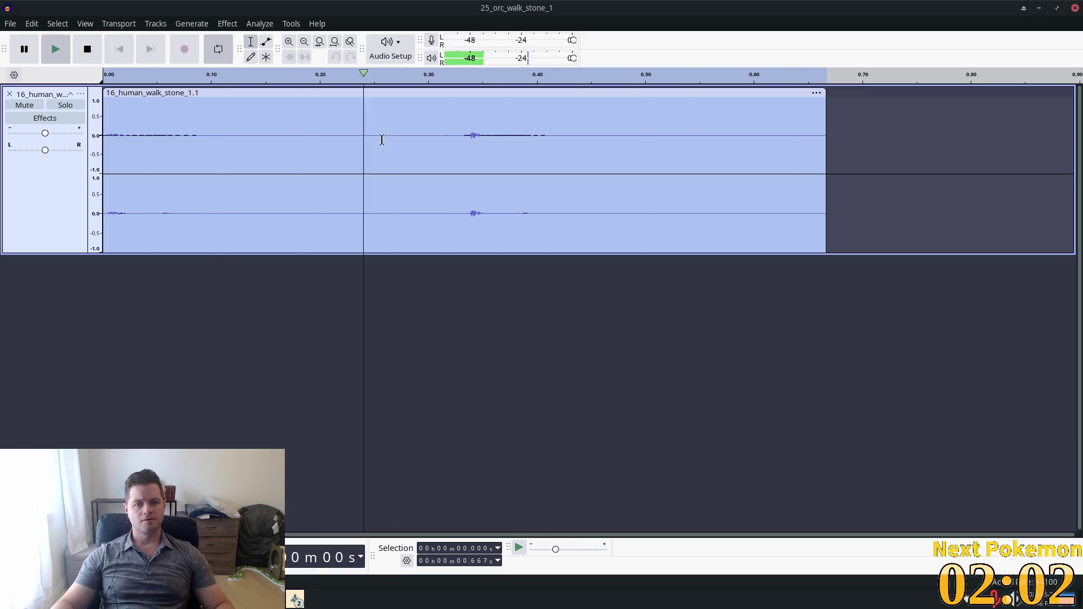
key("space")
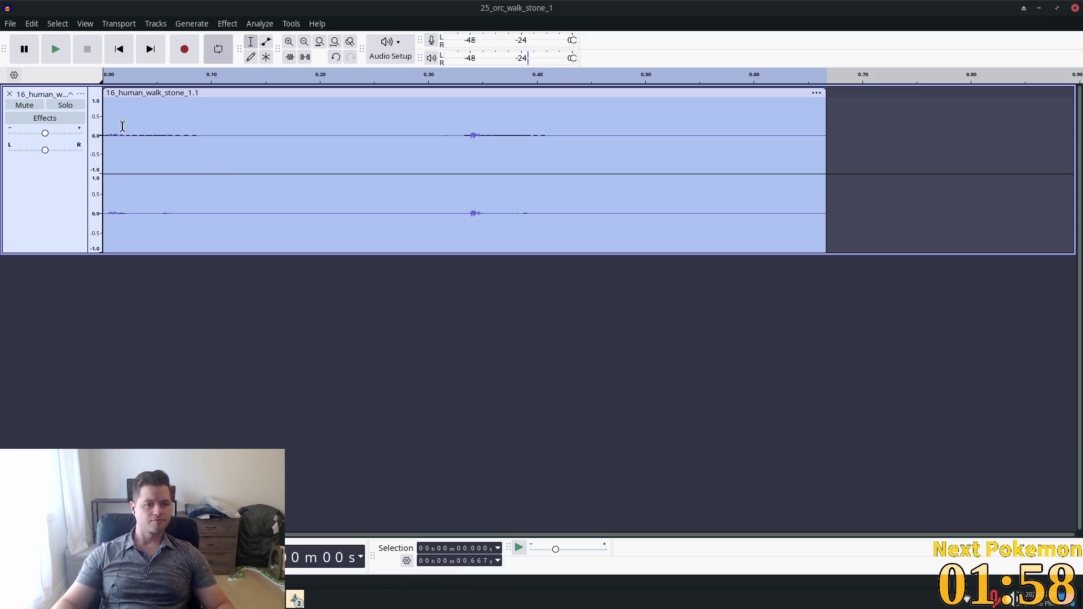
- Open the track's Realtime Effects panel, browse the effects, and close it without adding any
left_click(38, 118)
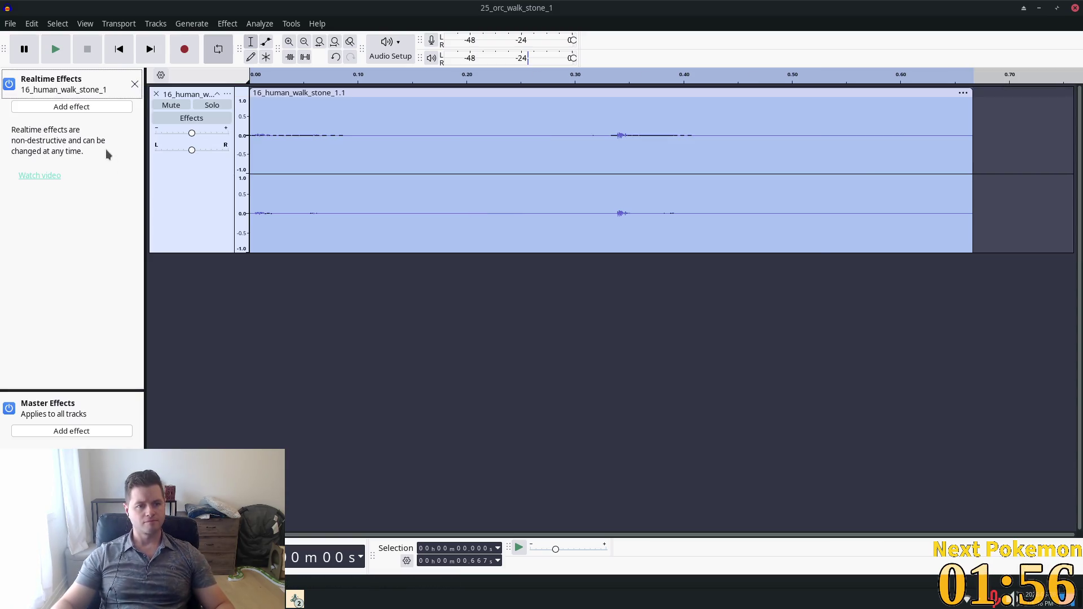
left_click(81, 107)
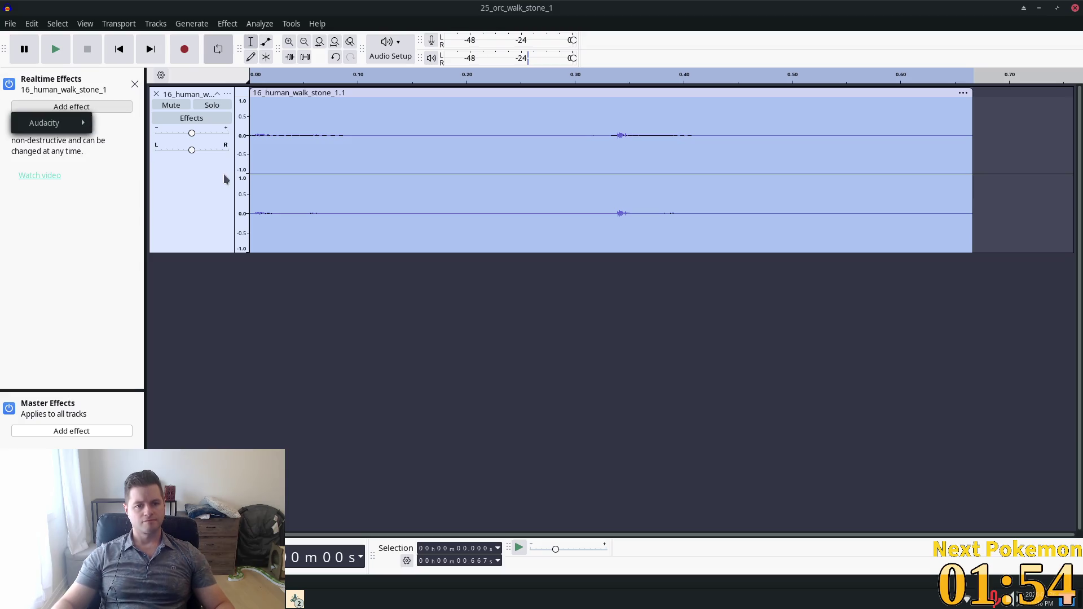
mouse_move(56, 123)
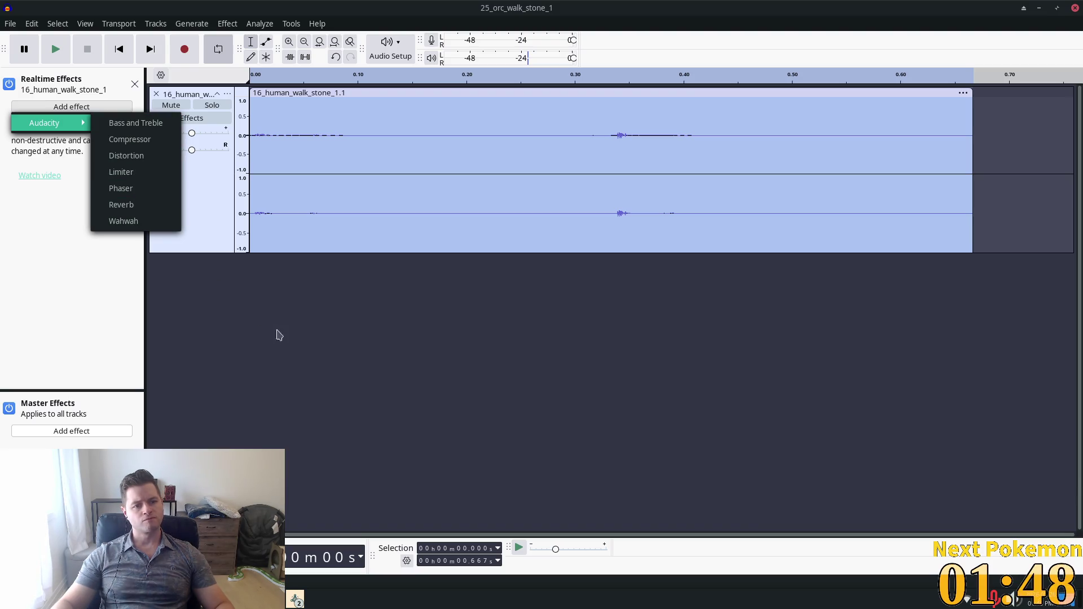
left_click(325, 354)
left_click(134, 85)
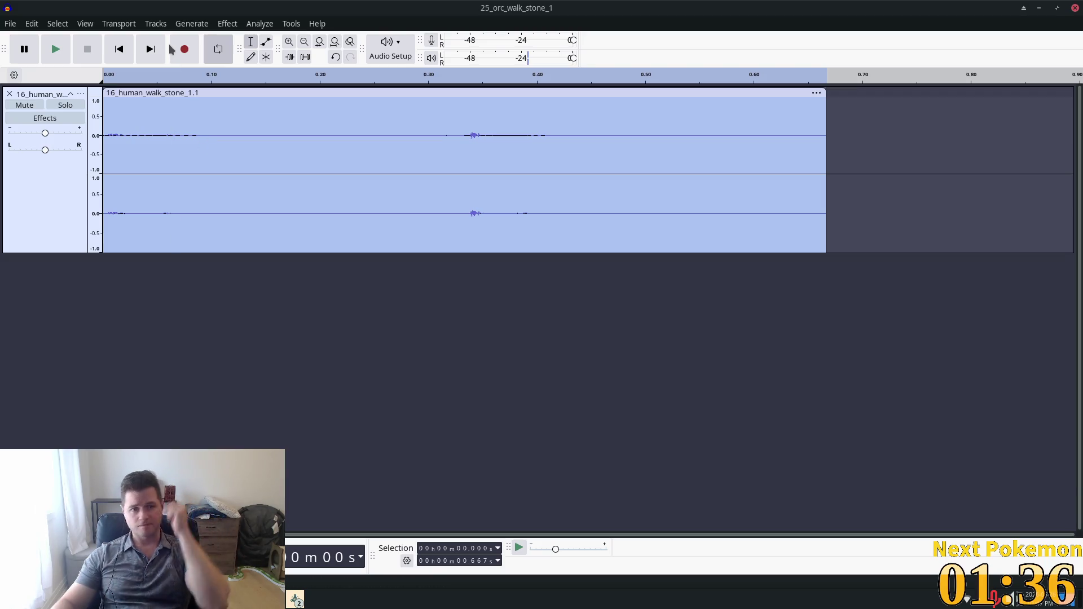
- Open Effect > Pitch and Tempo > Change Speed and Pitch
left_click(228, 23)
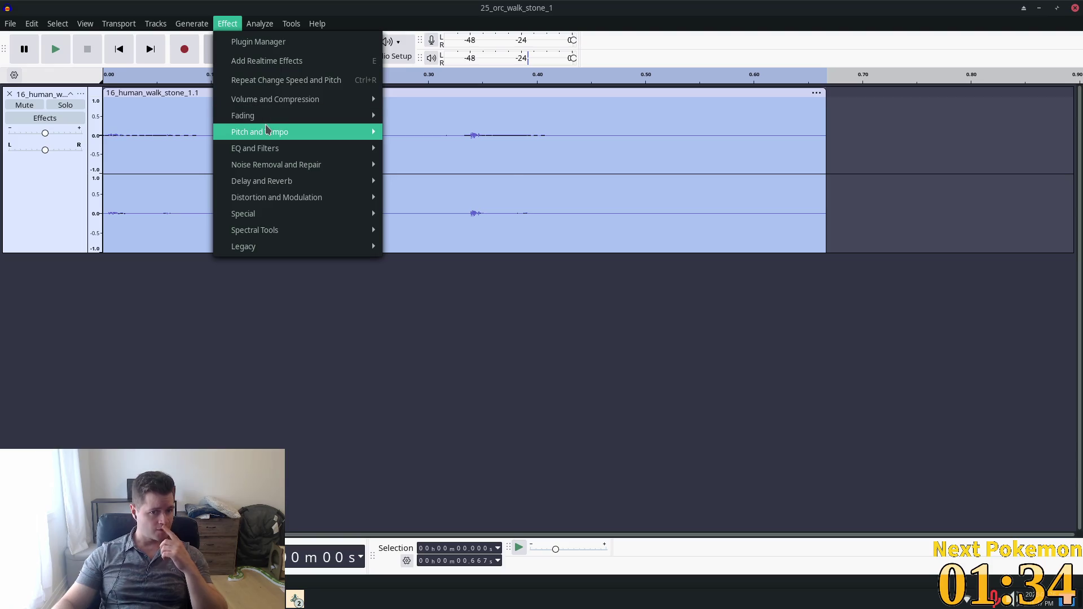
mouse_move(305, 131)
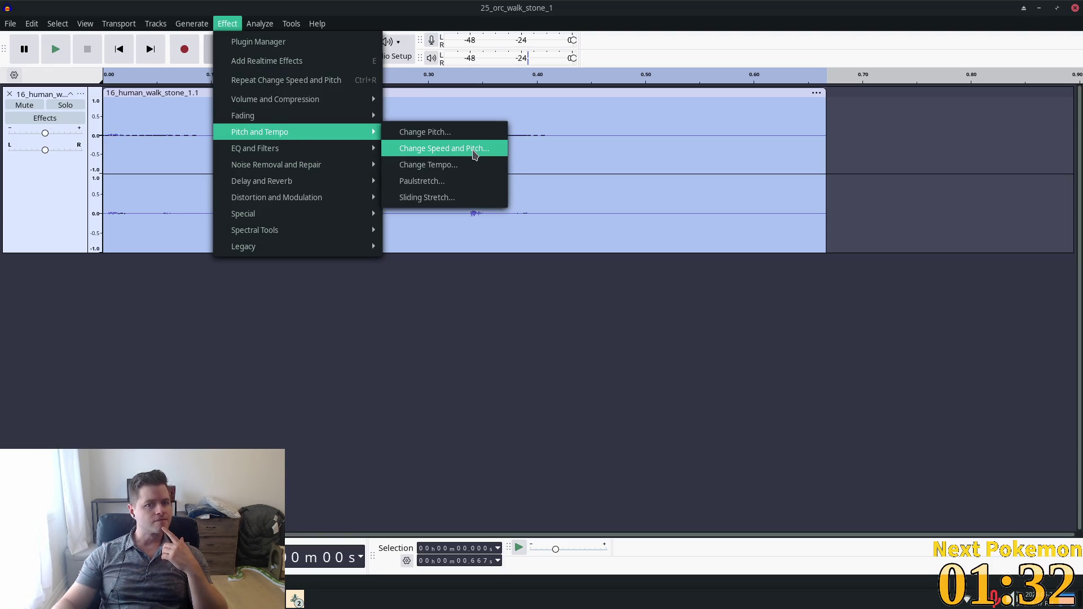
left_click(475, 155)
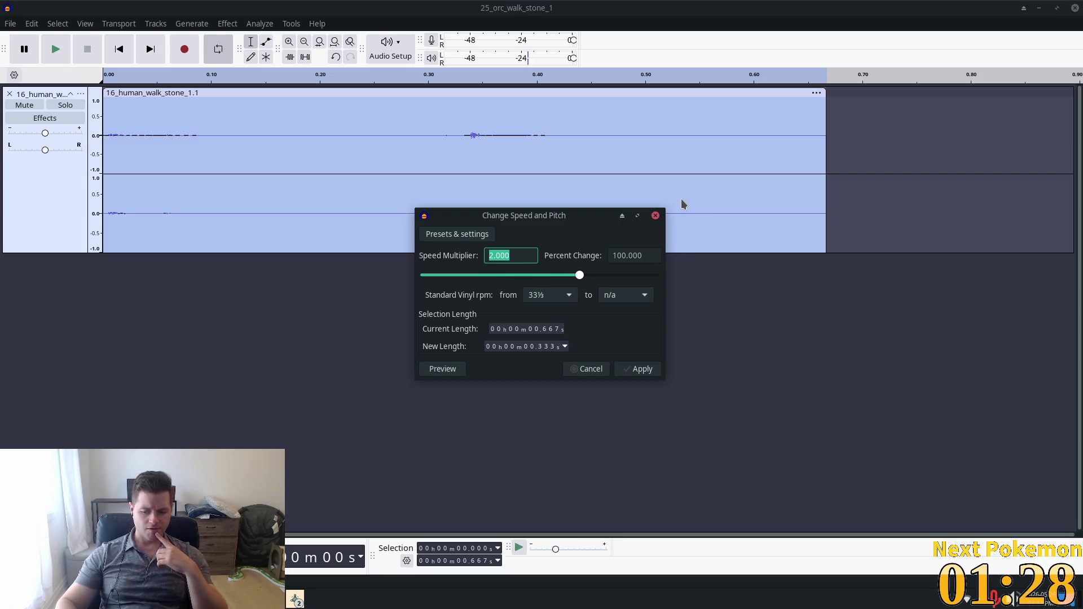
- Slow the footstep to 0.8× speed (0.833 s), listen, then undo back to 0.667 s
type("0.8")
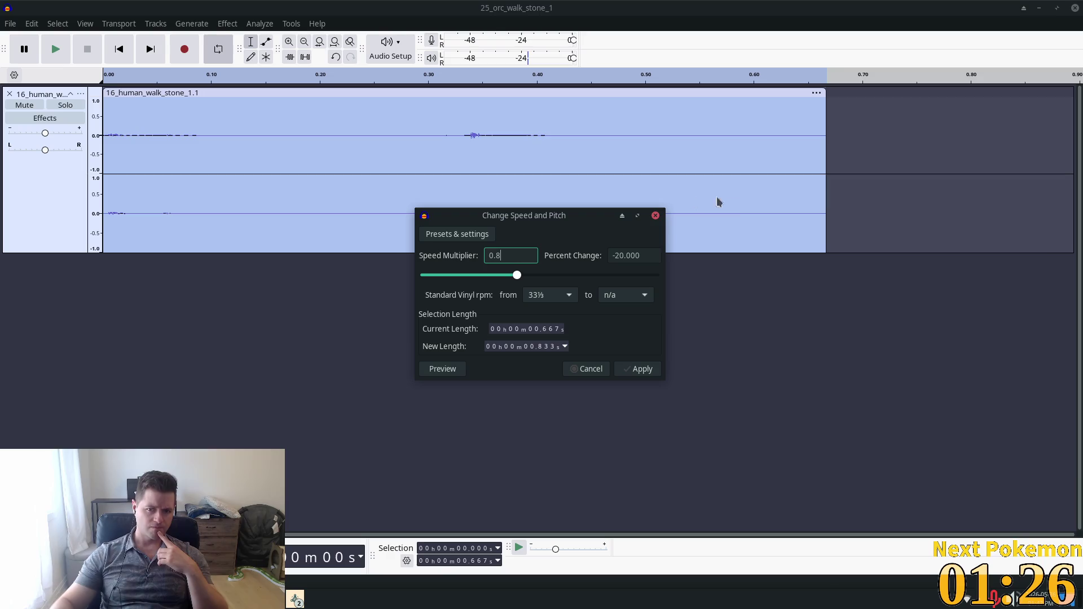
left_click(641, 377)
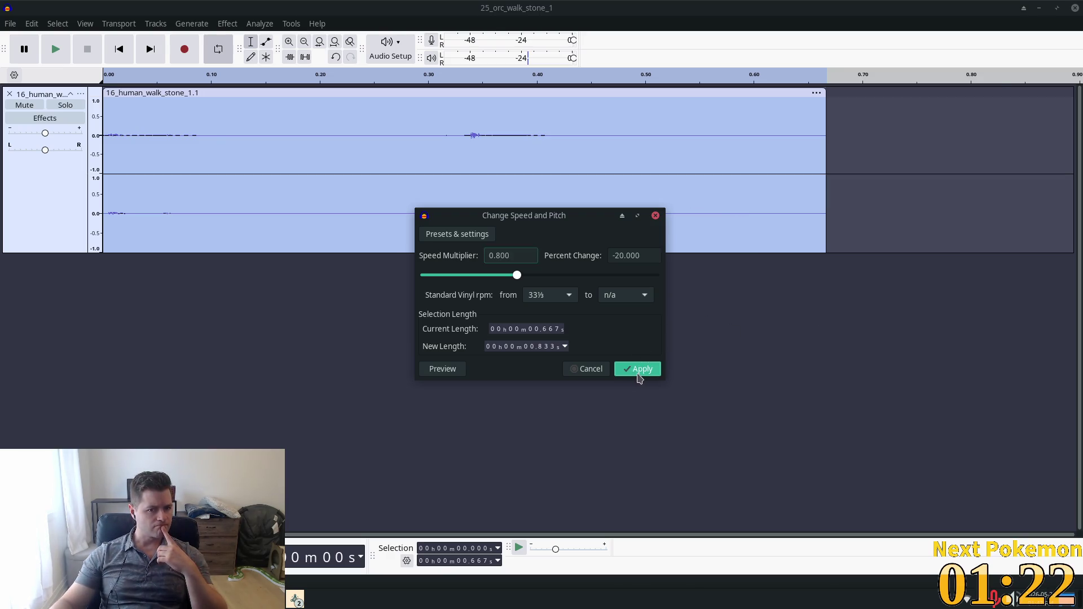
left_click(56, 49)
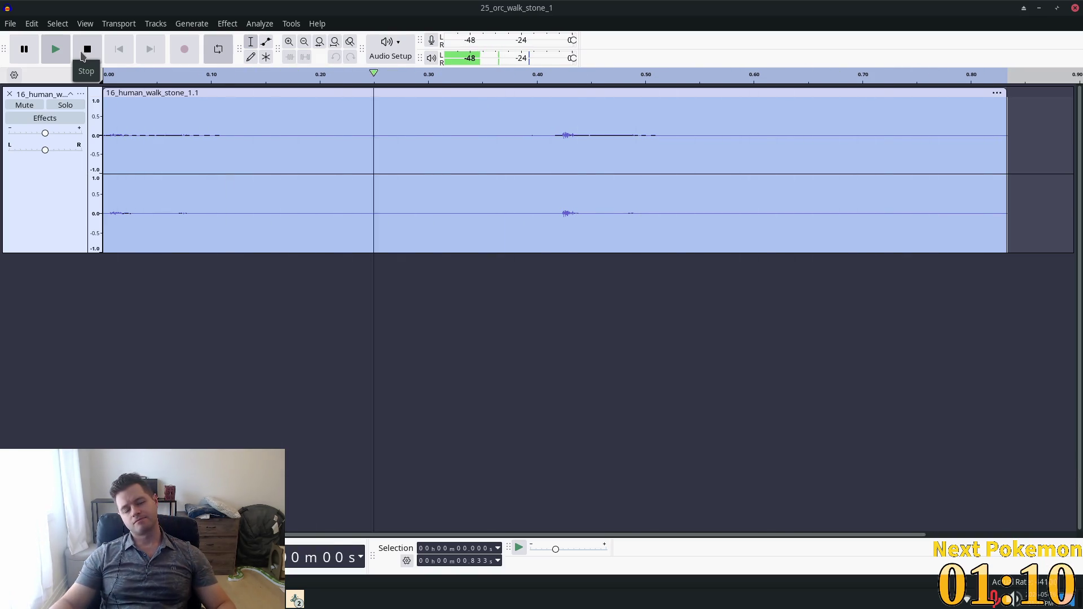
left_click(83, 55)
key("ctrl+z")
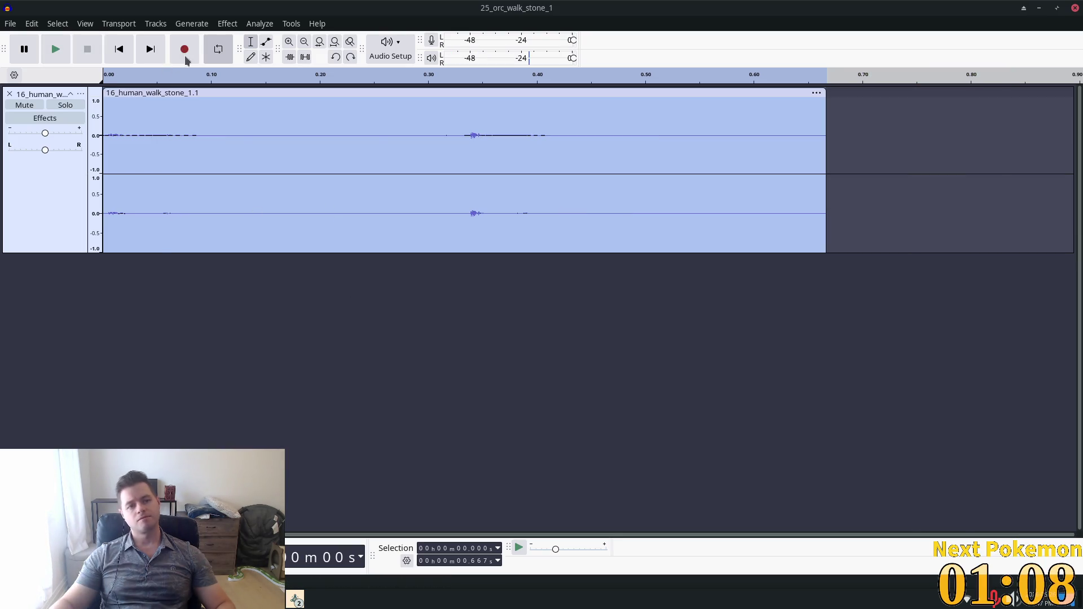
- Apply a 1.2 speed multiplier to shorten the footstep clip to 0.556 s
left_click(192, 25)
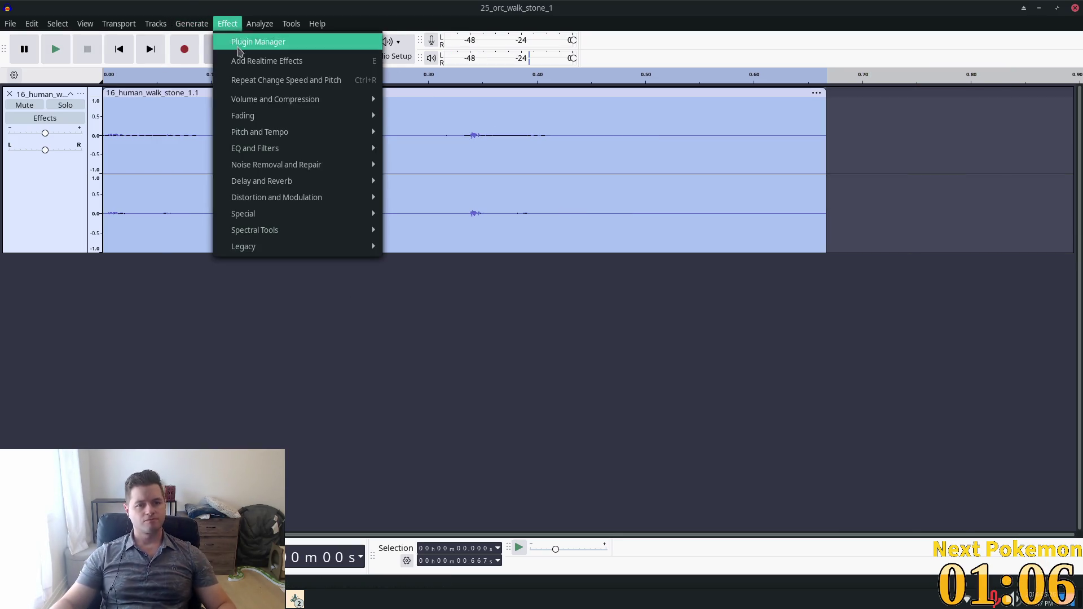
mouse_move(304, 140)
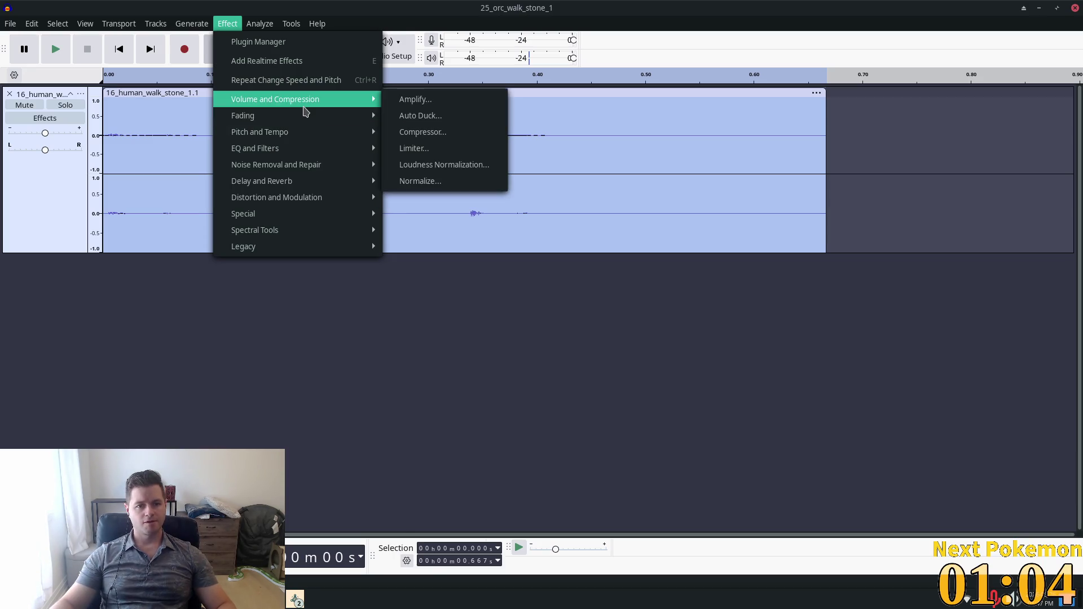
mouse_move(305, 111)
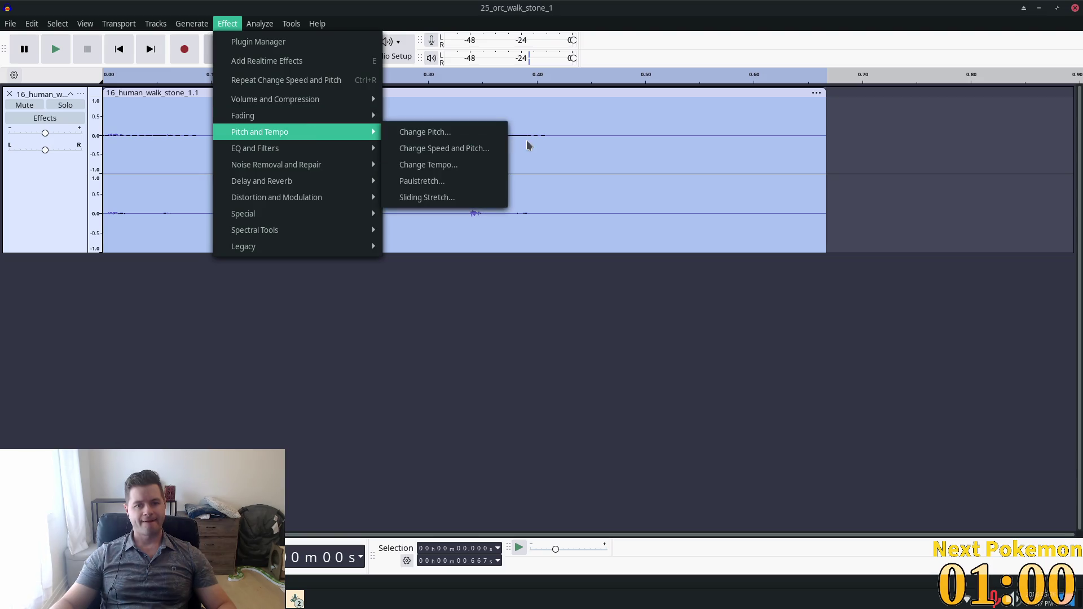
left_click(480, 150)
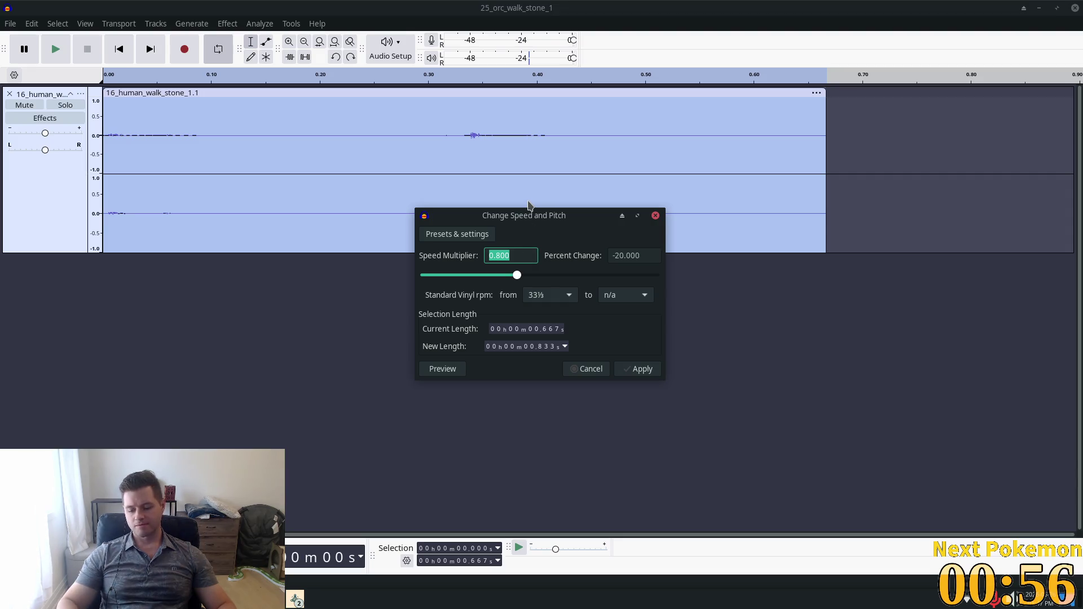
type("1.2")
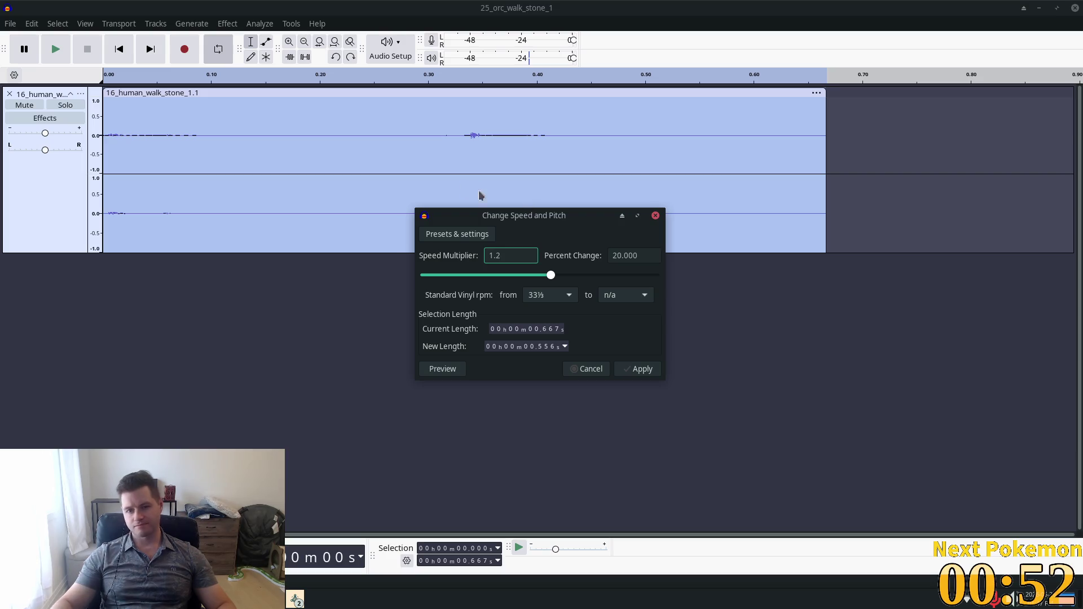
left_click(641, 368)
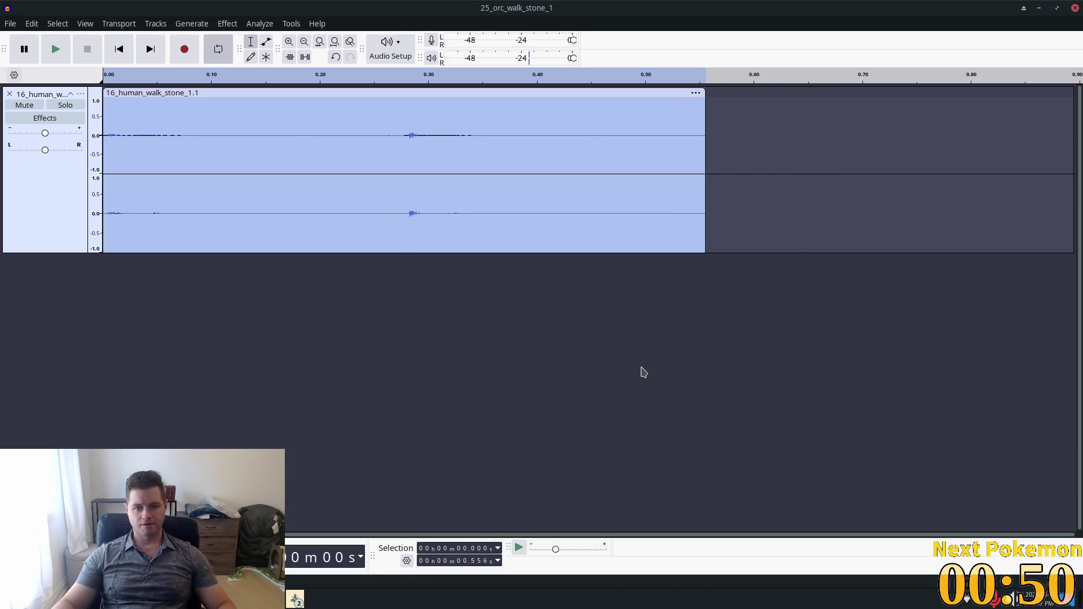
- Dismiss the save prompt and play the sped-up footstep clip
key("ctrl+s")
left_click(731, 510)
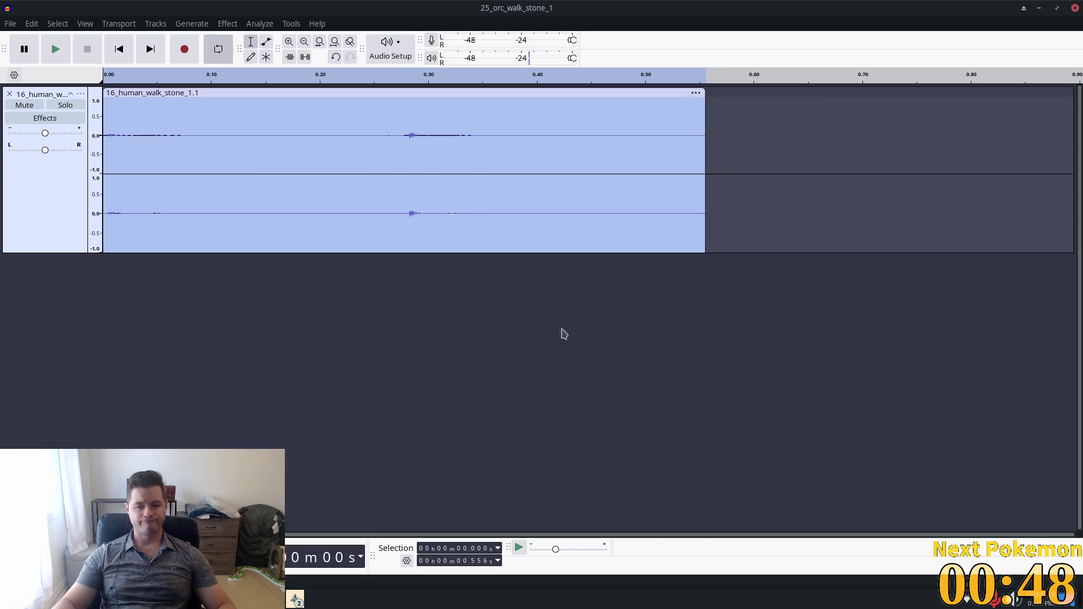
left_click(56, 53)
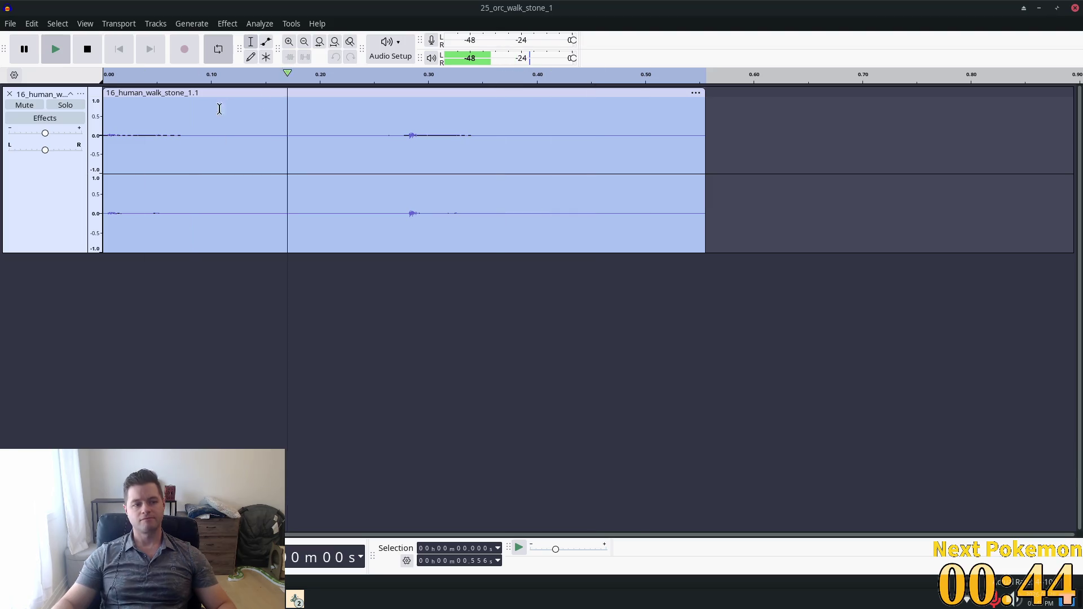
left_click(87, 49)
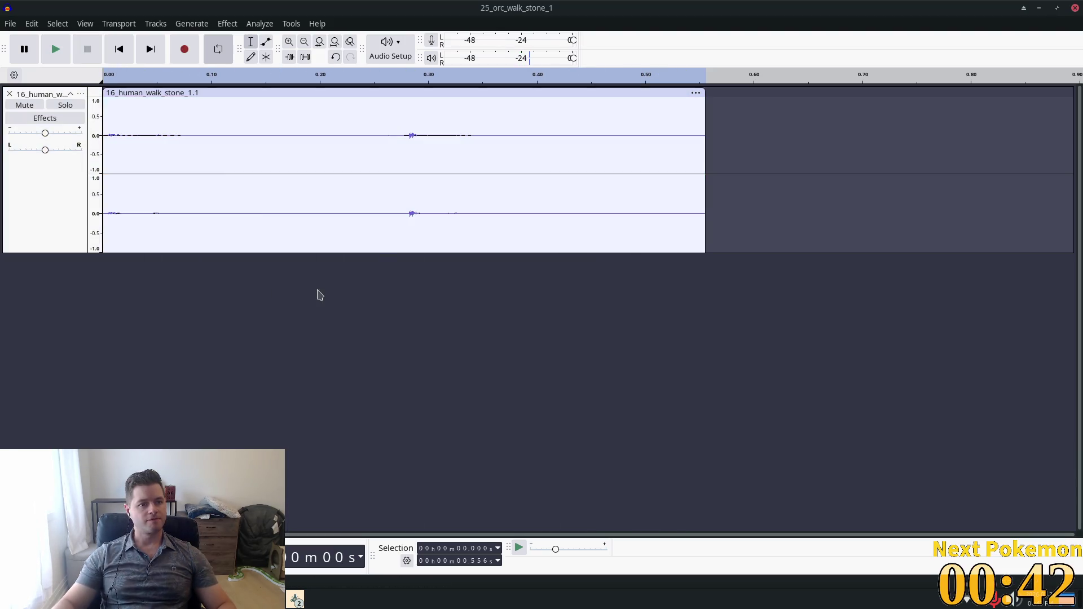
- Export the sped-up clip as run.ogg, then bring the Alchemy debug window to the front
left_click(32, 23)
mouse_move(11, 23)
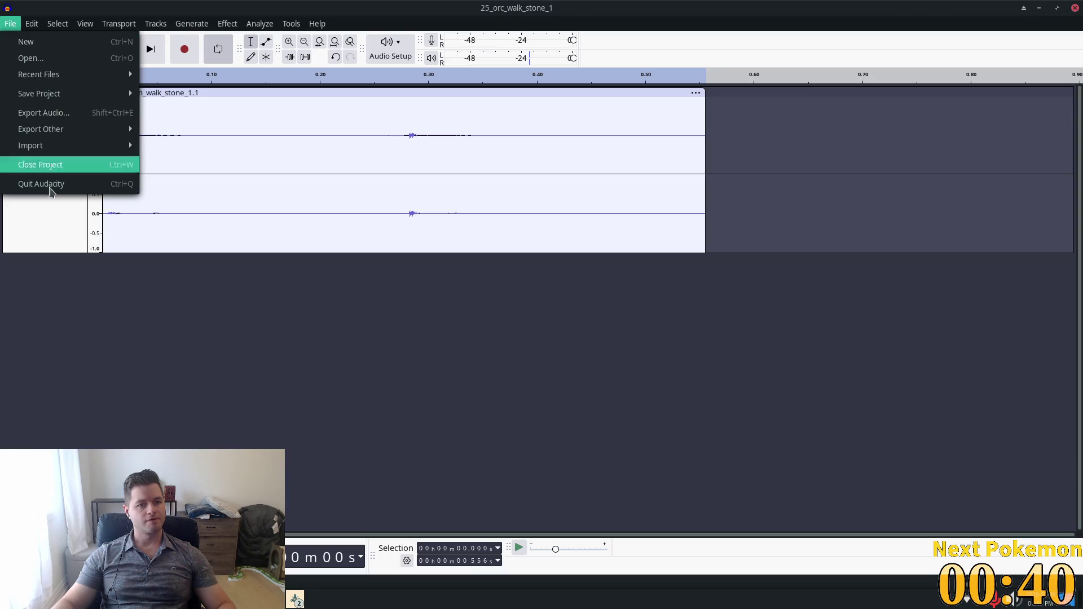
left_click(62, 116)
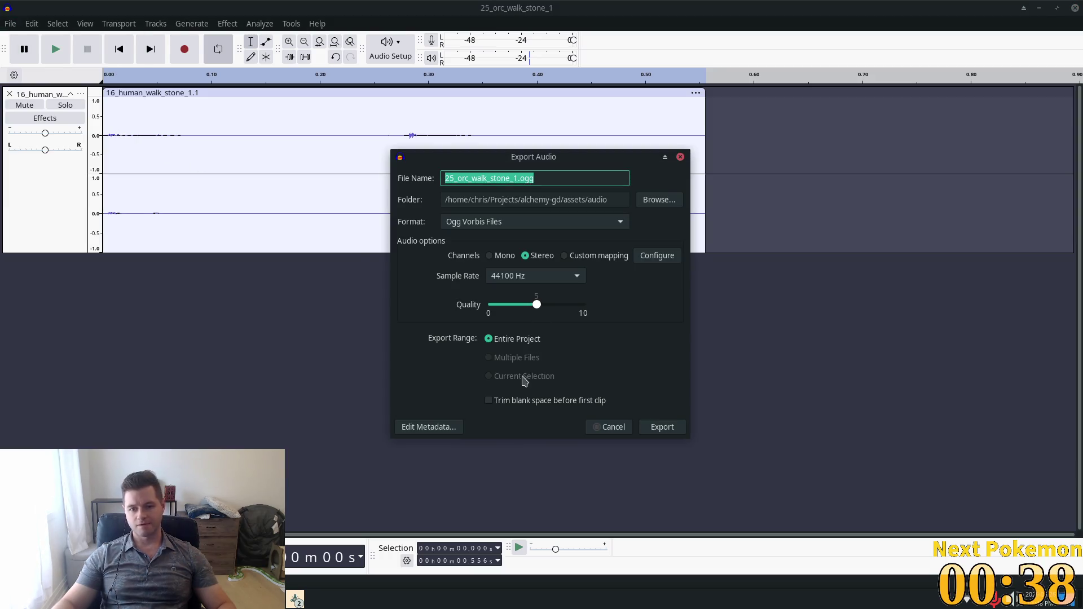
left_click(523, 179)
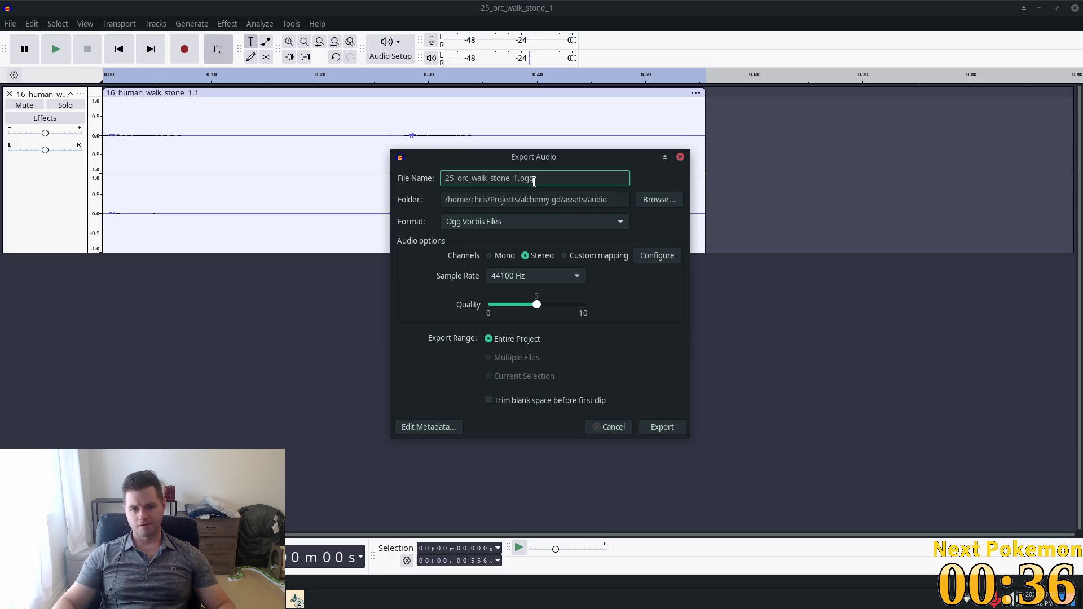
key("shift+Left")
key("shift+Left")
key("shift+Left")
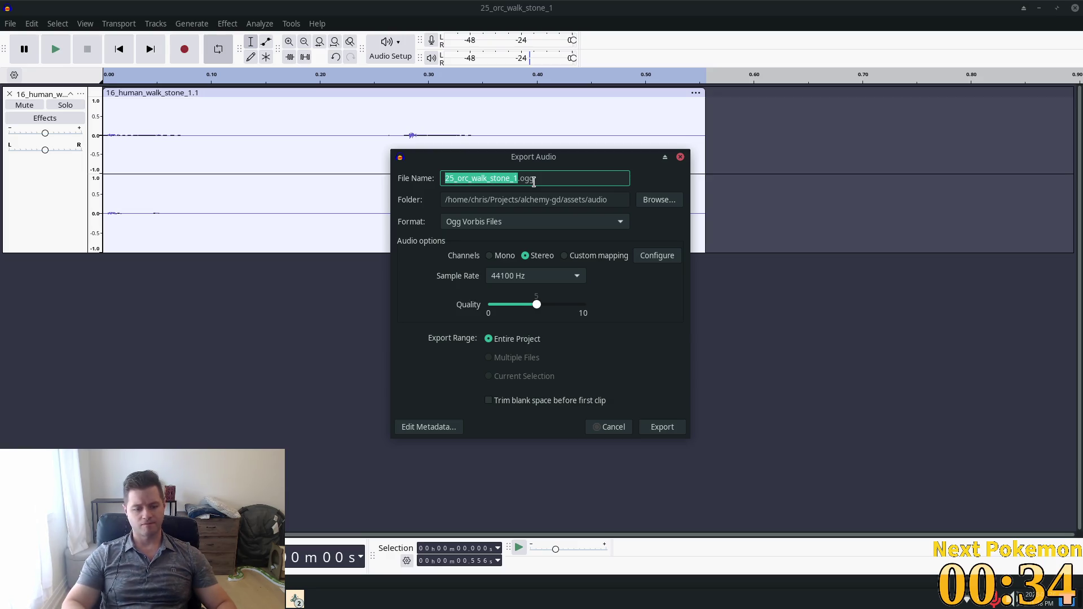
type("run")
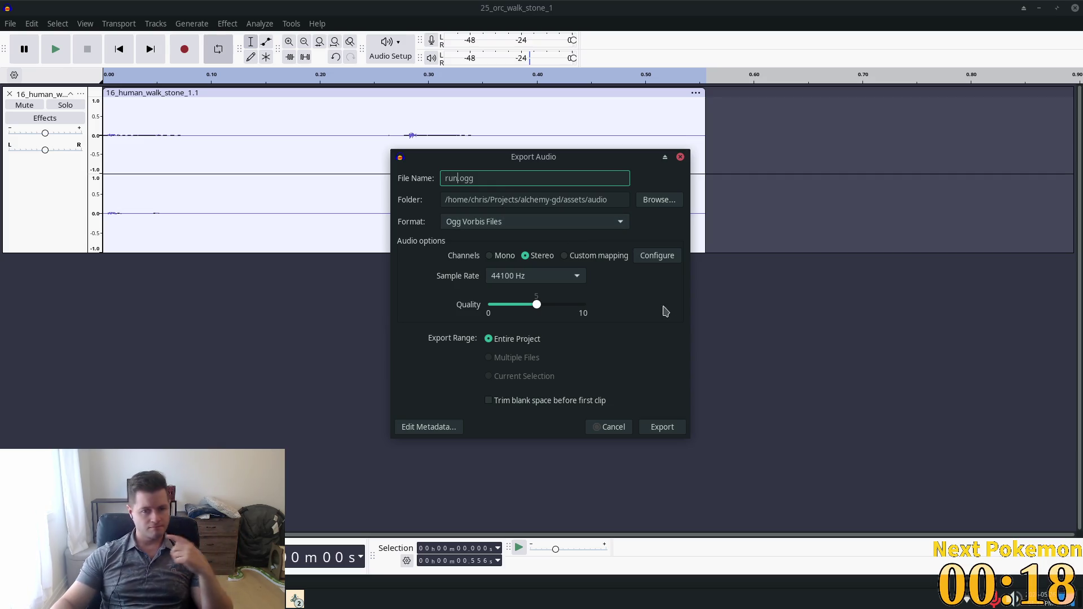
left_click(658, 430)
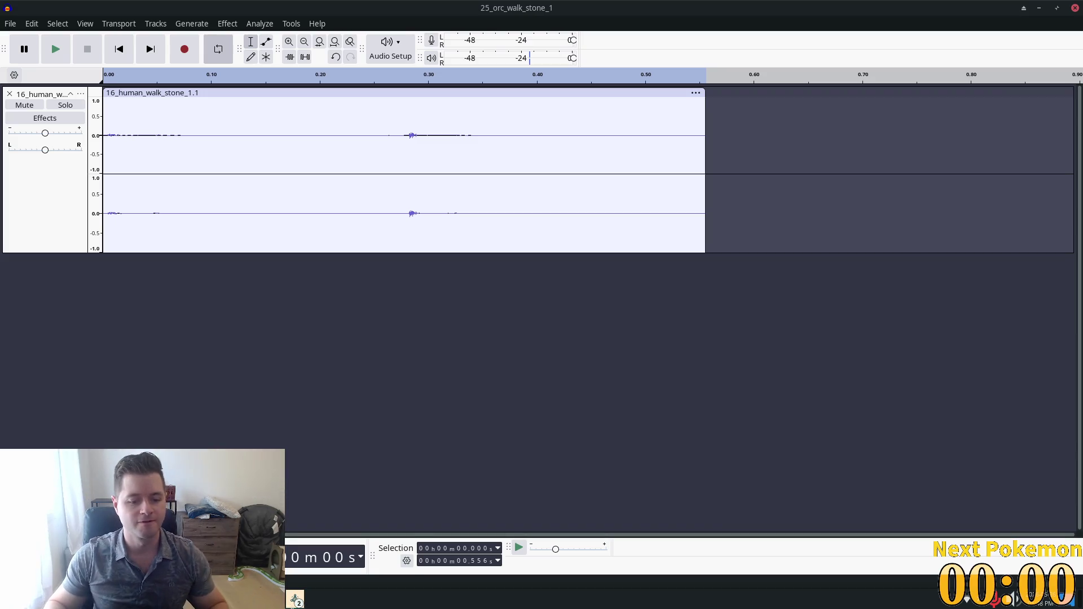
left_click(295, 600)
left_click(326, 533)
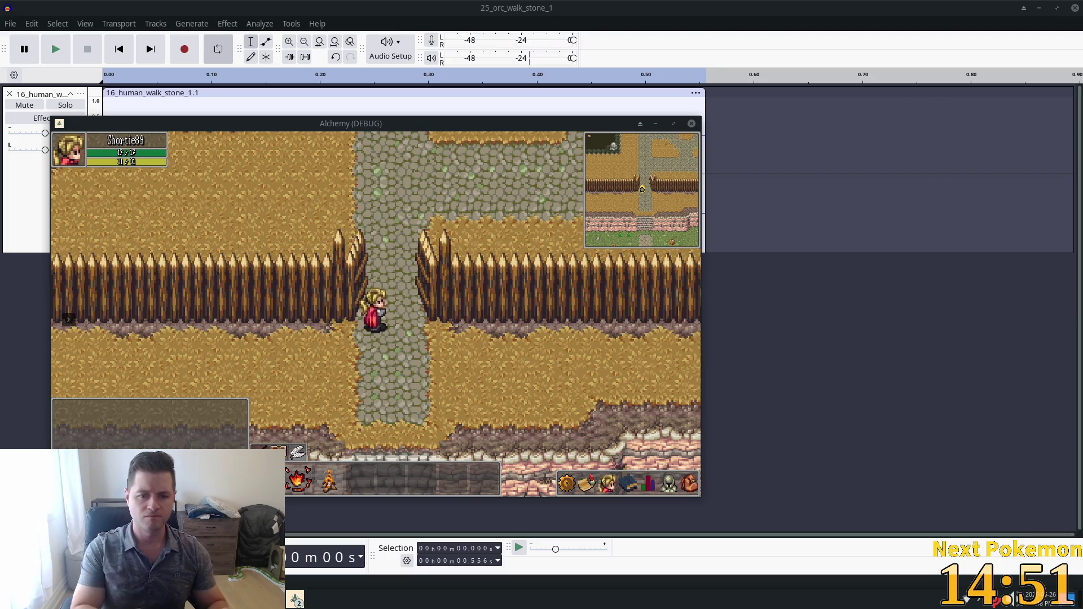
- Arrange the two Alchemy debug windows side by side, first at upper left
mouse_move(223, 123)
left_mouse_down()
mouse_move(145, 17)
mouse_move(182, 35)
left_mouse_up()
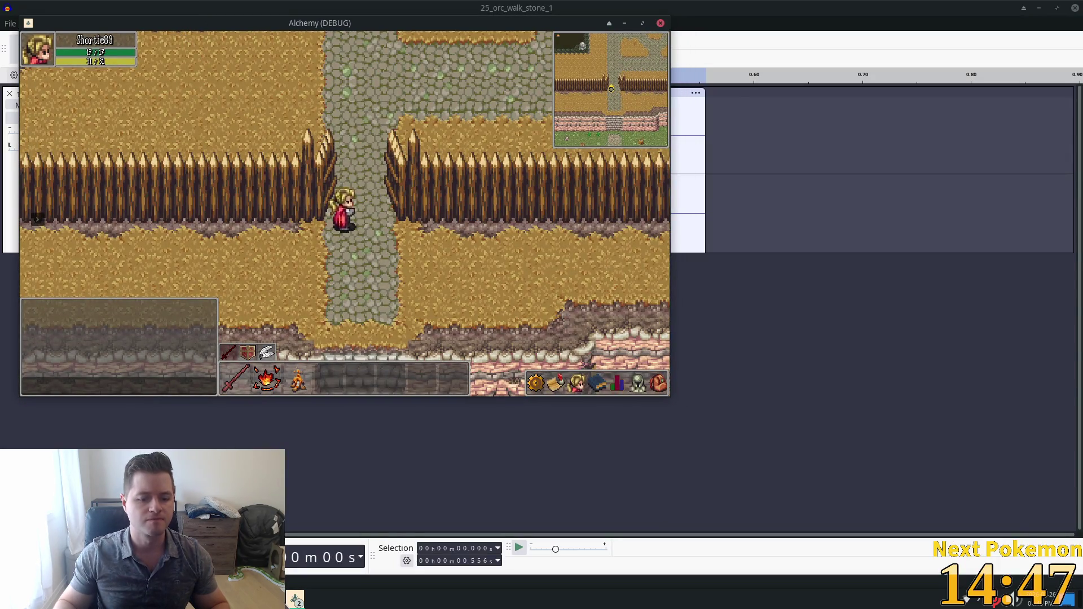
left_click(296, 600)
left_click(339, 553)
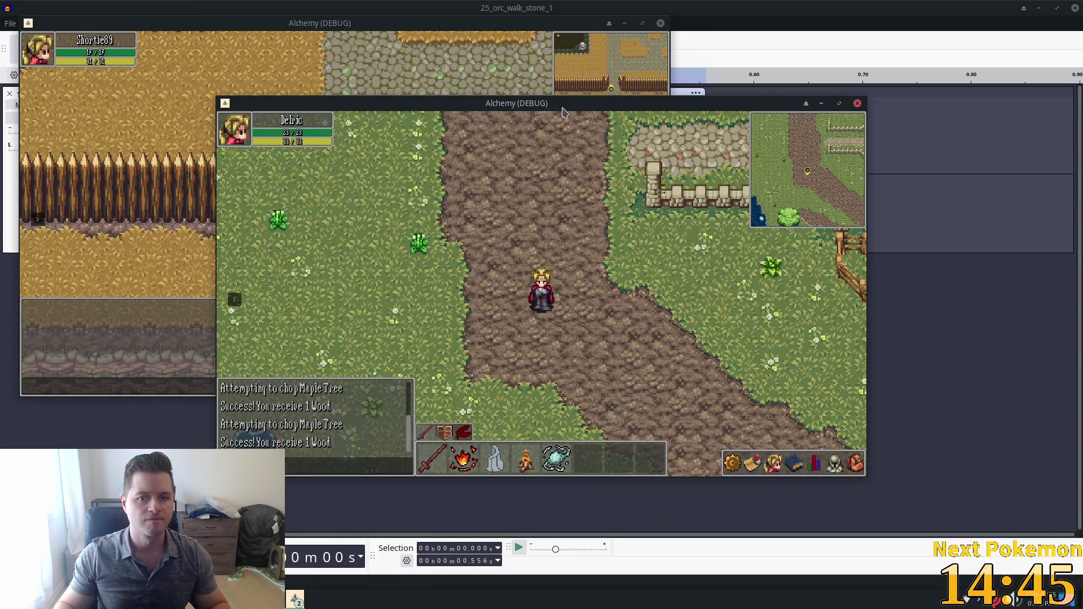
left_click_drag(563, 107, 792, 162)
- Walk the character down and left past the barn toward the pond to hear the footsteps
key("Down")
key("Left")
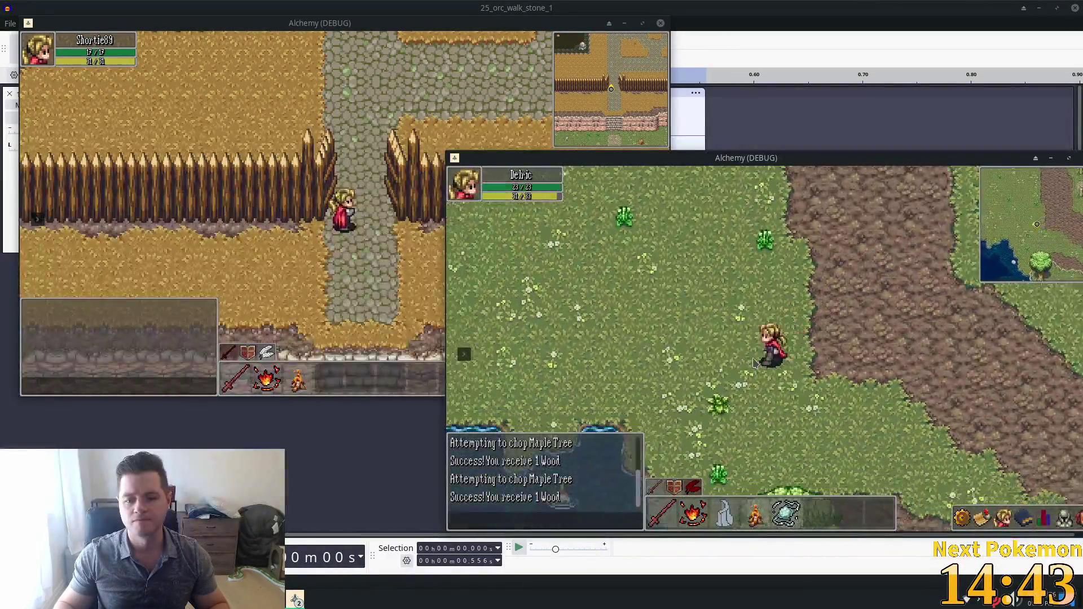
key("Left")
key("Down")
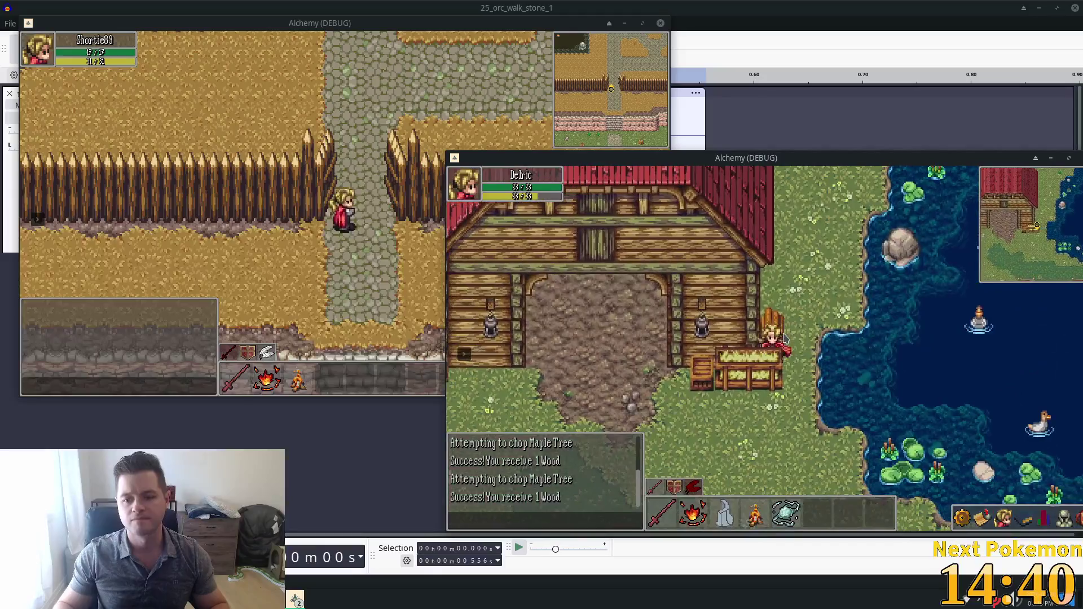
key("Down")
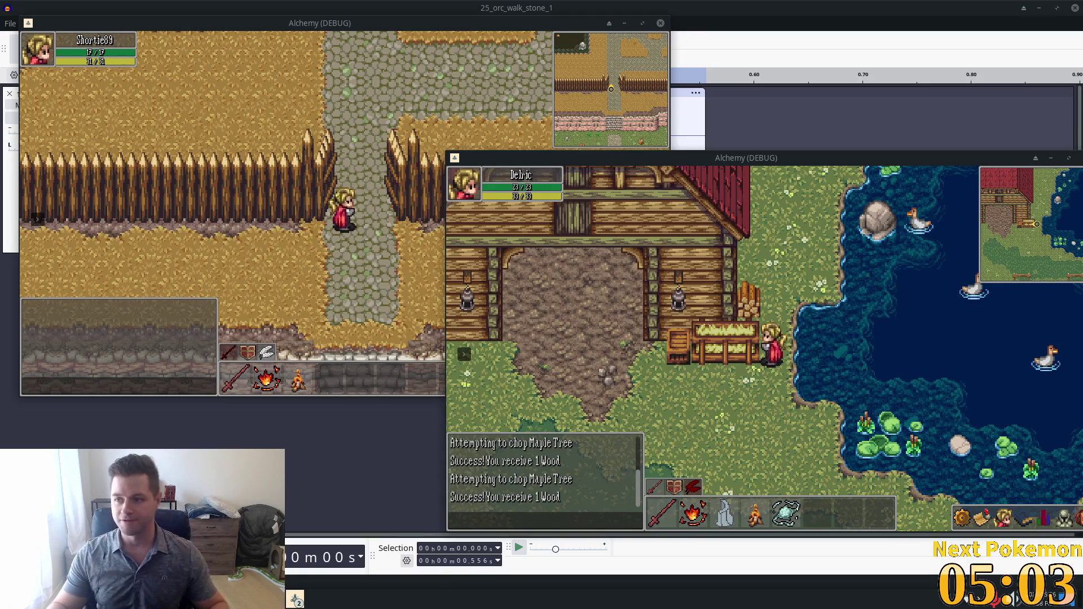
- Walk the character down-left onto the grass, then right toward the dirt path
key("Left")
key("Down")
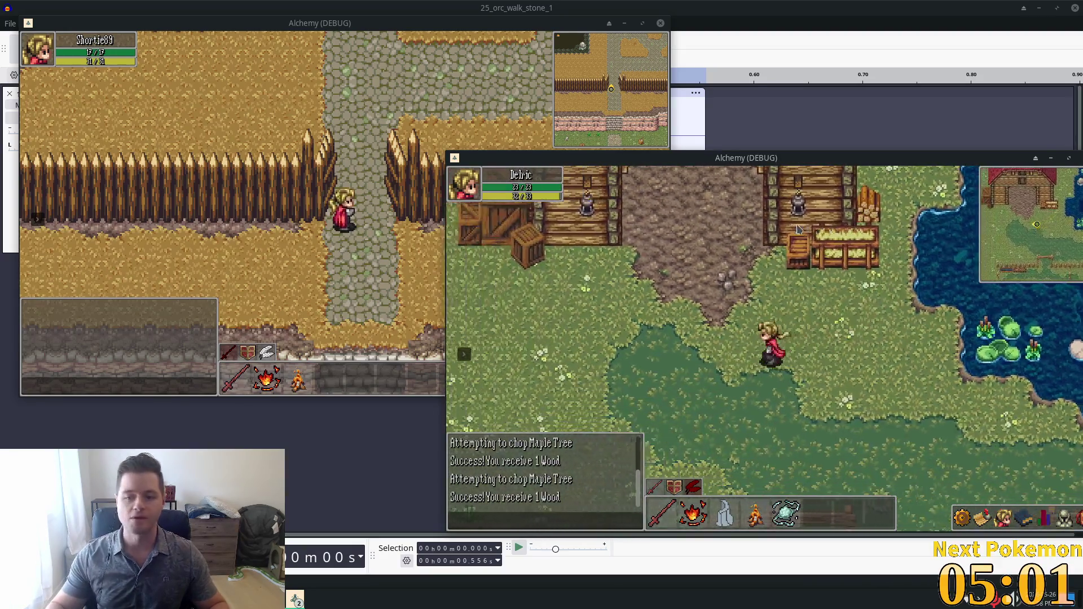
key("Left")
key("Down")
key("Right")
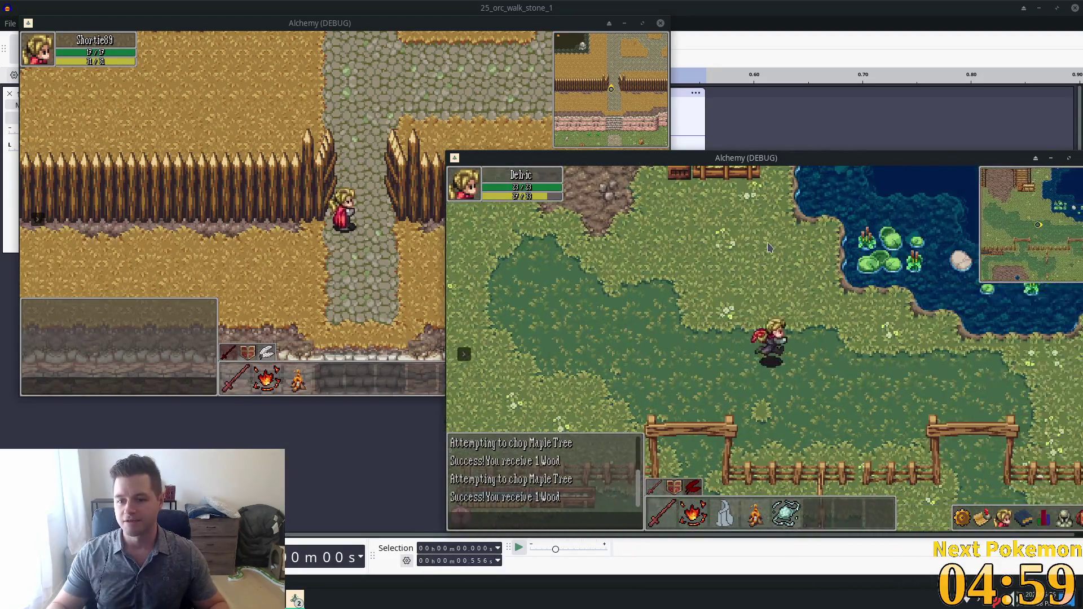
key("Right")
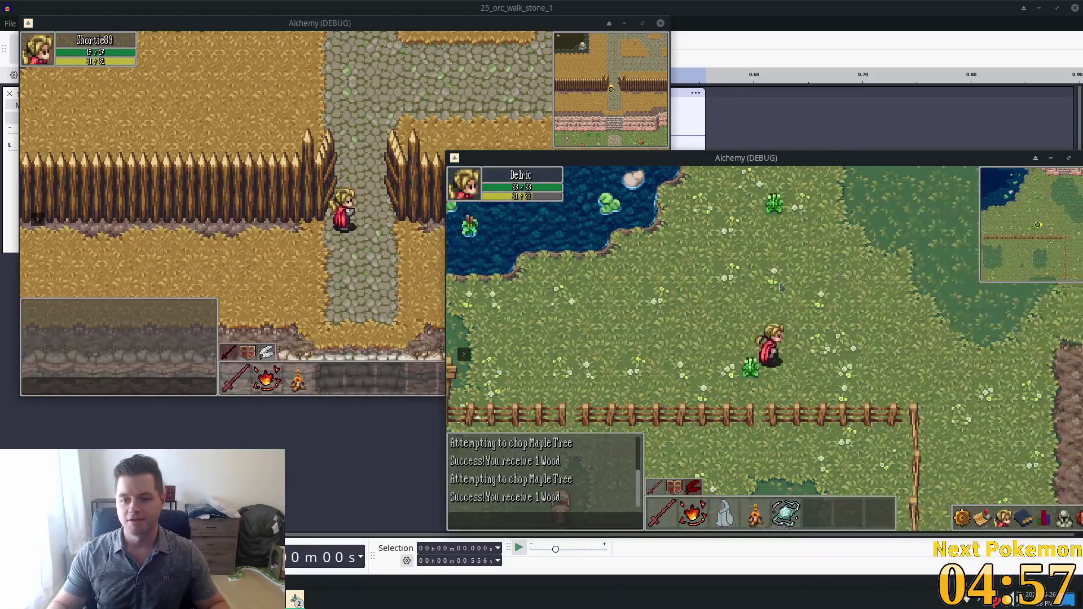
key("Right")
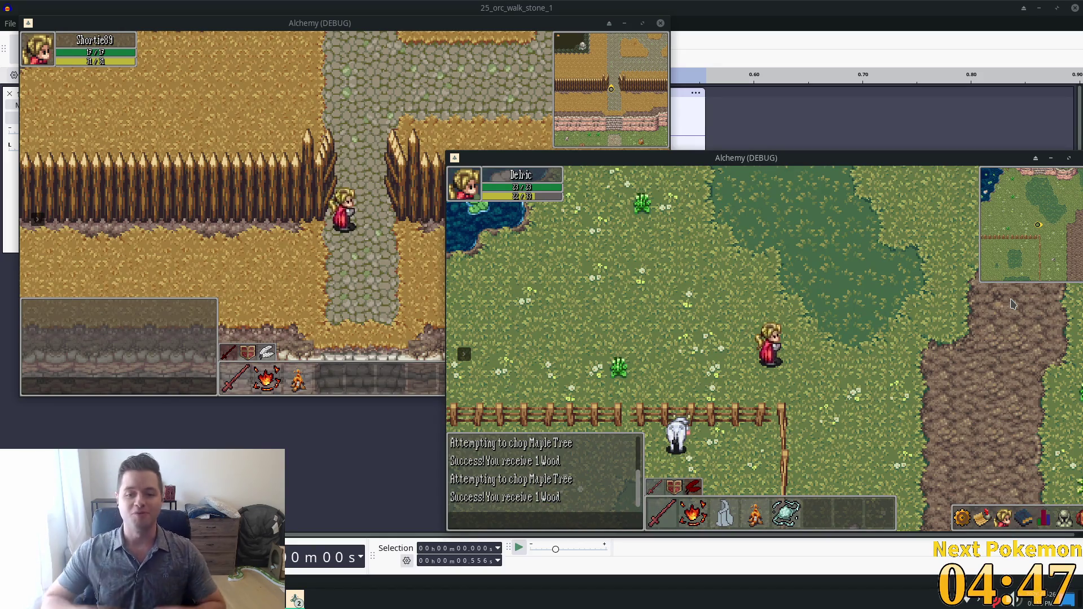
- Walk down the dirt path, then left and up onto the cobblestone path
key("Right")
key("Down")
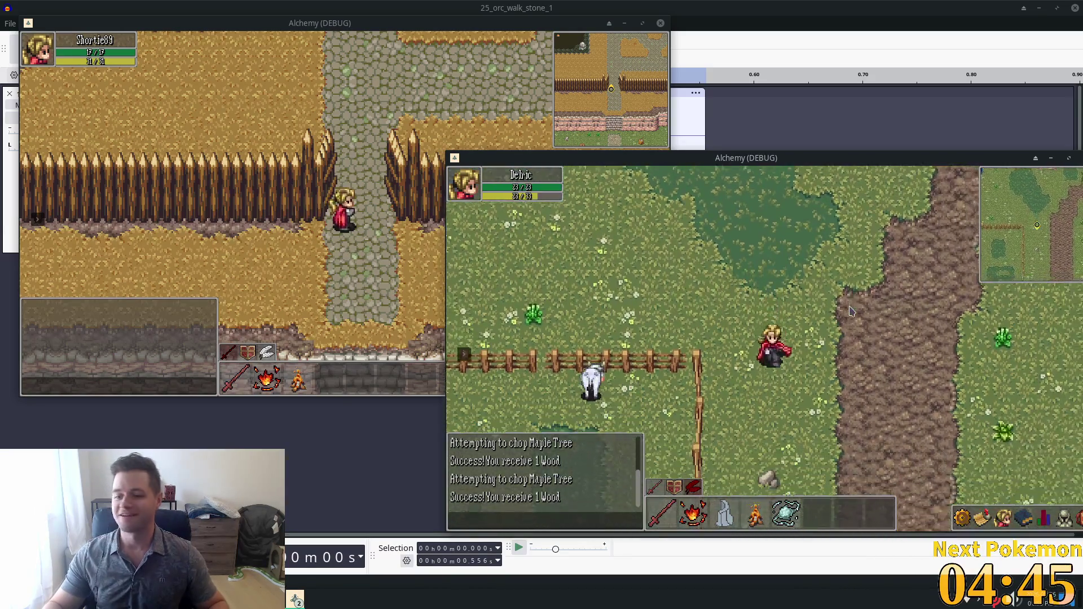
key("Down")
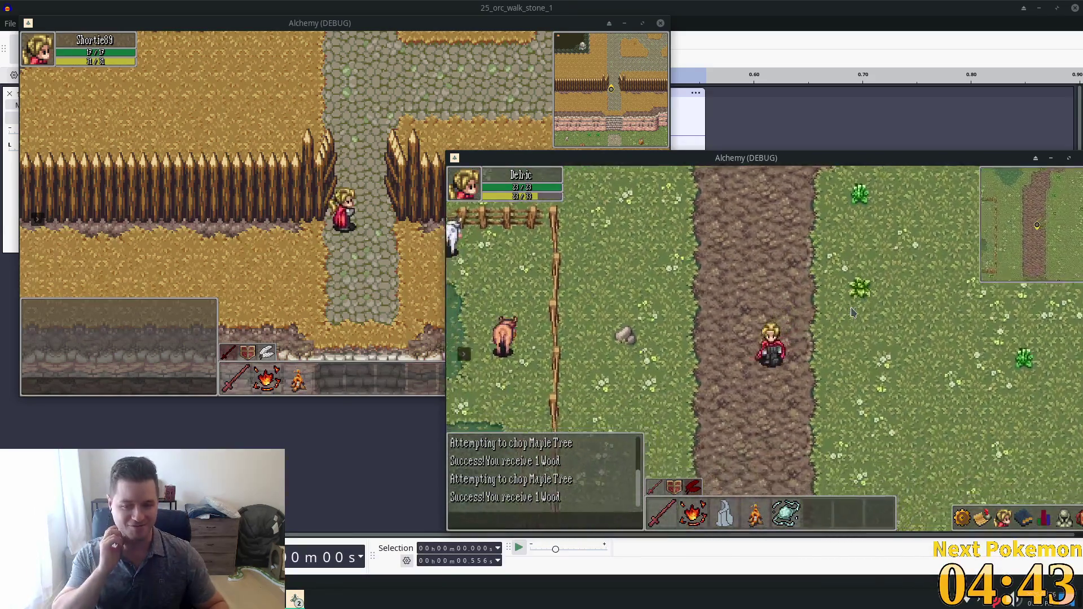
key("Down")
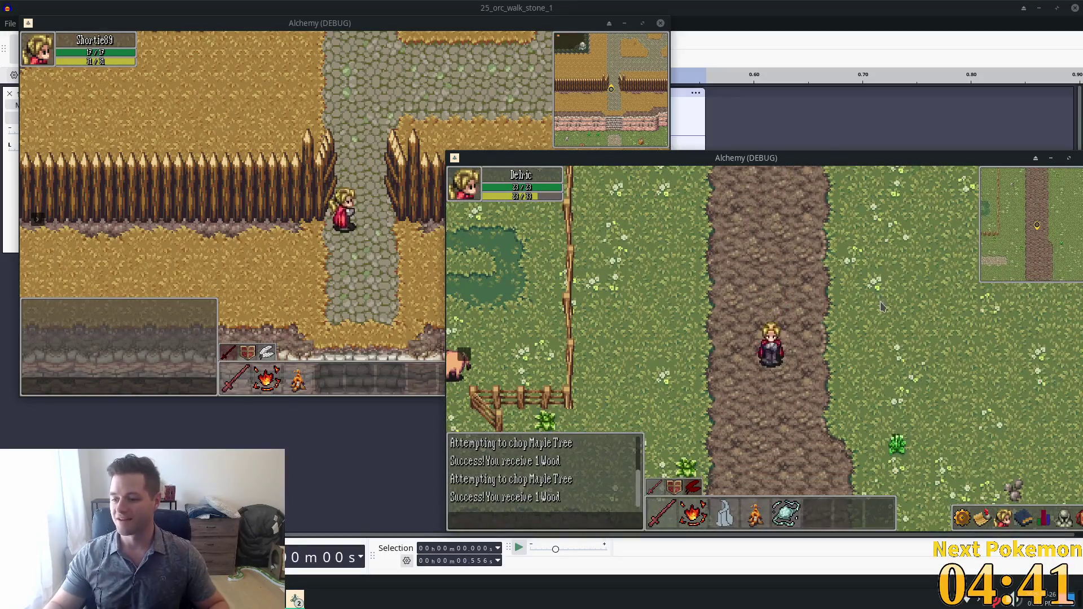
key("Down")
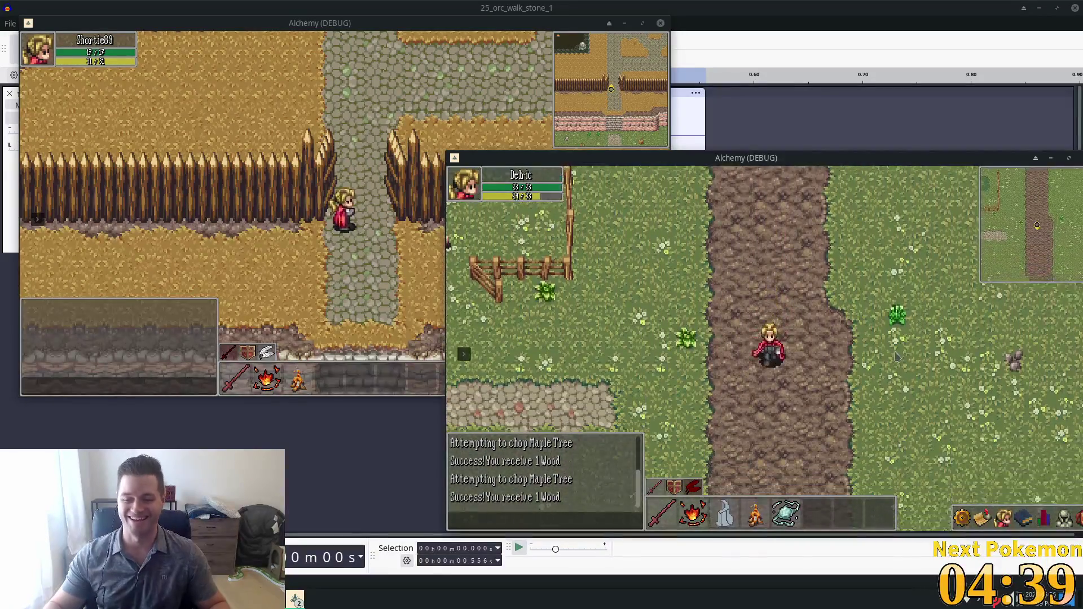
key("Left")
key("Up")
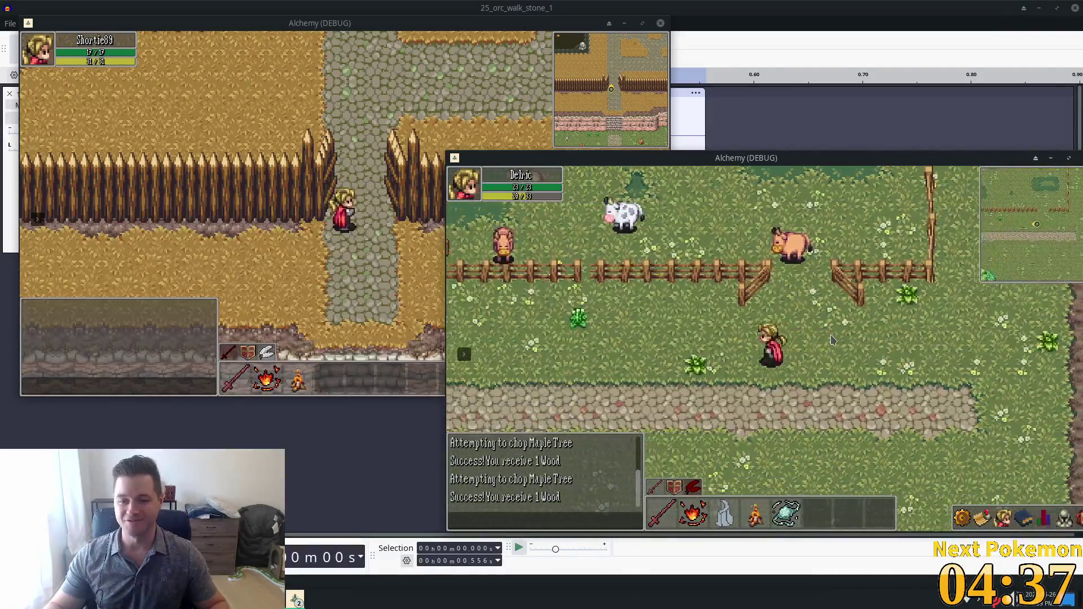
key("Left")
key("Left")
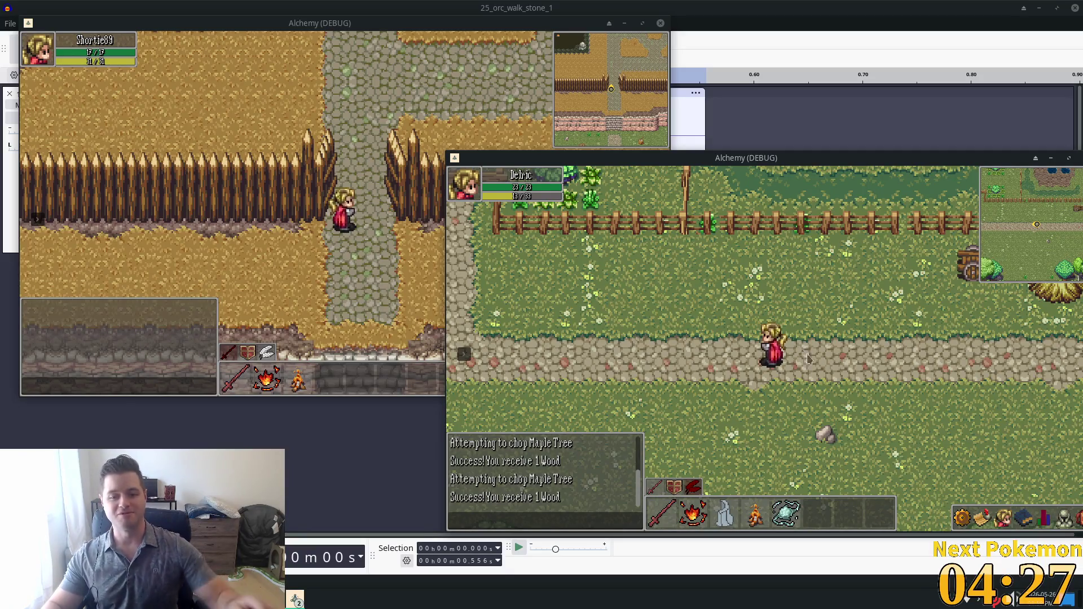
- Follow the stone path west, south through the fence gate, then east to its end
key("a")
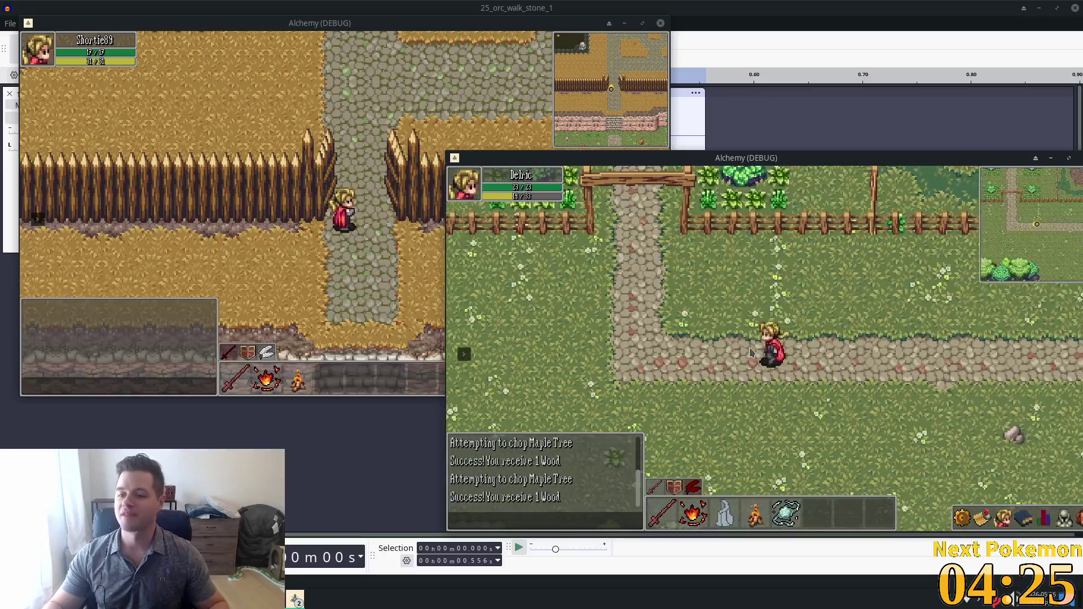
key("w")
key("s")
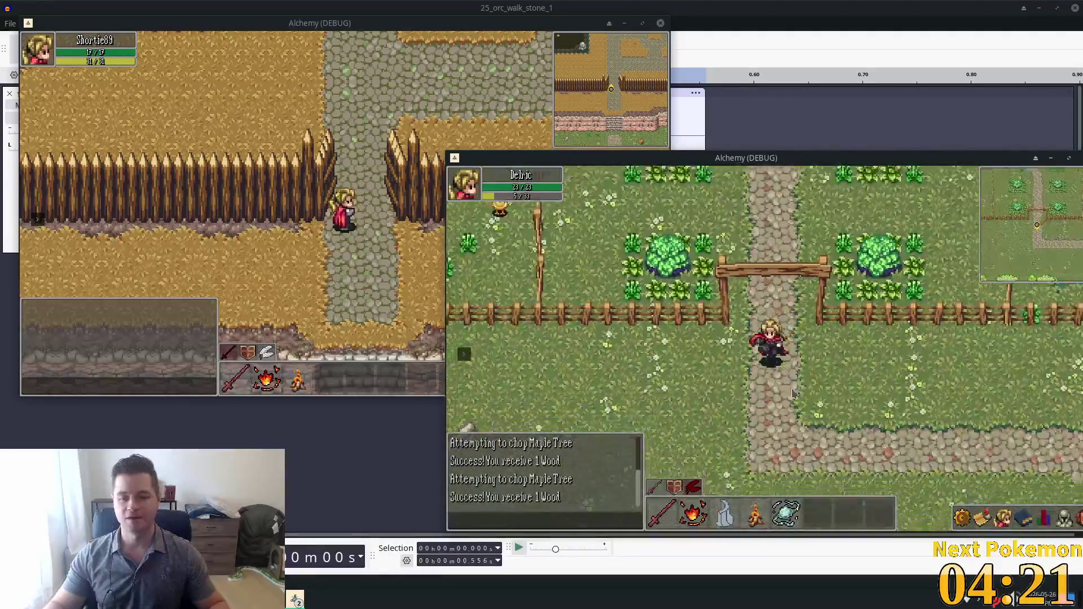
key("s")
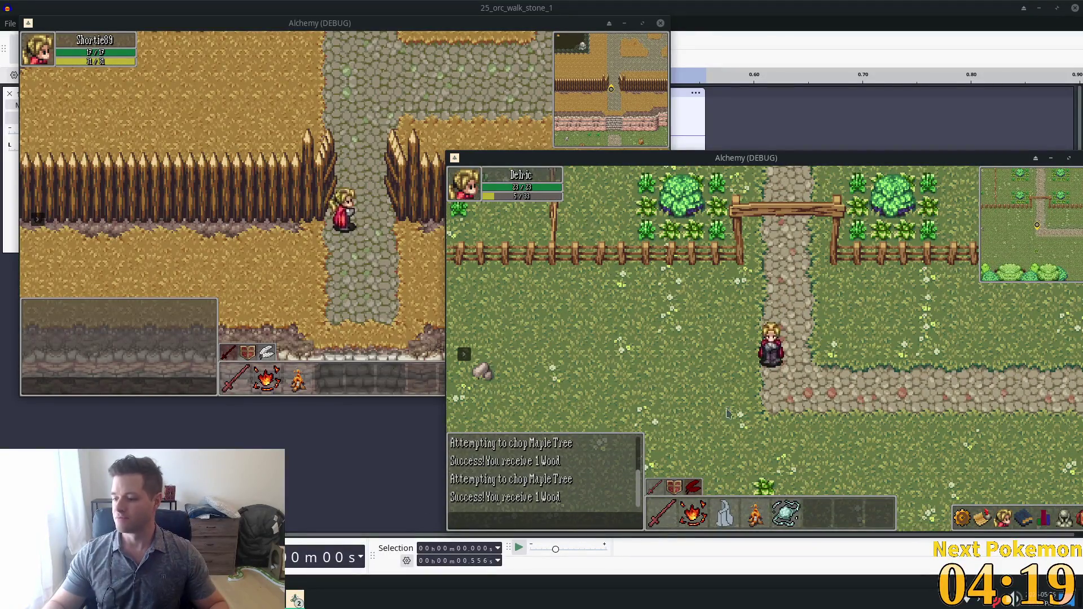
key("s")
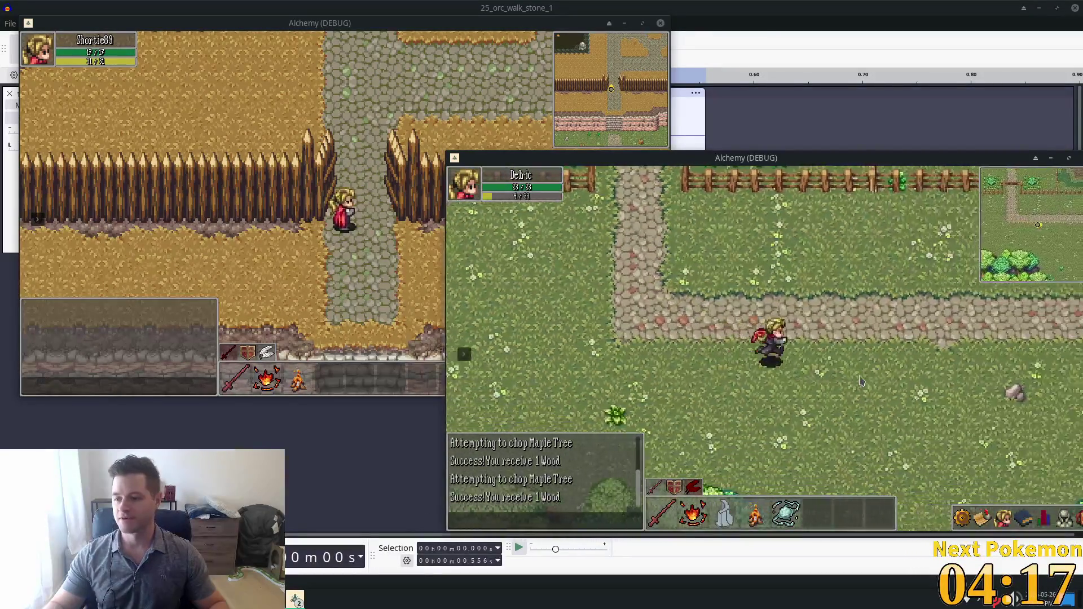
key("d")
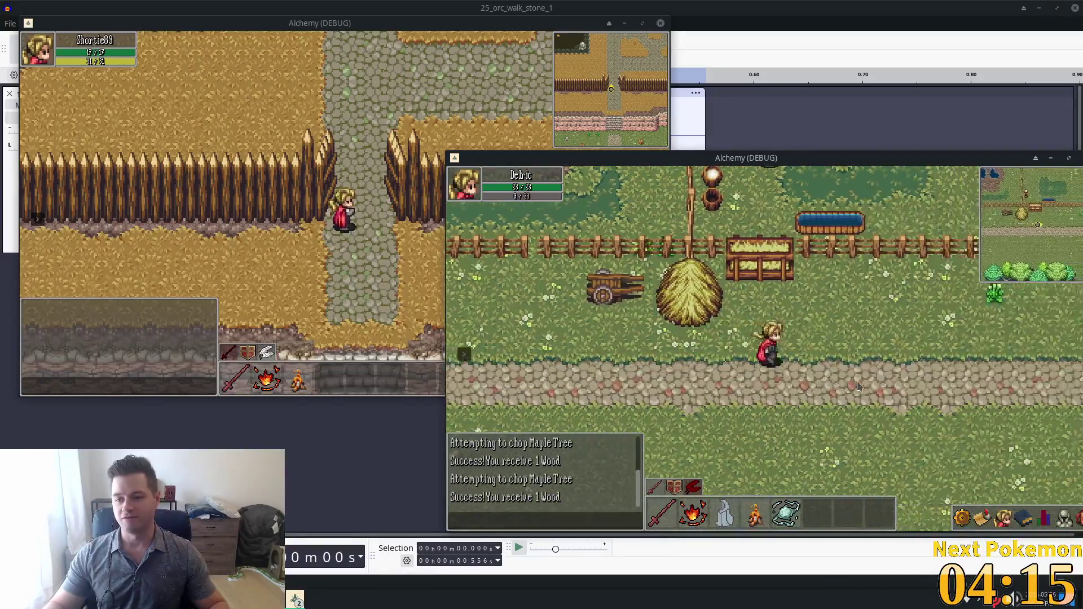
key("w")
key("d")
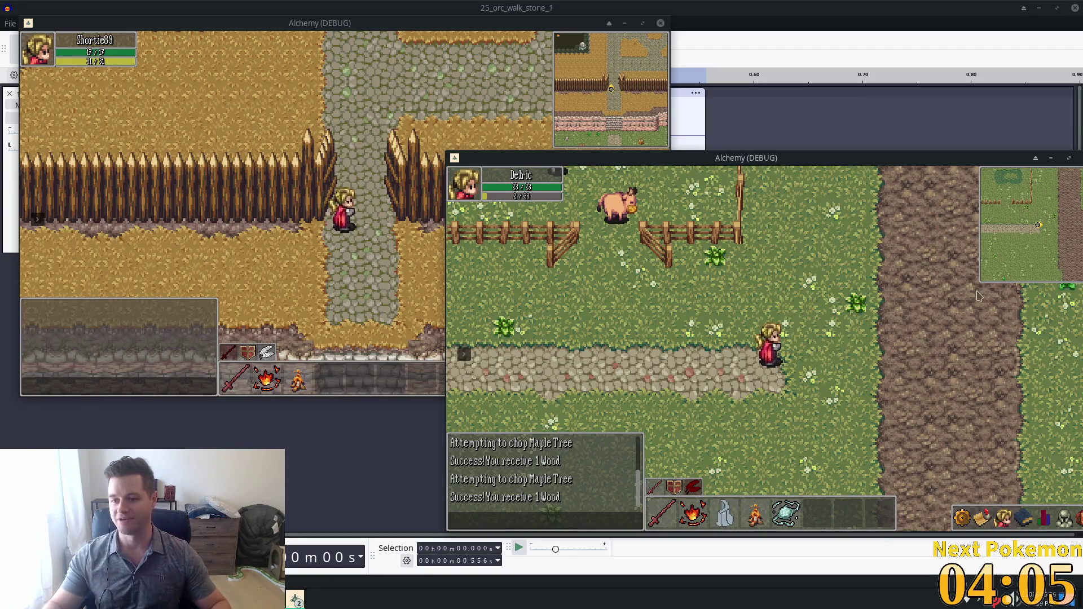
- Walk down the dirt road into the Sunken Pass cave and through it
key("Down")
key("Right")
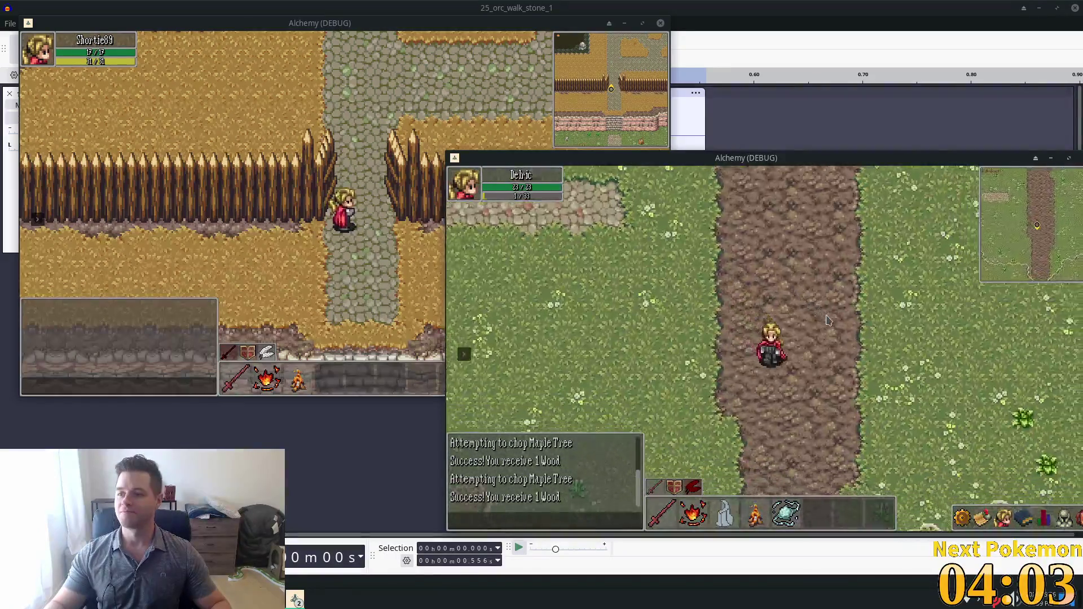
key("Down")
key("Down")
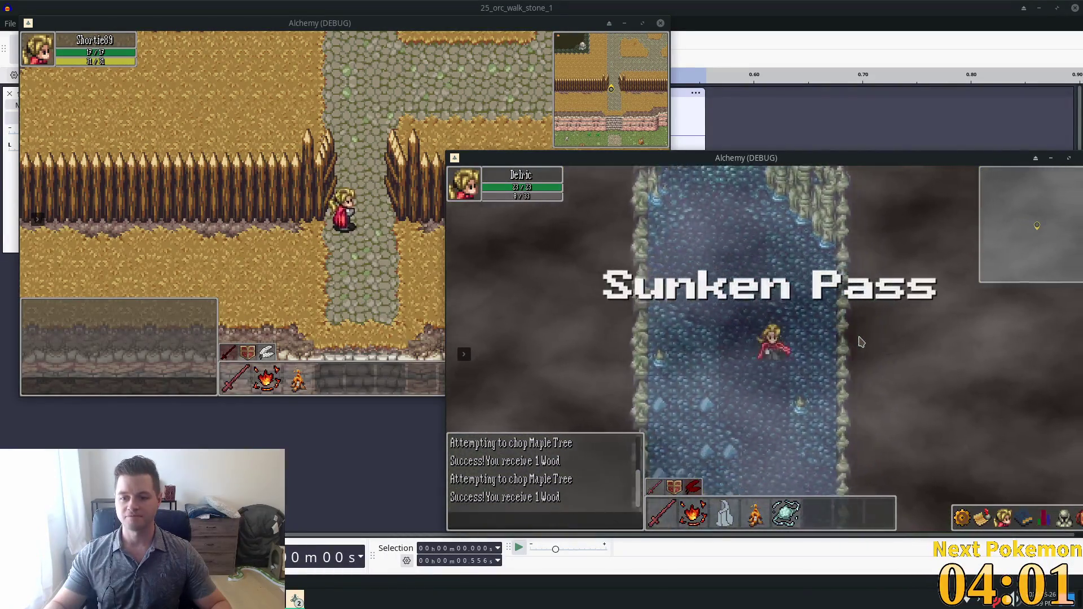
key("Down")
key("Right")
key("Down")
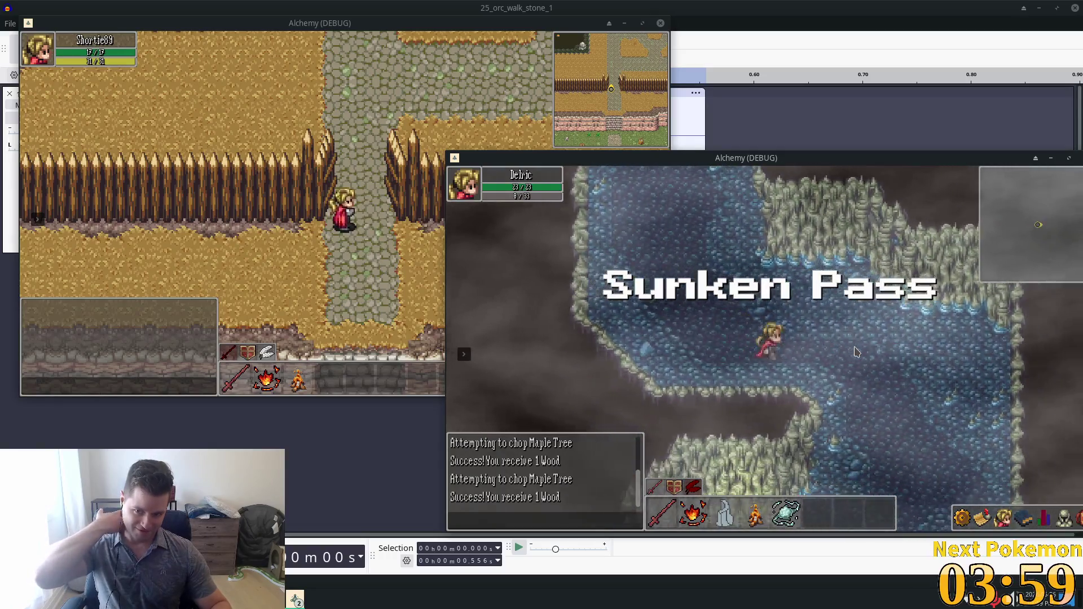
key("Right")
key("Down")
key("Down")
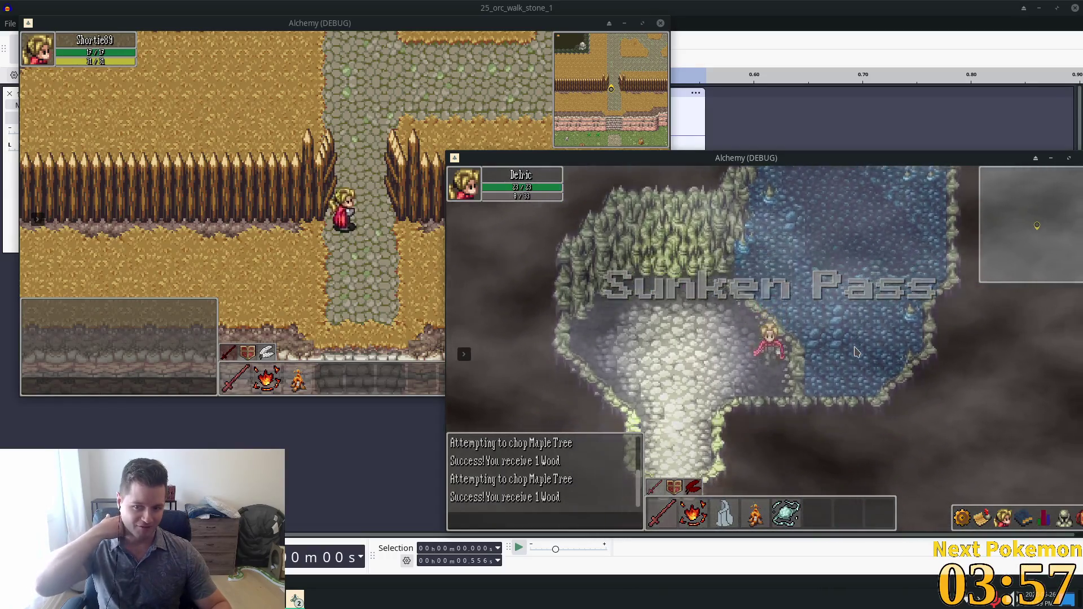
key("Down")
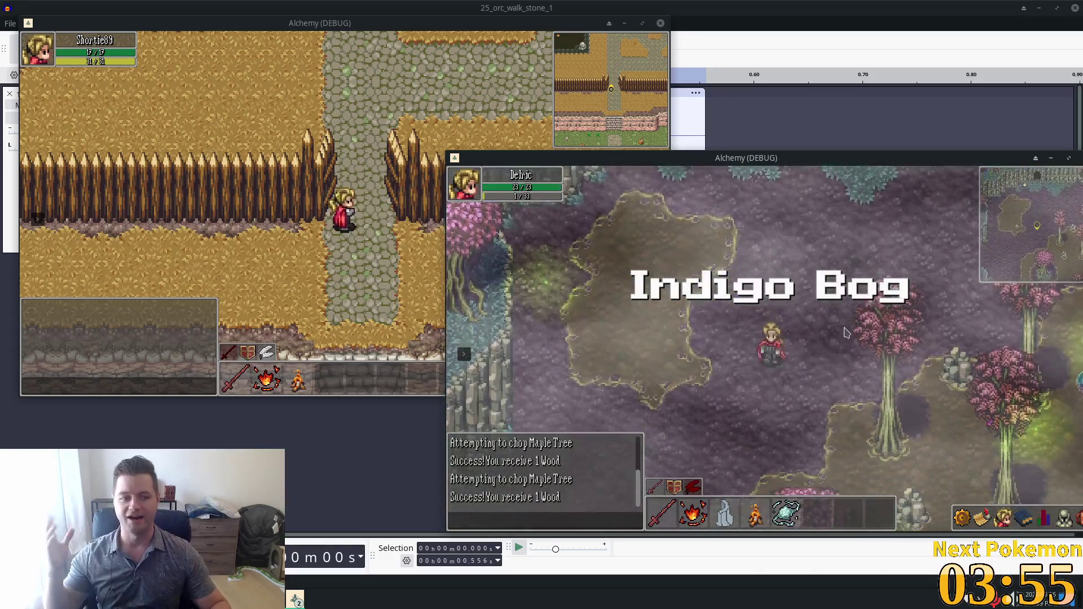
- Cross Indigo Bog past the pink slime and through the forest into Verdigris Meadows
key("Down")
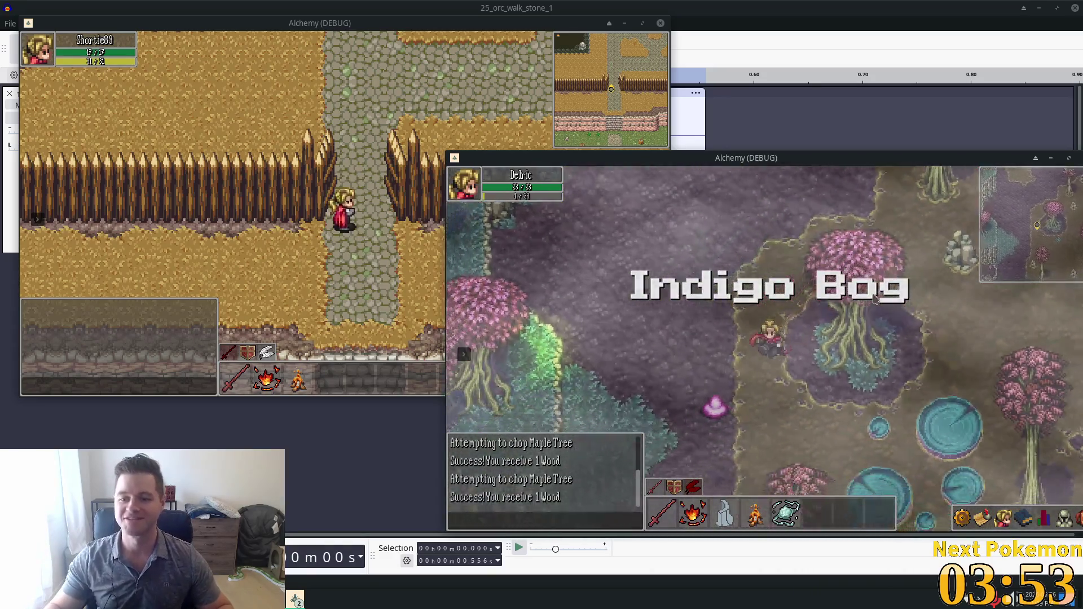
key("Down")
key("Right")
key("Down")
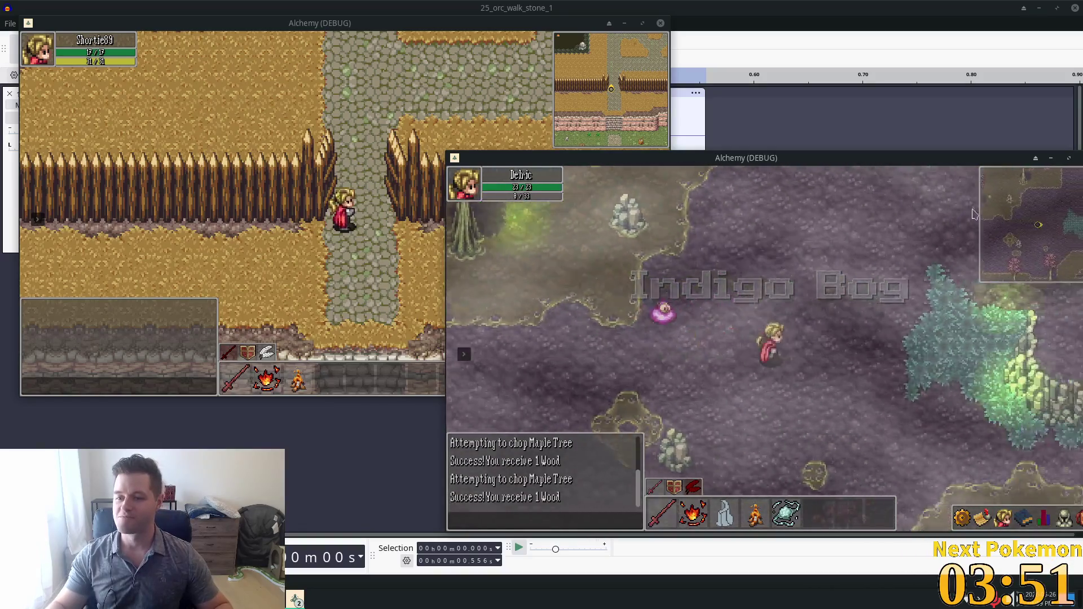
key("Right")
key("Right")
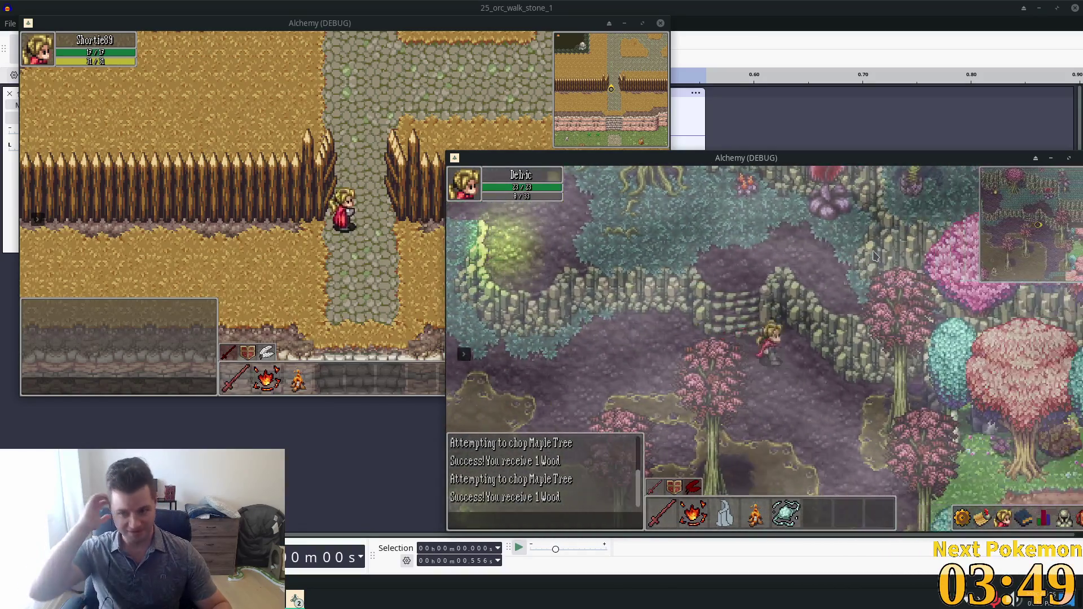
key("Down")
key("Right")
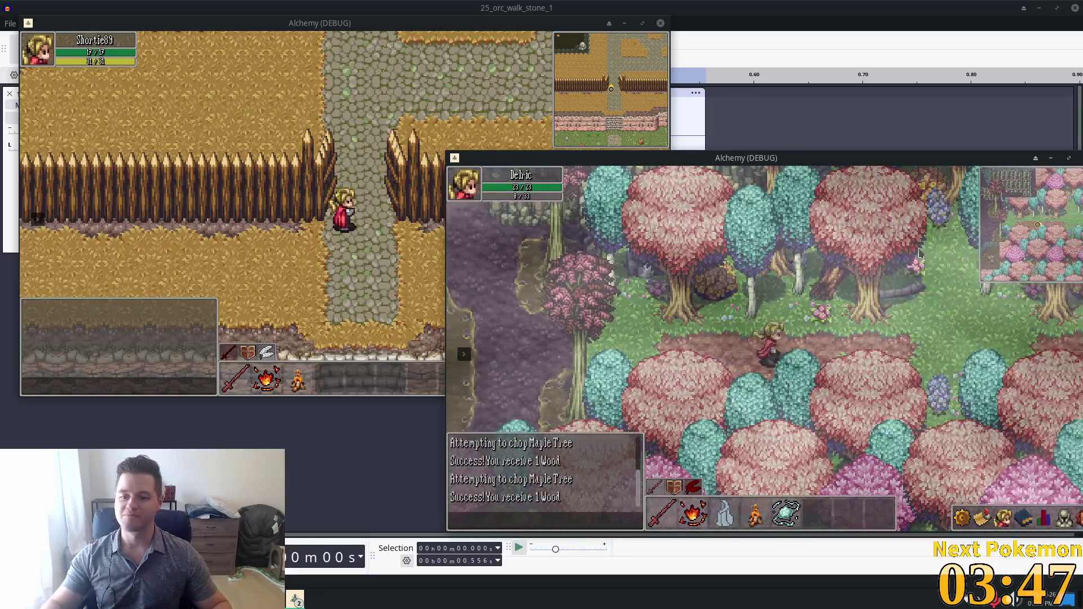
key("Right")
key("Right")
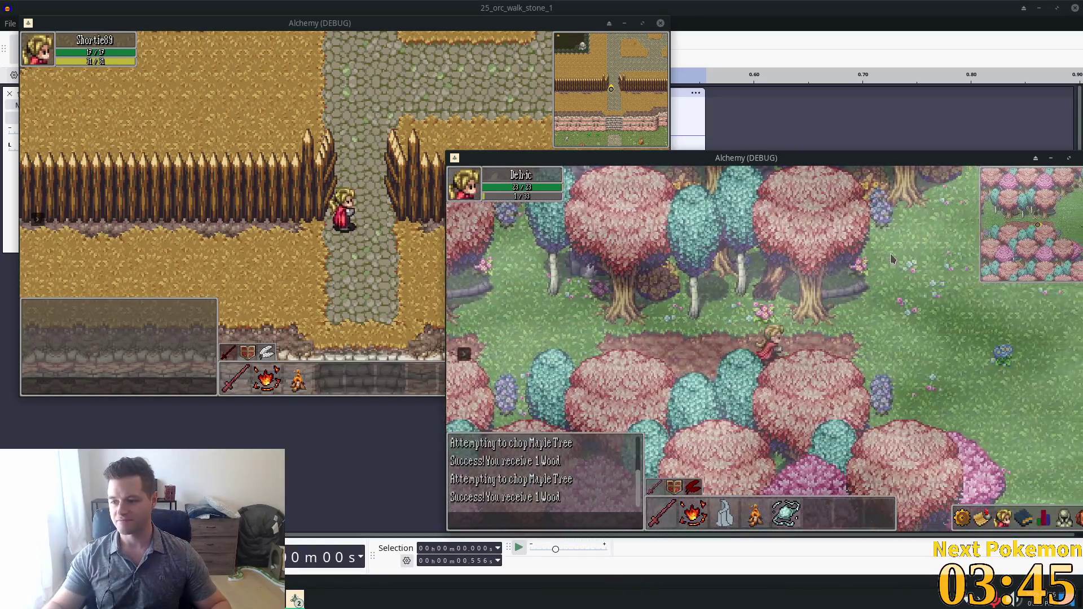
key("Right")
key("Right")
key("Down")
key("Up")
key("Up")
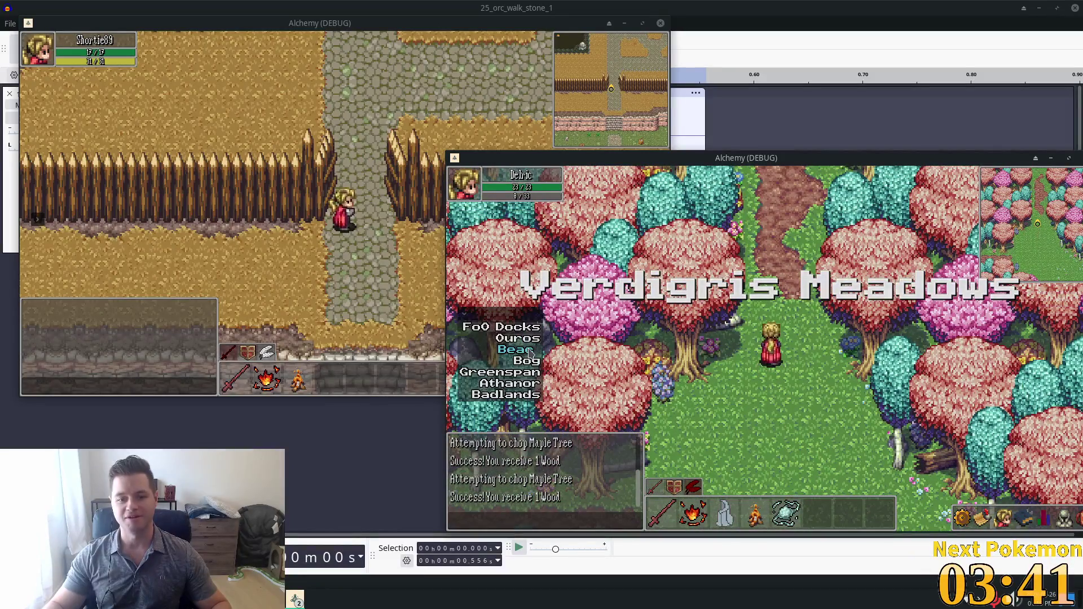
- Teleport Delric to Greenspan Holdings from the travel list
key("Right")
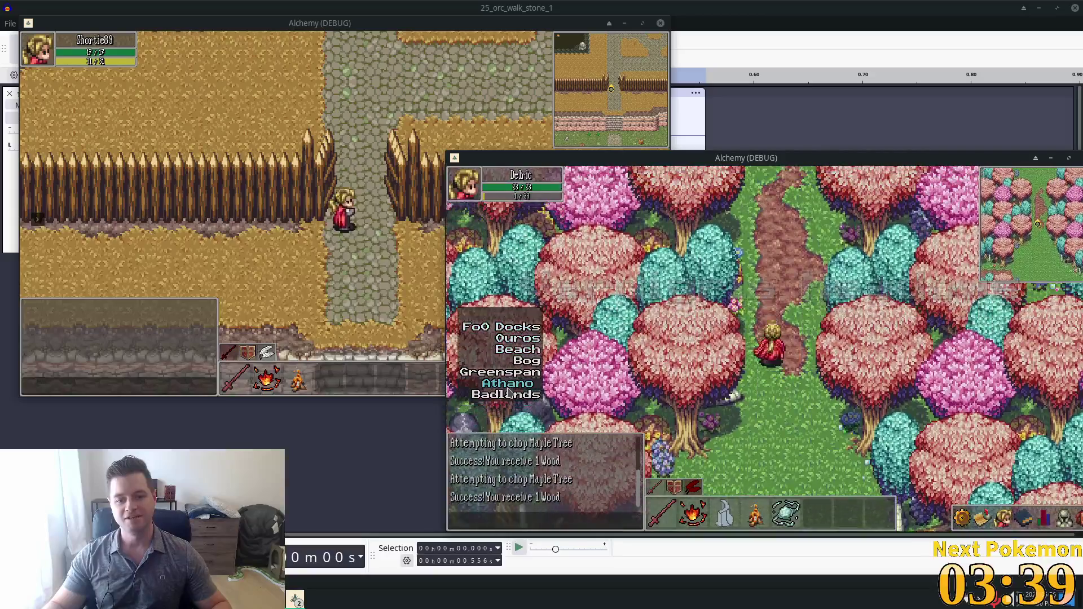
key("Up")
left_click(501, 374)
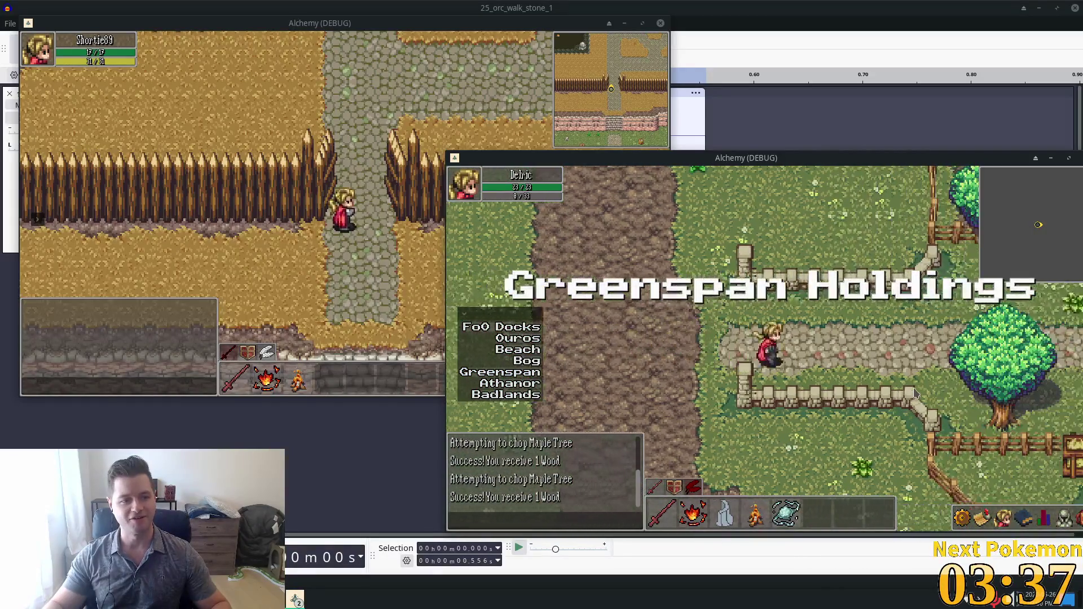
- Walk Delric east past the orchard and outhouse to the big tree
key("Right")
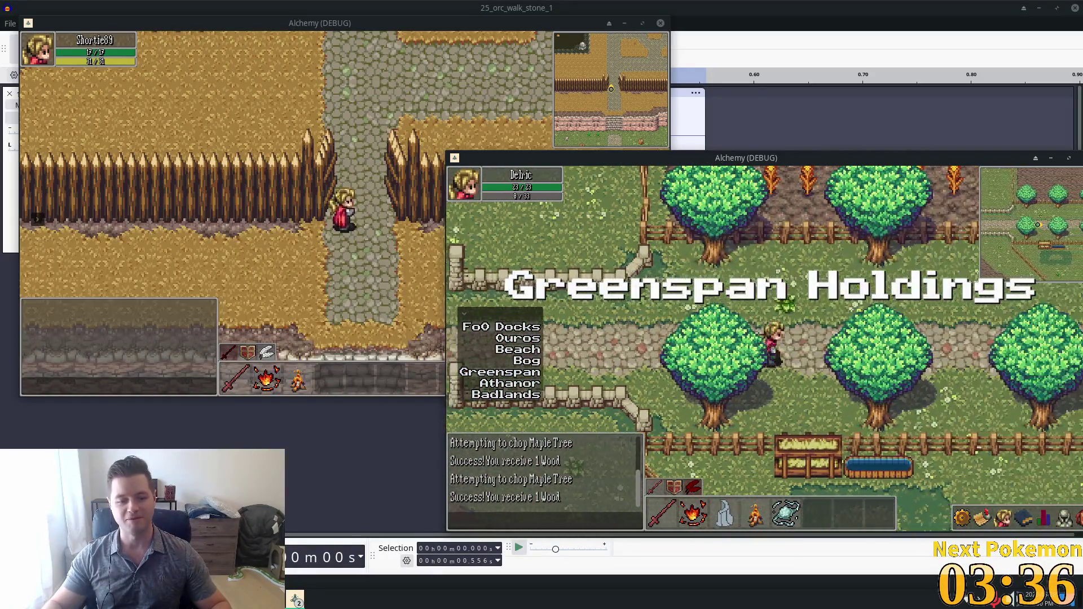
key("Right")
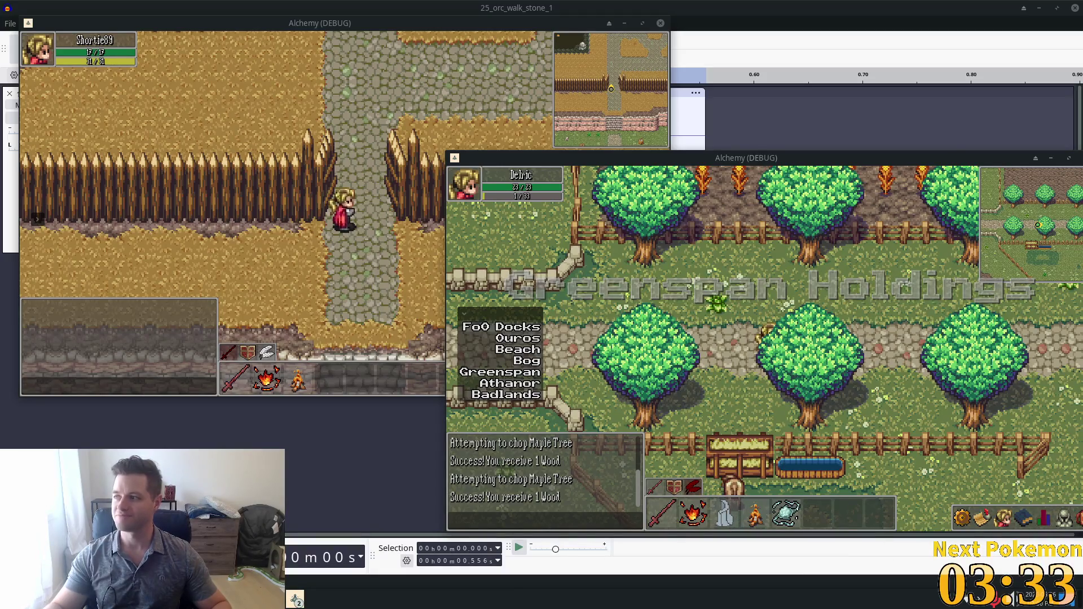
key("Right")
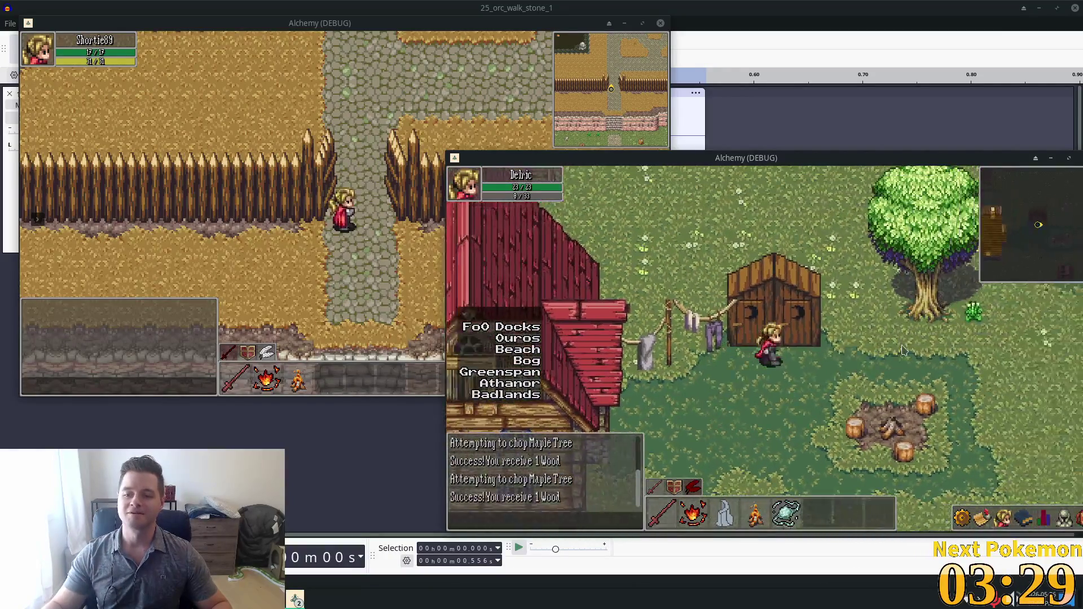
key("Right")
key("Right")
key("Up")
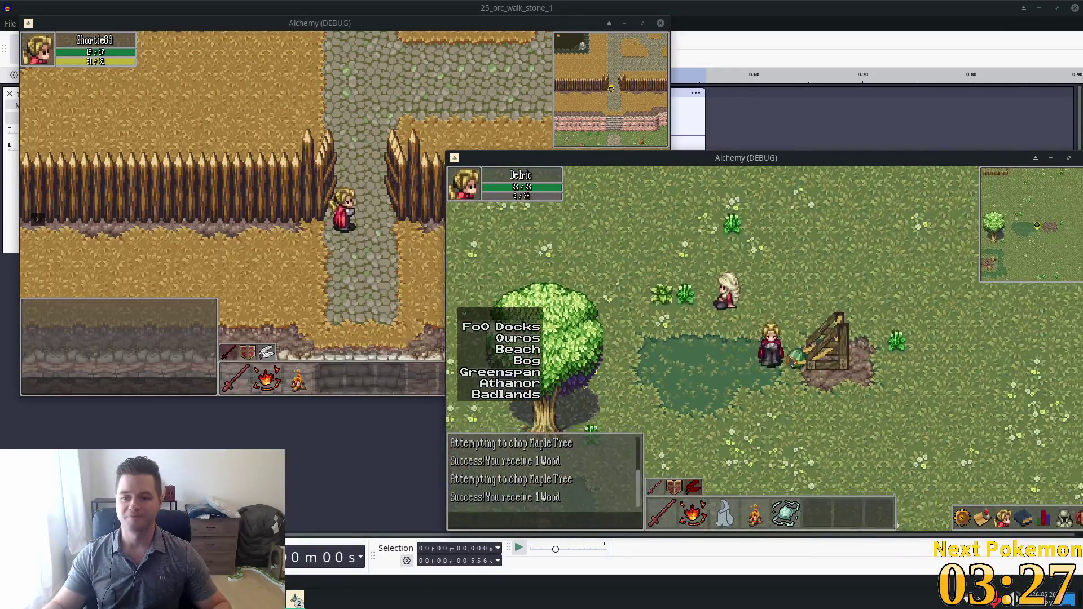
key("Right")
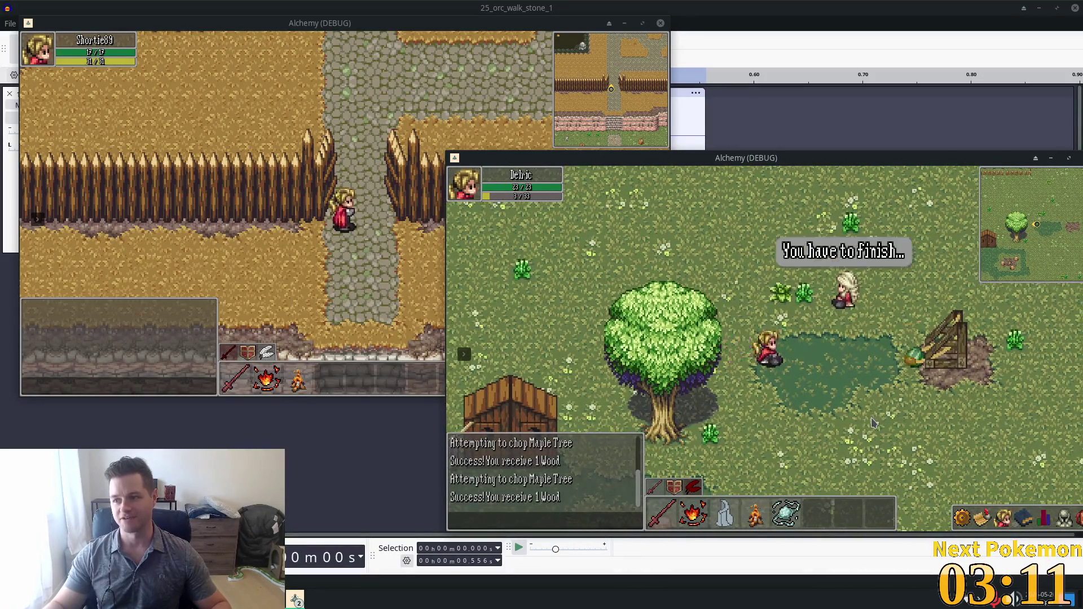
- Walk Delric down-right, then left past the campfire stumps toward the red-roofed house
left_click(867, 410)
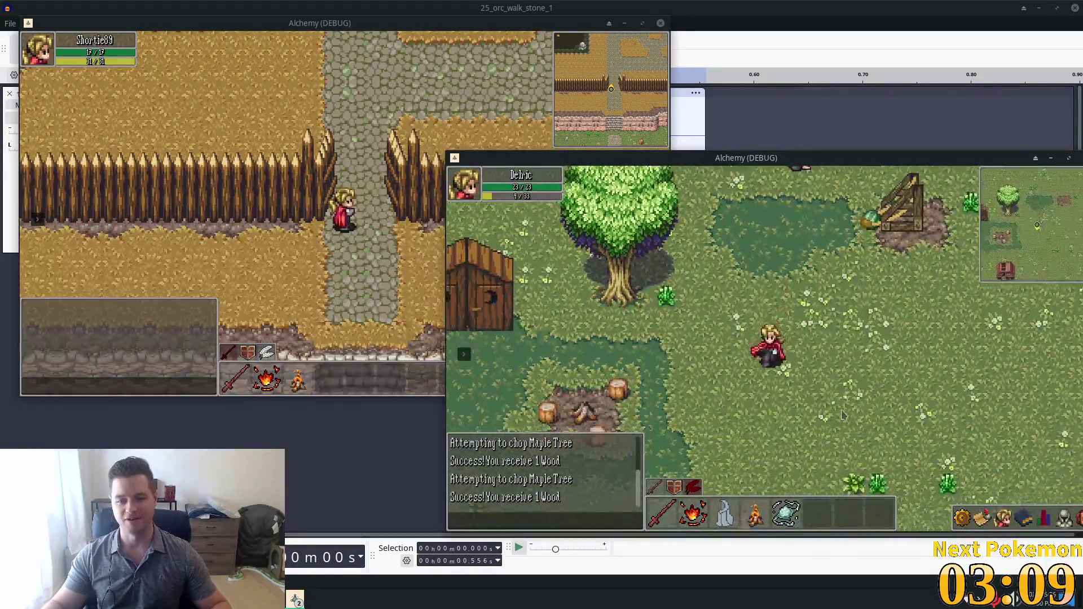
key("Left")
key("Left")
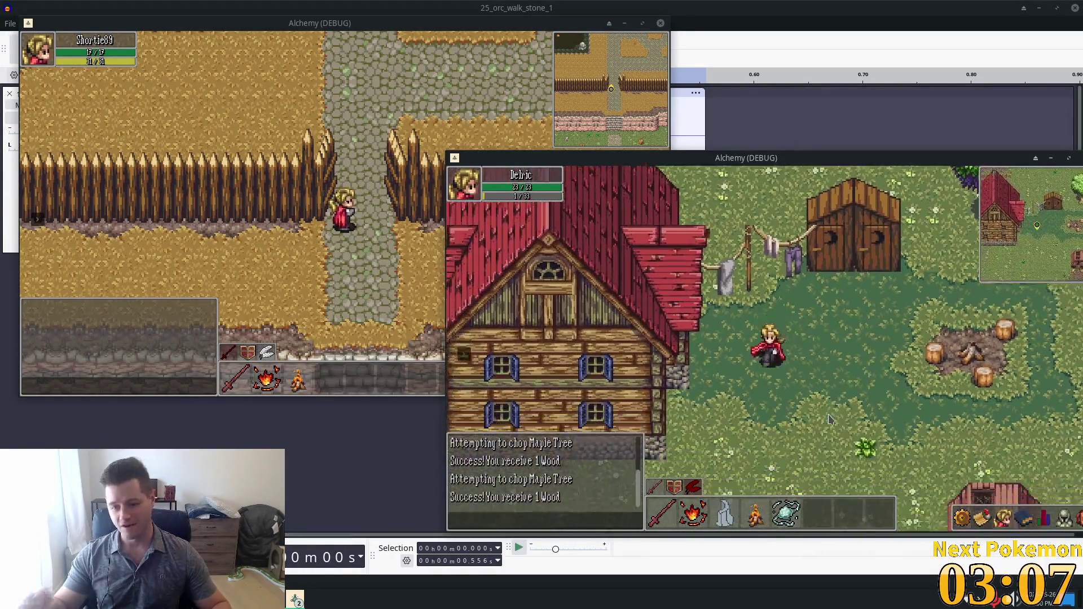
key("Down")
key("Left")
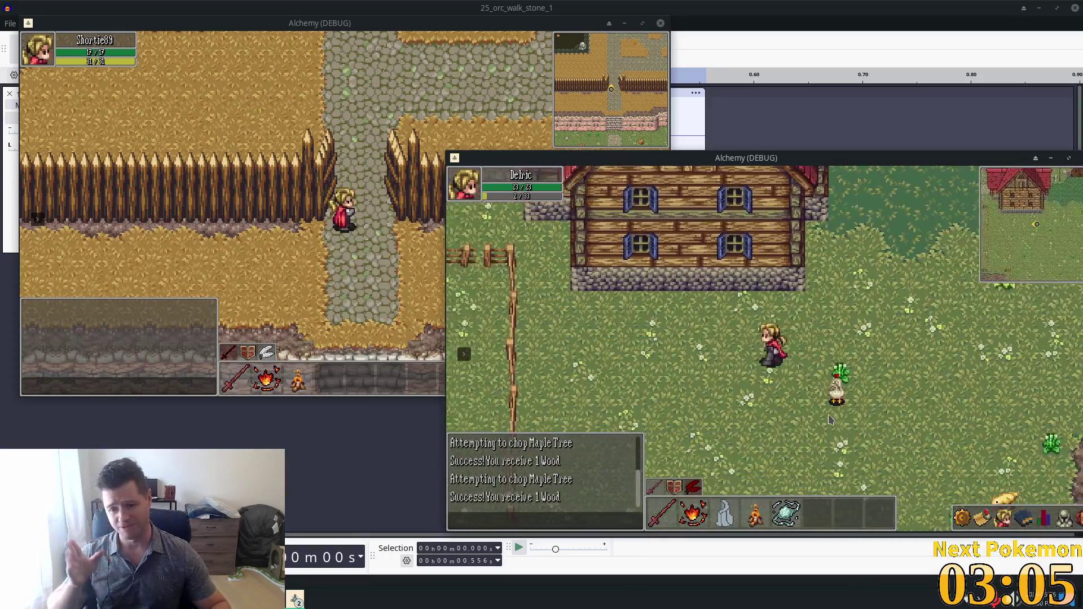
key("Left")
- Walk up into the red-roofed house, back past the campfire stumps, and shift the window left
key("Up")
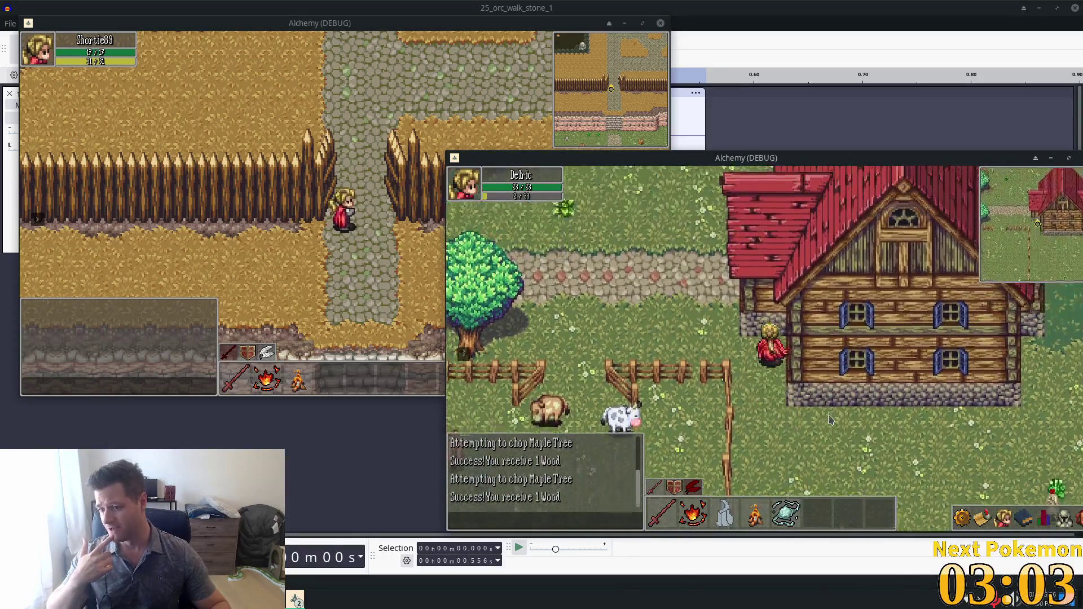
key("Up")
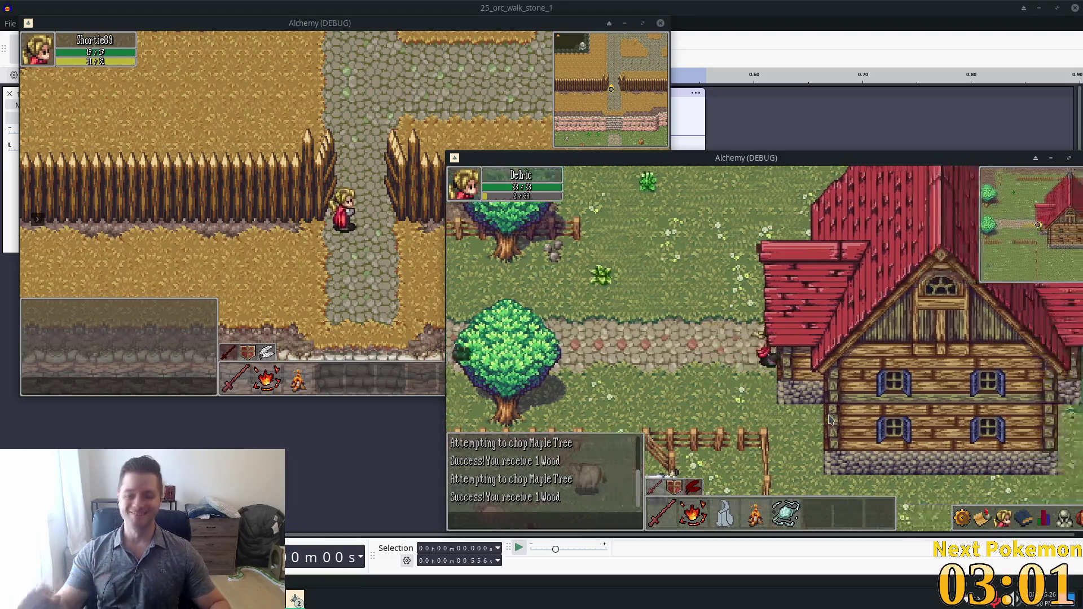
key("Right")
key("Right")
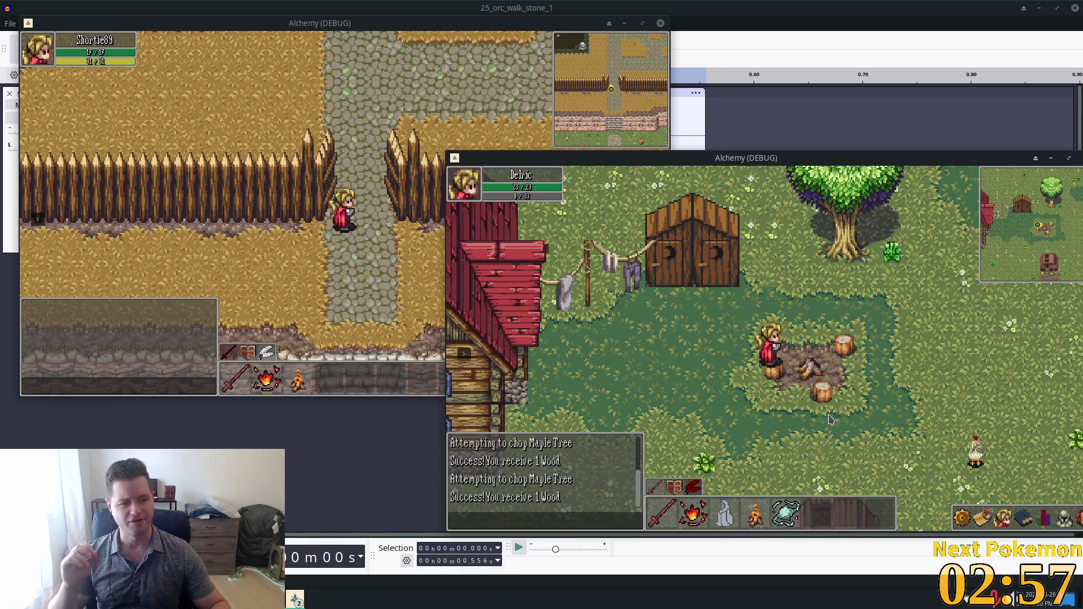
key("Right")
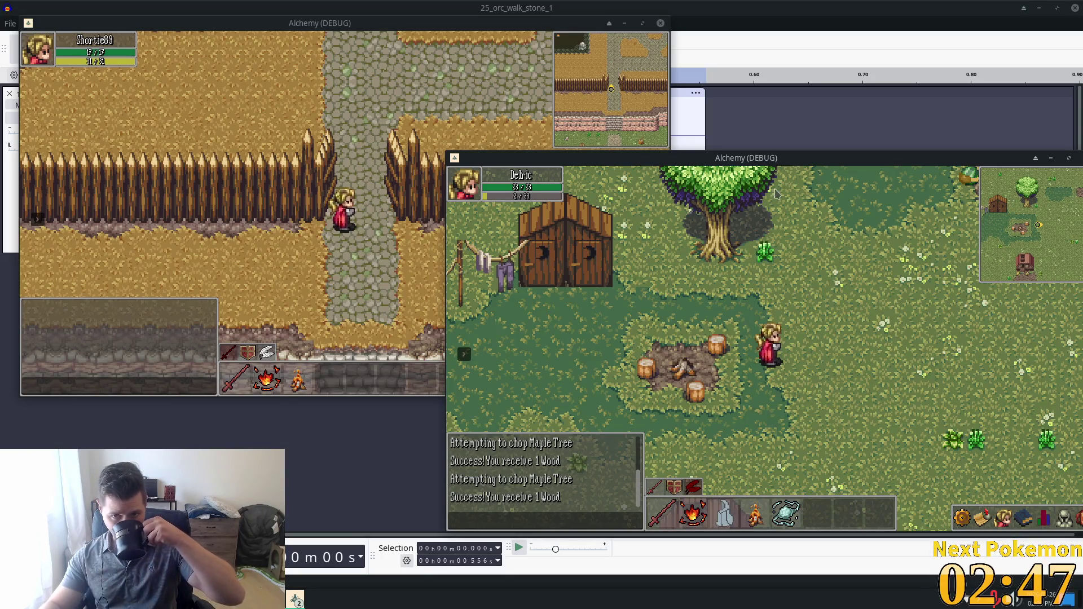
left_click_drag(835, 162, 724, 169)
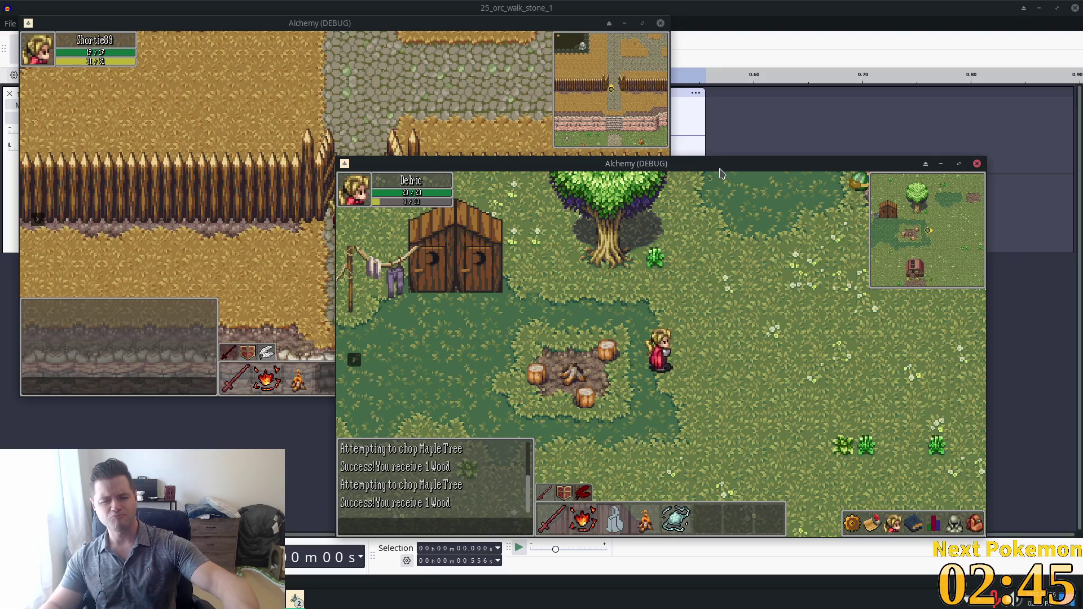
- Check Delric's stats, inventory and combat abilities, then walk left back to the big tree
left_click(937, 525)
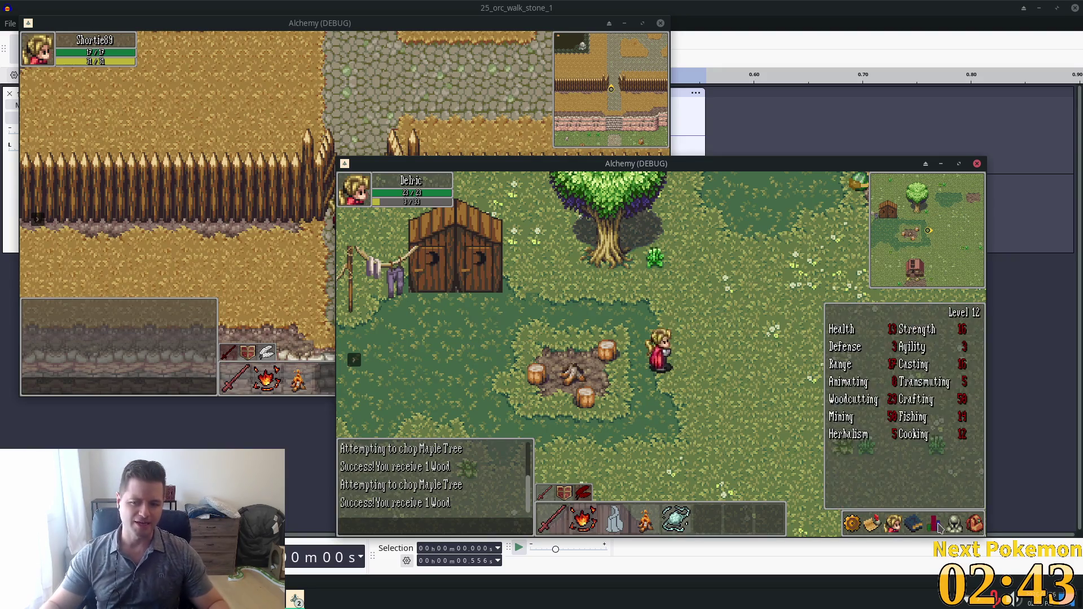
left_click(973, 526)
key("Right")
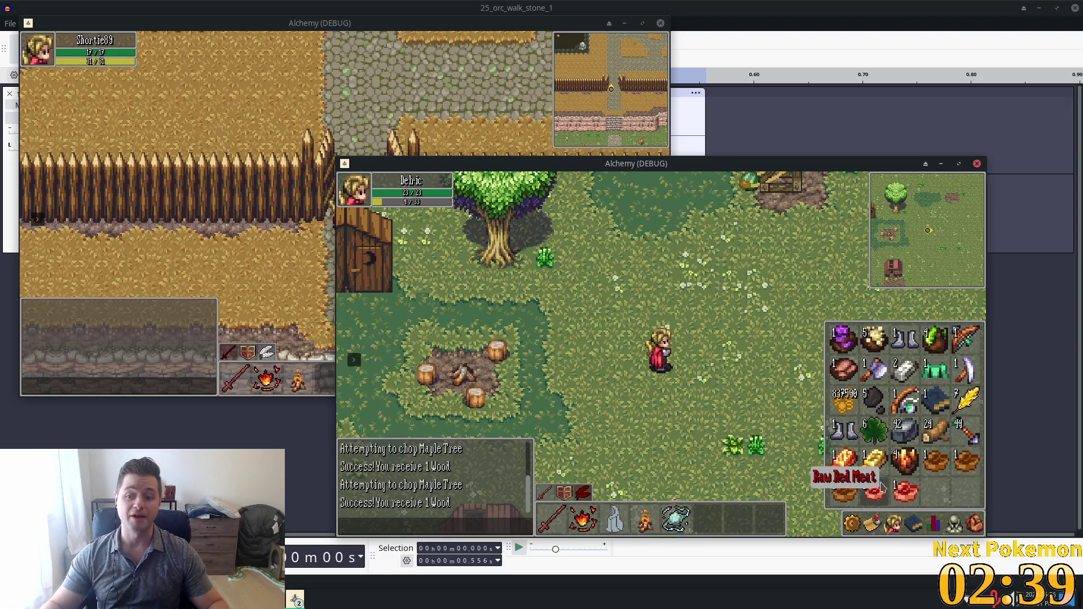
key("i")
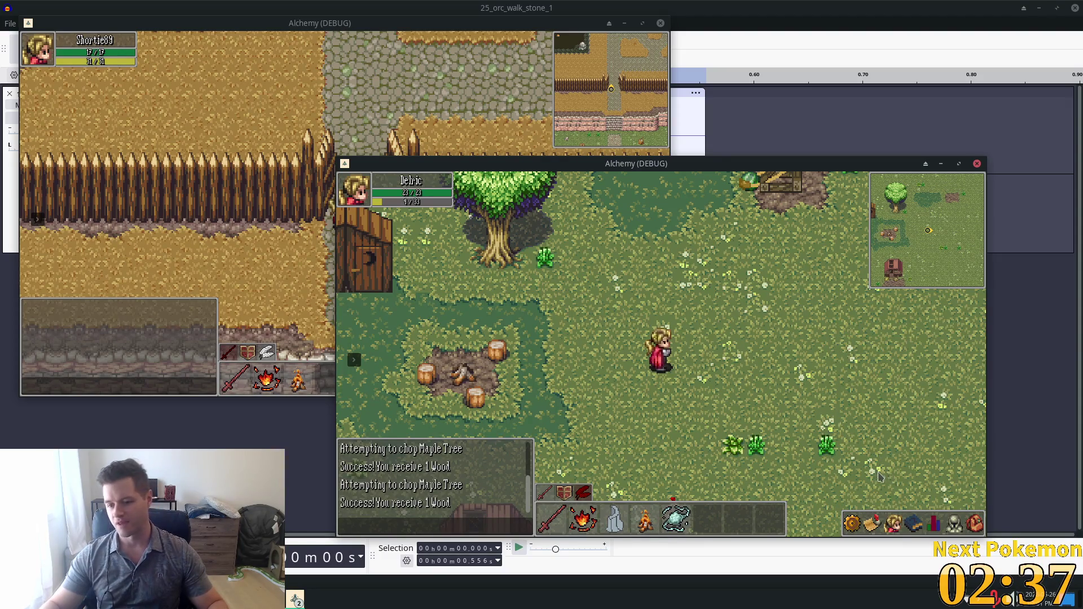
left_click(921, 524)
left_click(934, 524)
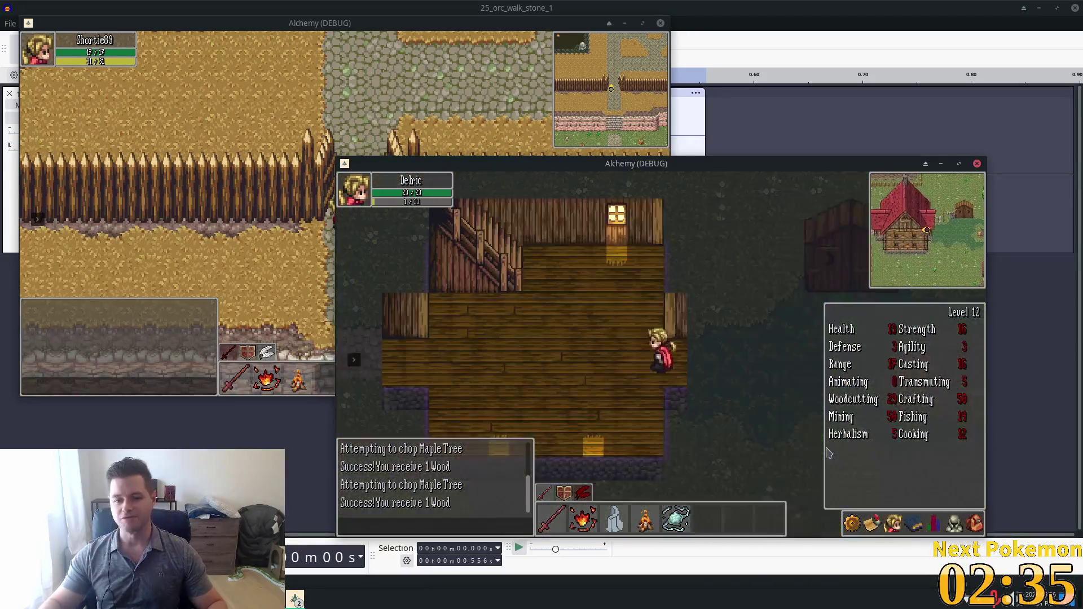
key("Left")
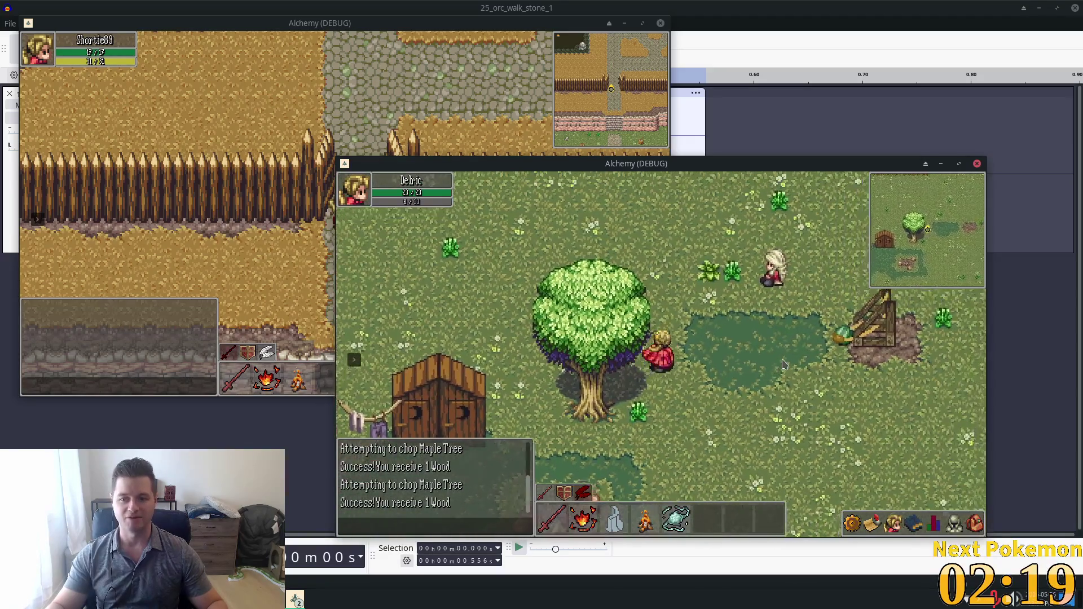
- Walk Delric through the dark grass to the wooden frame east of the big tree and interact with it
left_click(783, 364)
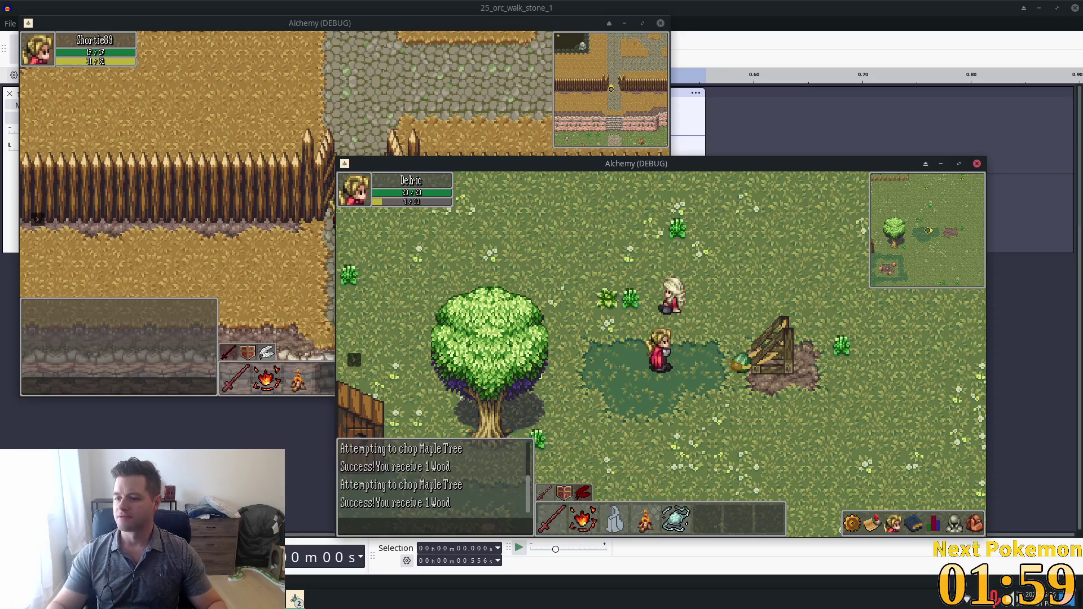
left_click(759, 387)
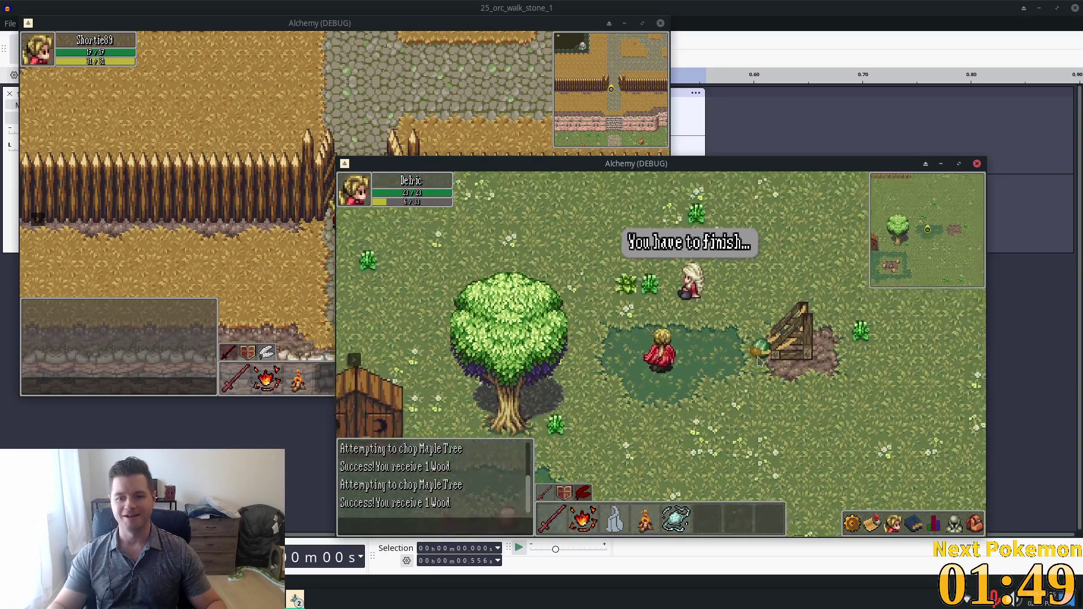
left_click(757, 363)
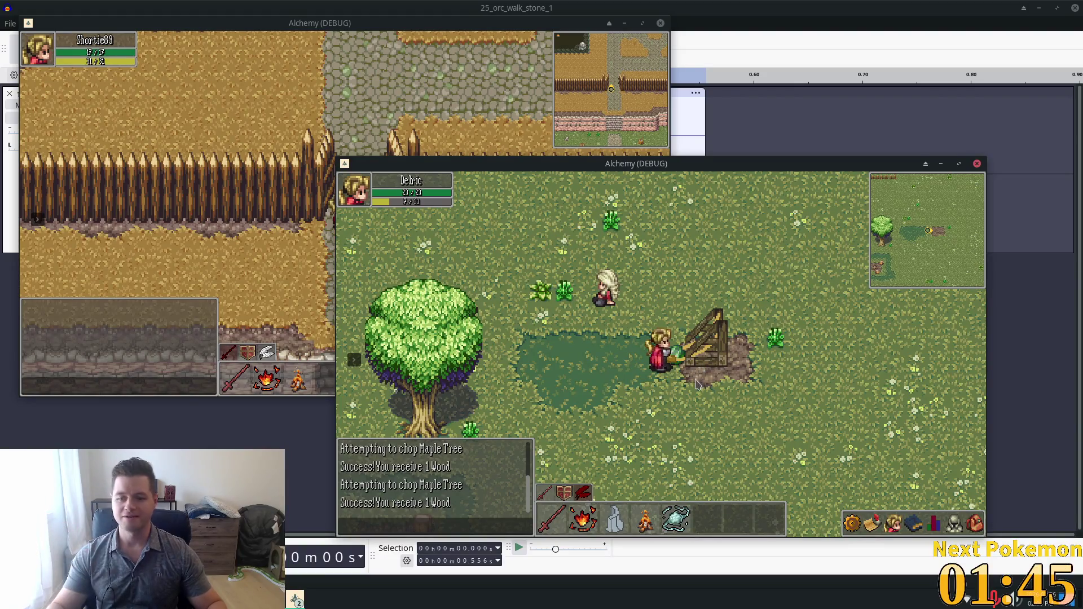
left_click(649, 372)
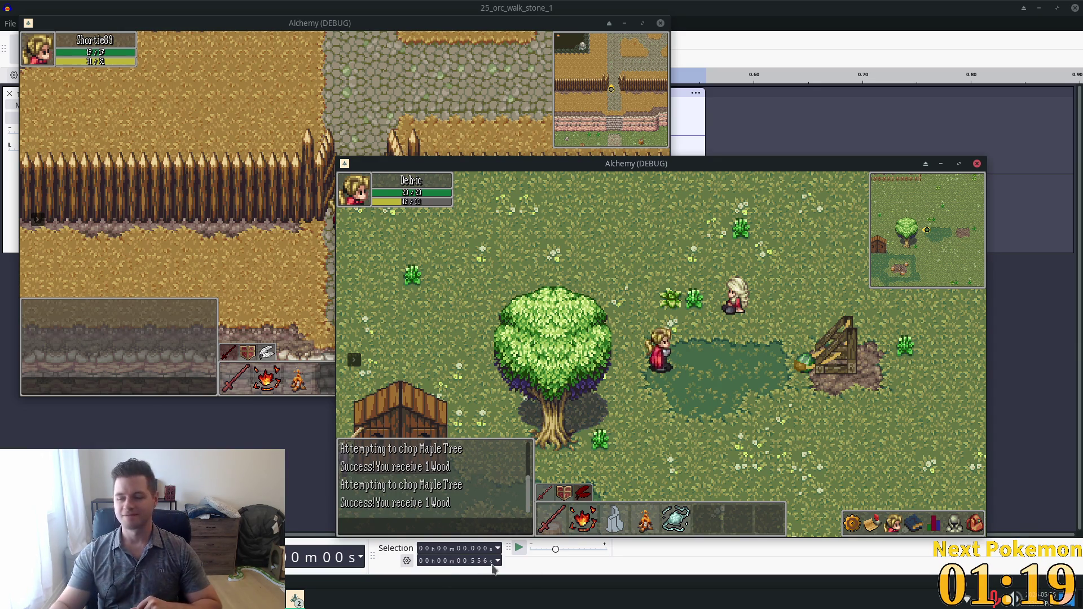
left_click(835, 353)
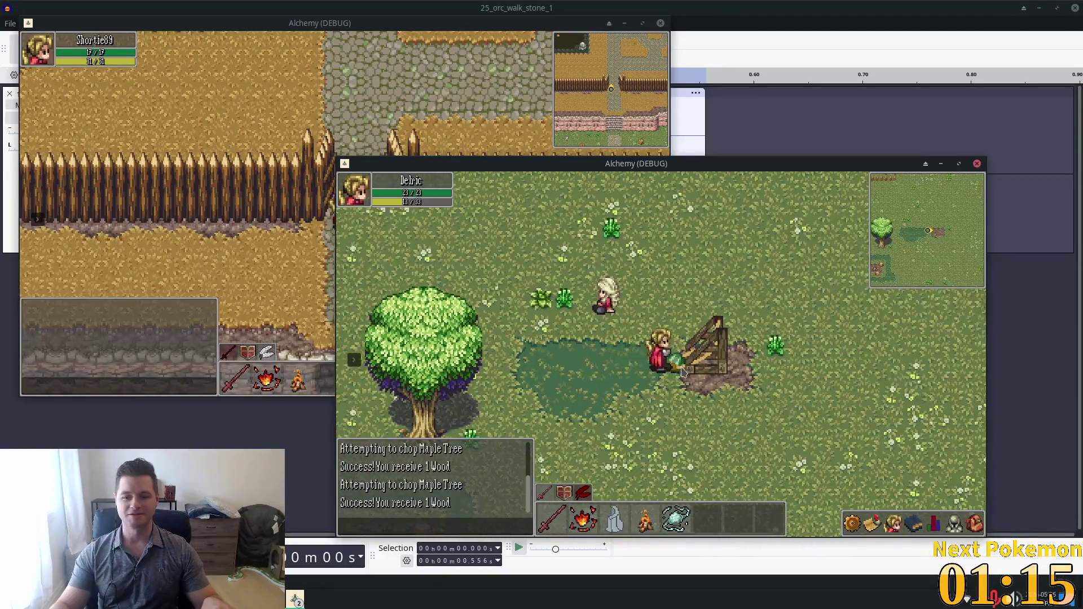
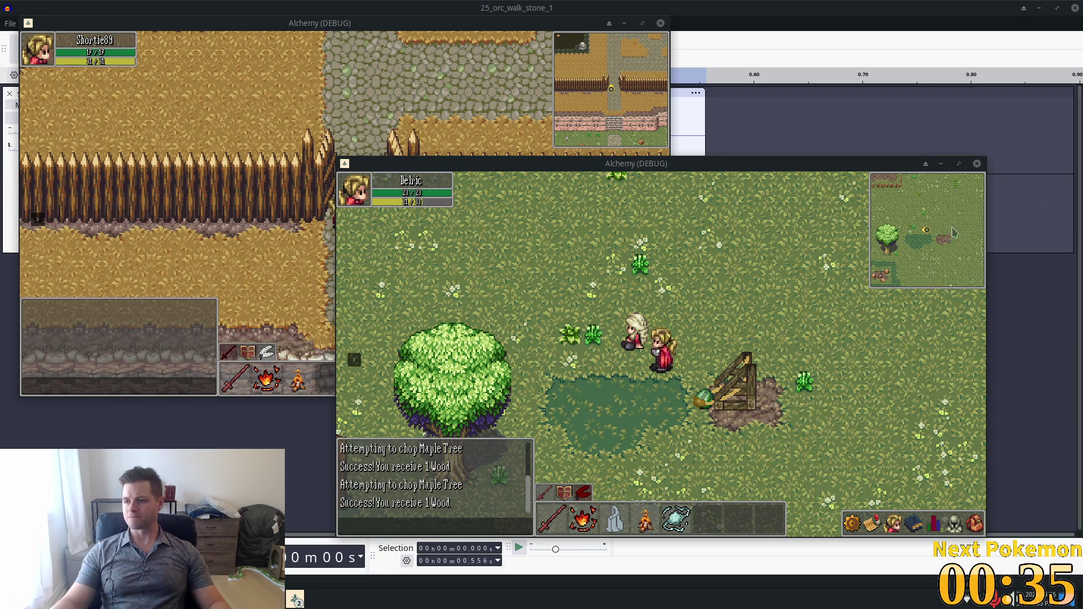
- Walk the character around the farm past the red barn, outhouse and chicken coop
left_click(683, 346)
key("Down")
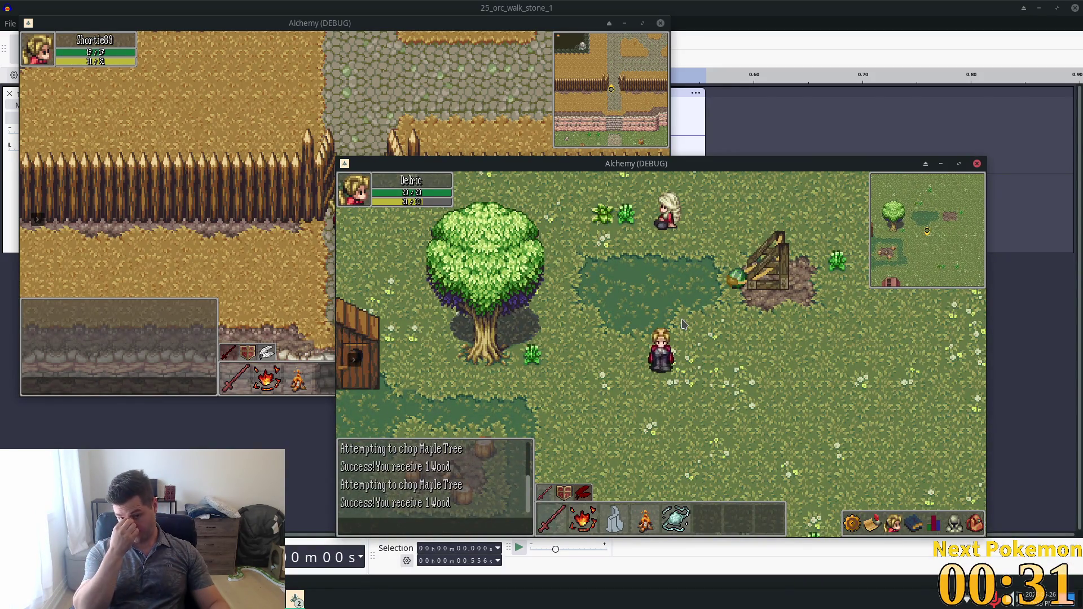
key("Left")
key("Up")
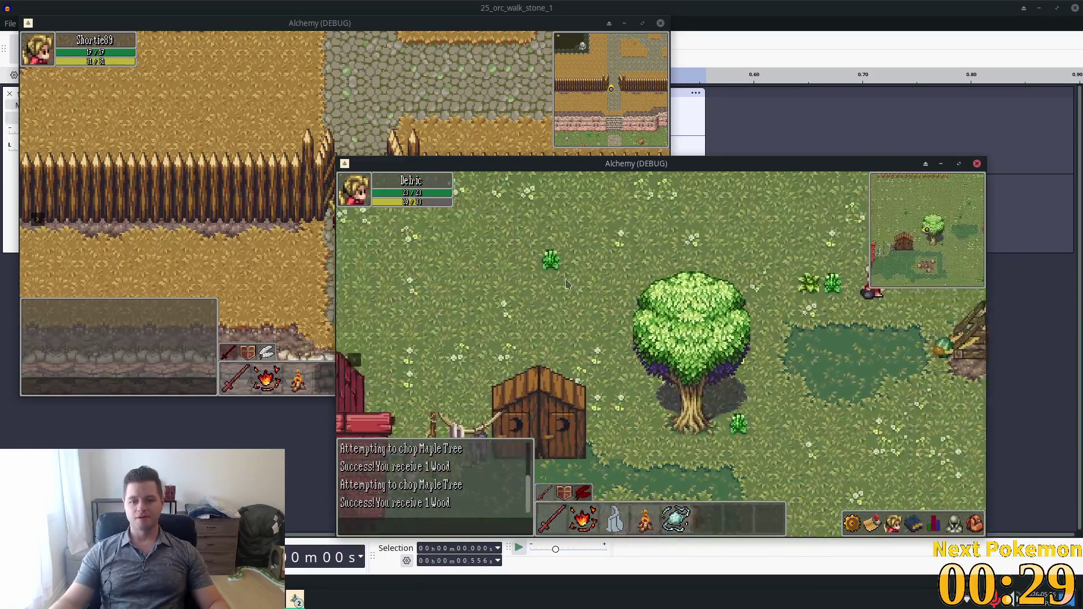
key("Left")
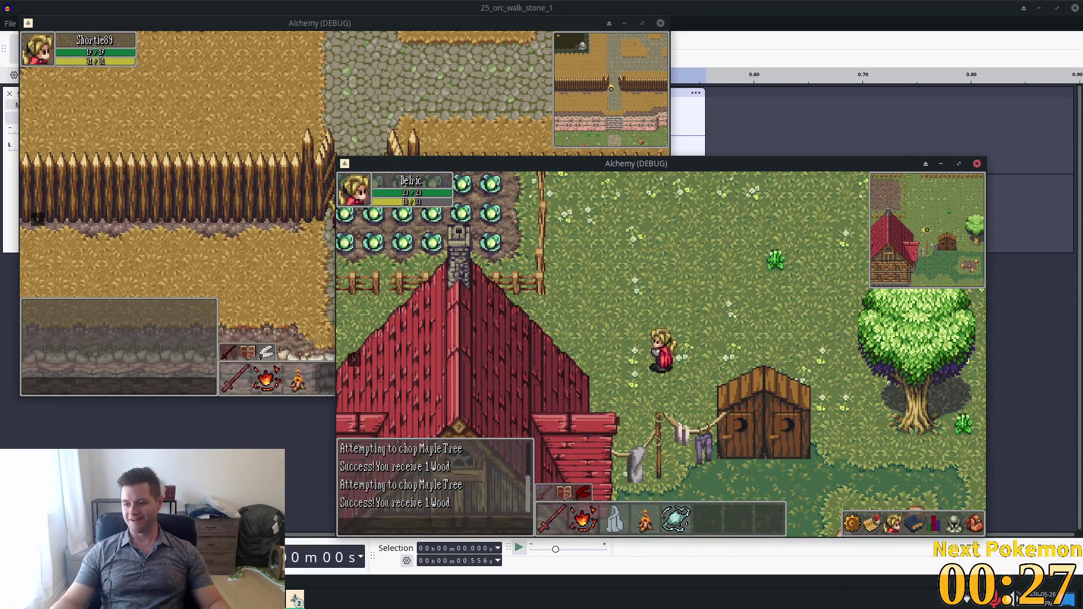
key("Down")
key("Right")
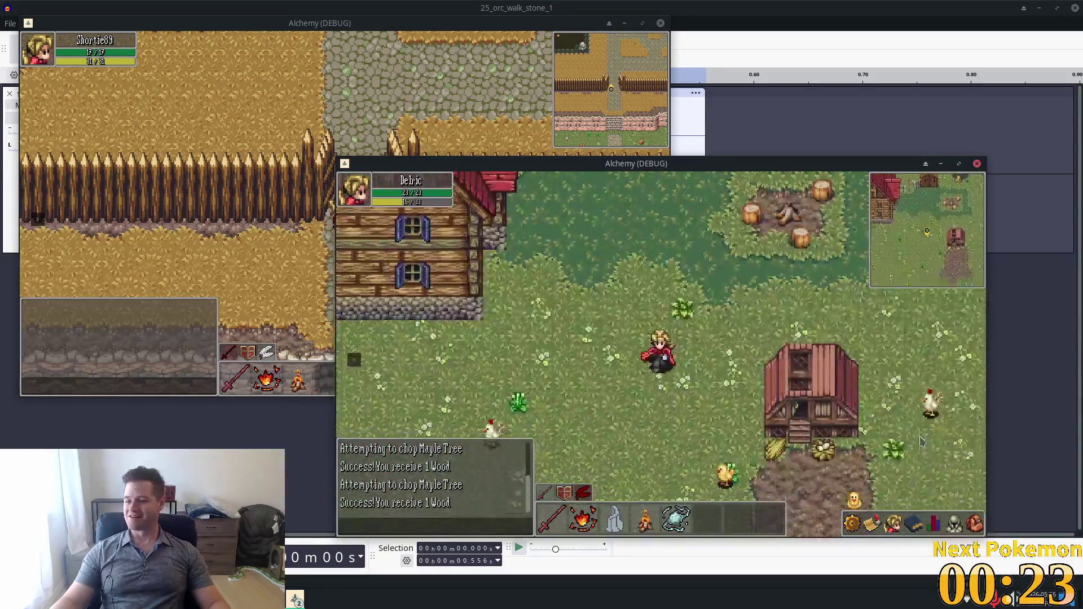
key("Right")
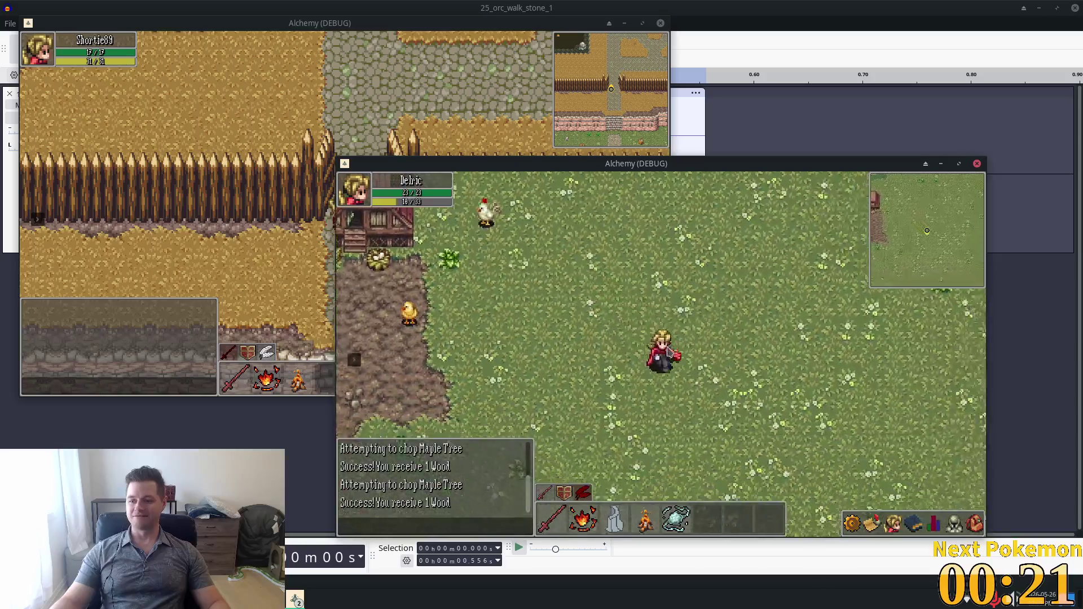
key("Right")
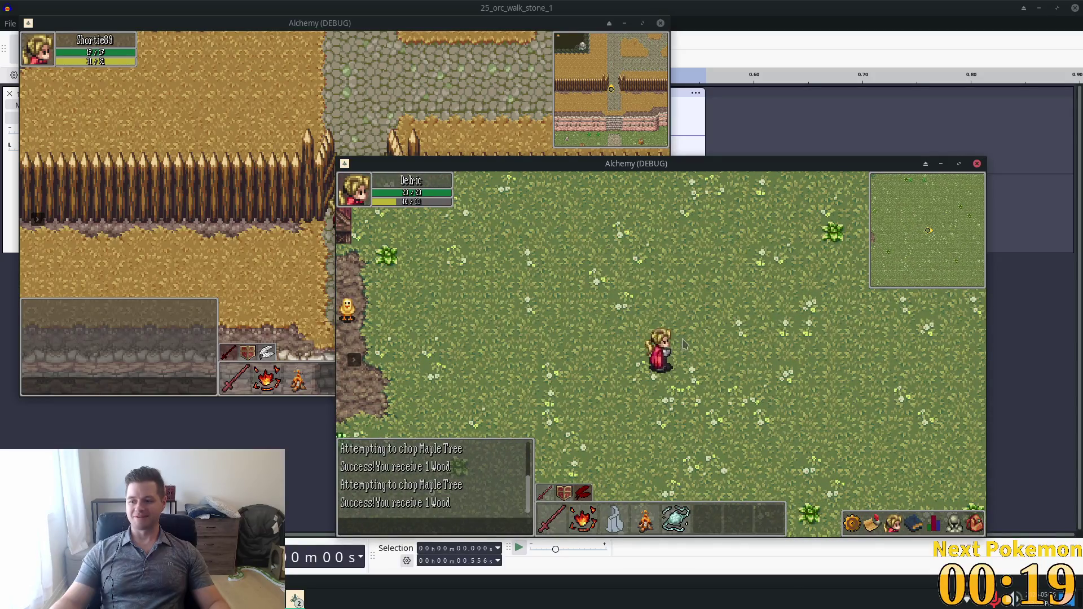
key("Left")
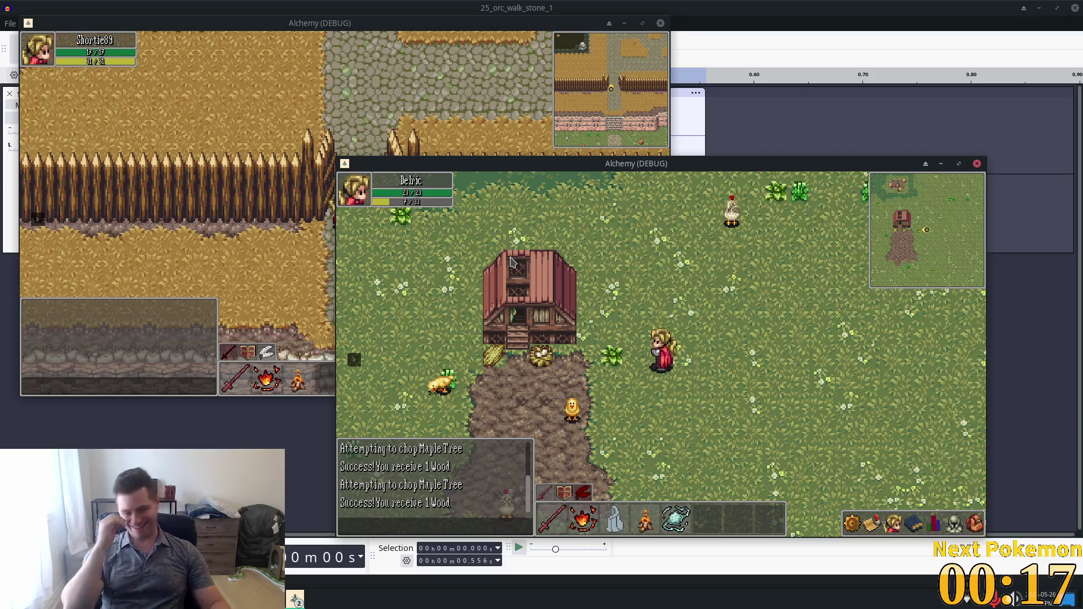
key("Right")
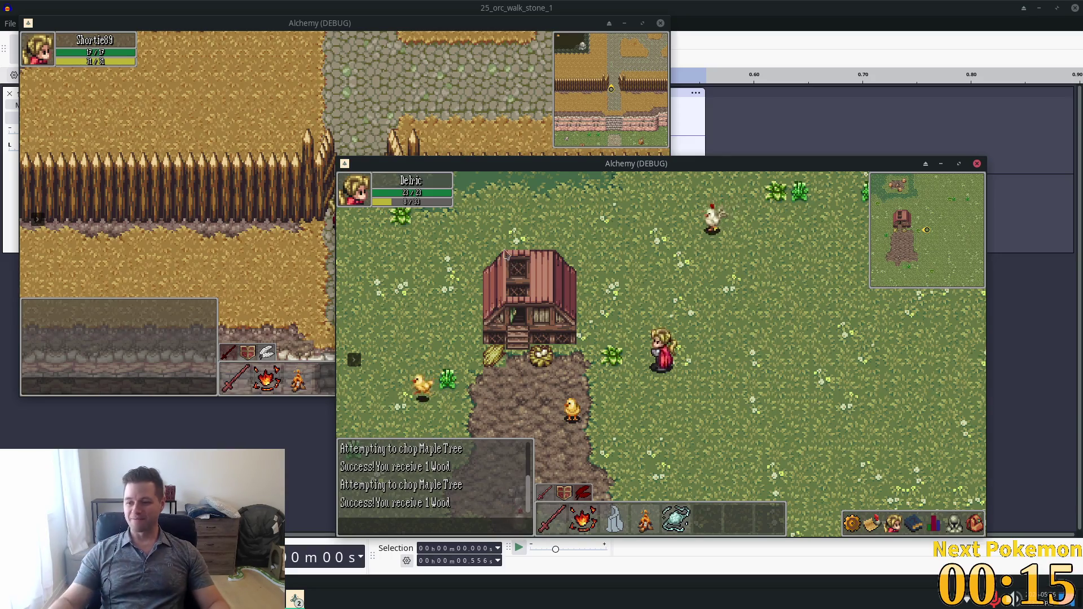
- Walk over to the chicken, attack it twice, then walk down toward the barn
key("Left")
key("Up")
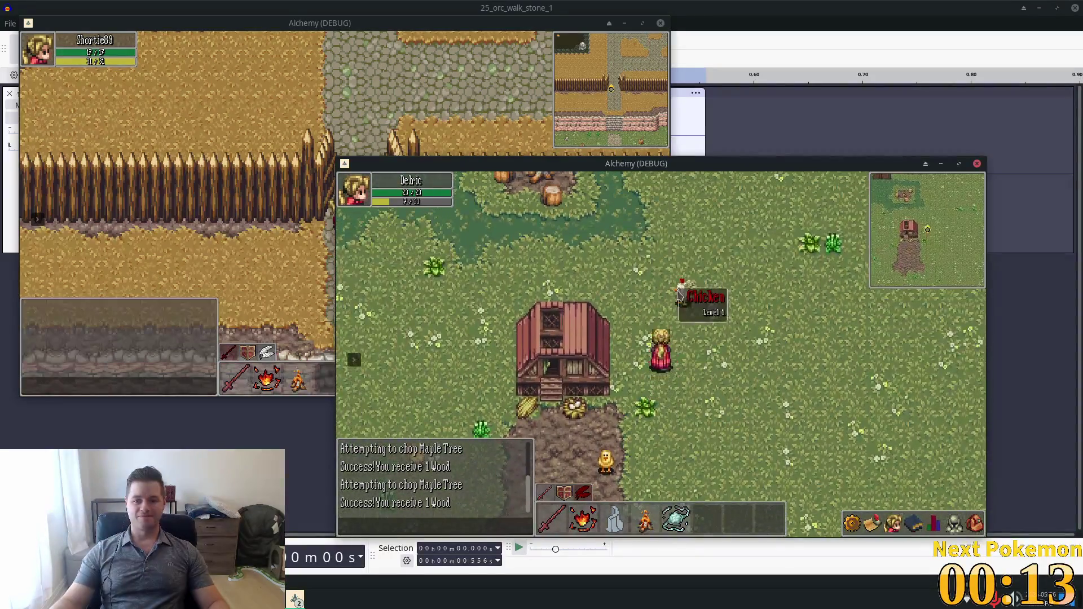
key("Right")
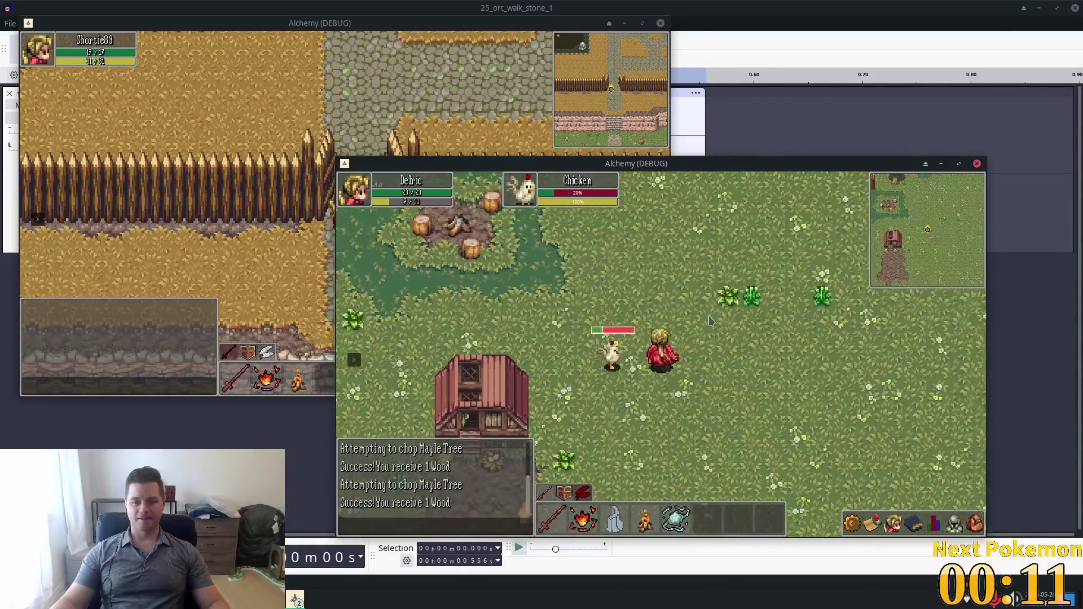
key("Left")
key("Right")
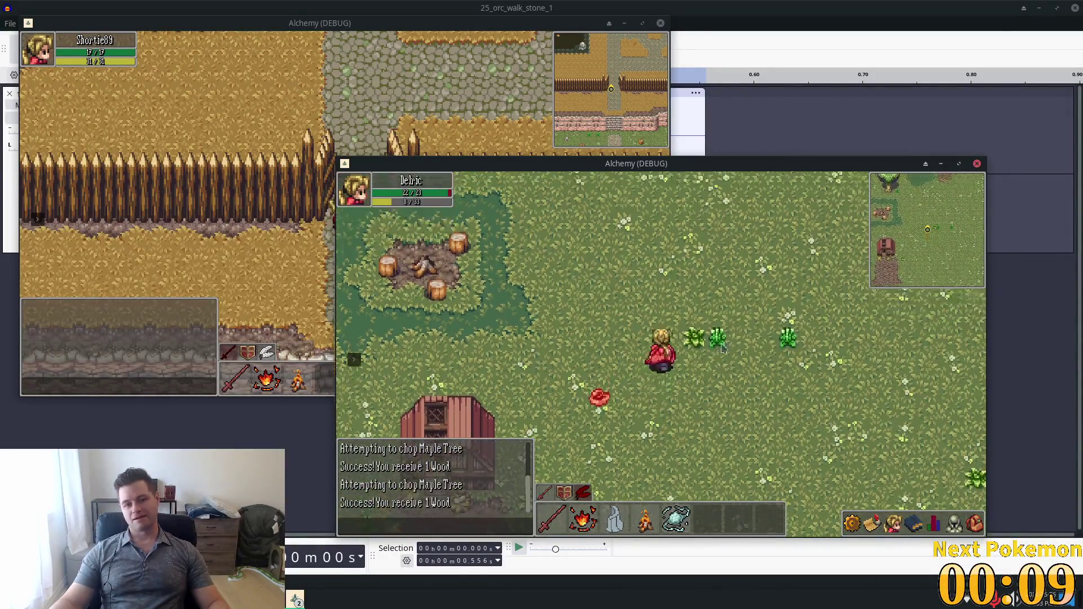
key("Down")
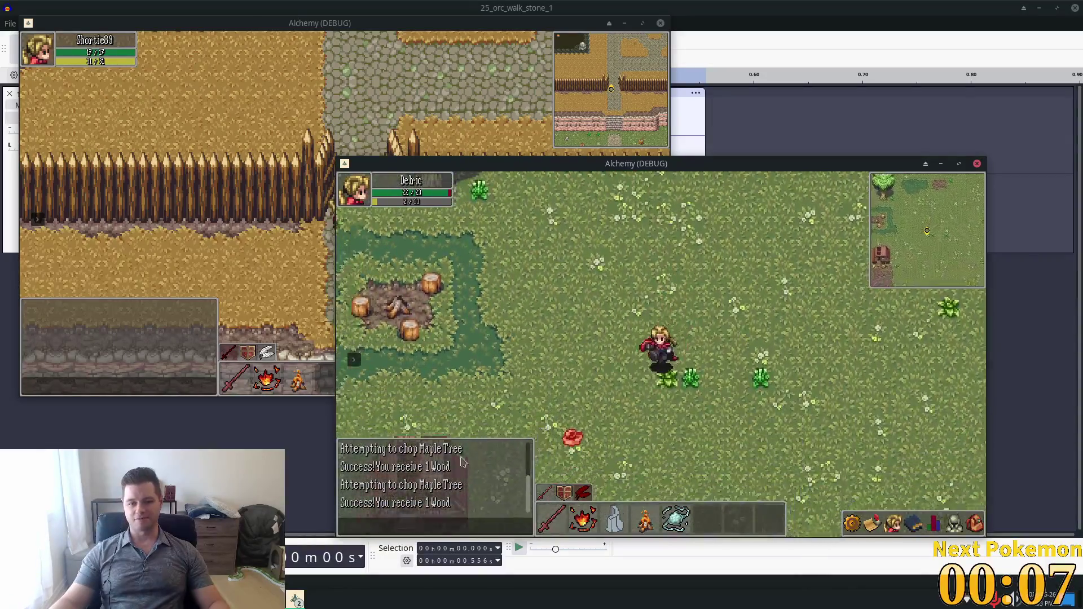
key("Down")
key("Left")
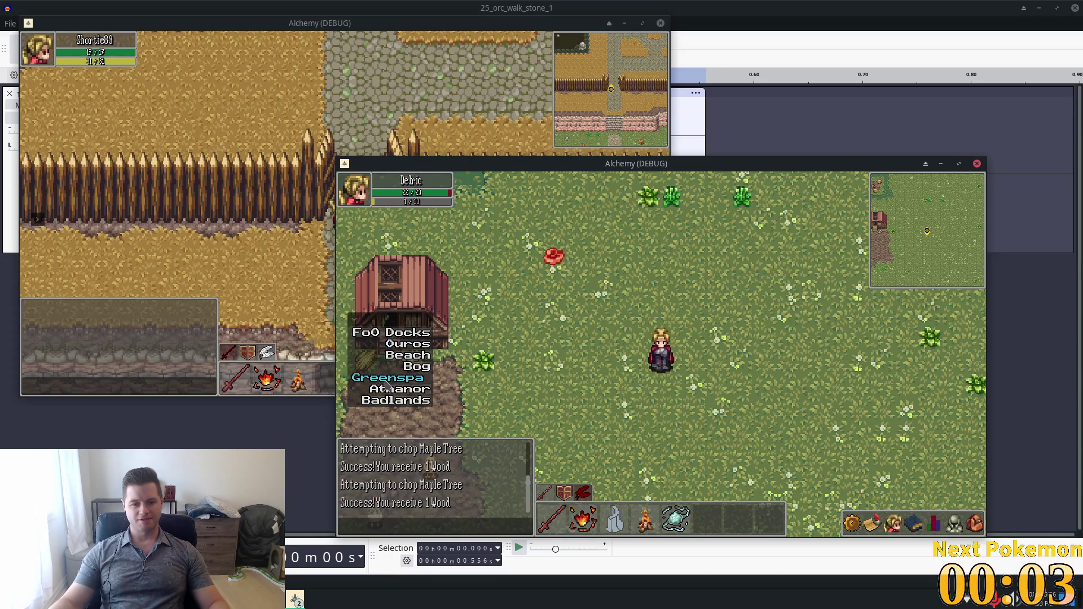
- Travel to FoO Docks and chop the maple trees beside the stone path
left_click(398, 334)
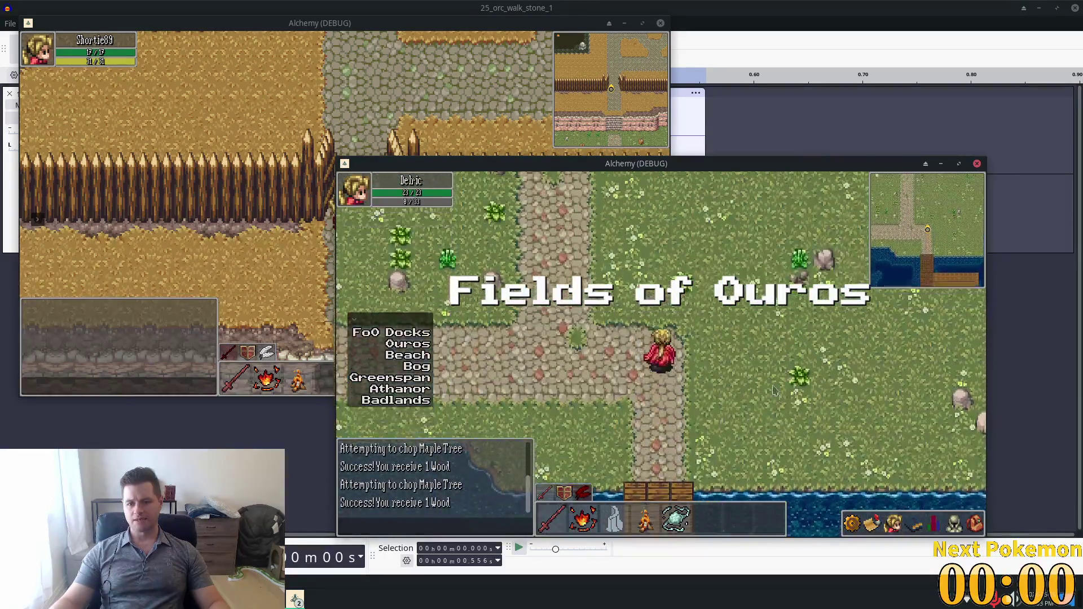
key("Up")
key("Left")
key("Up")
key("Left")
left_click(627, 343)
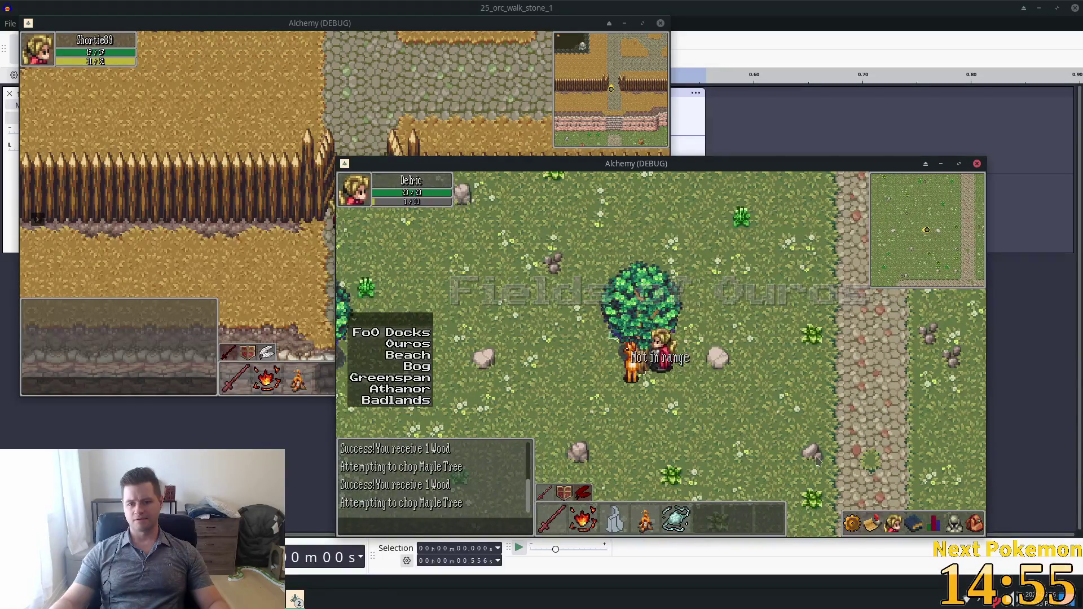
key("Up")
key("Right")
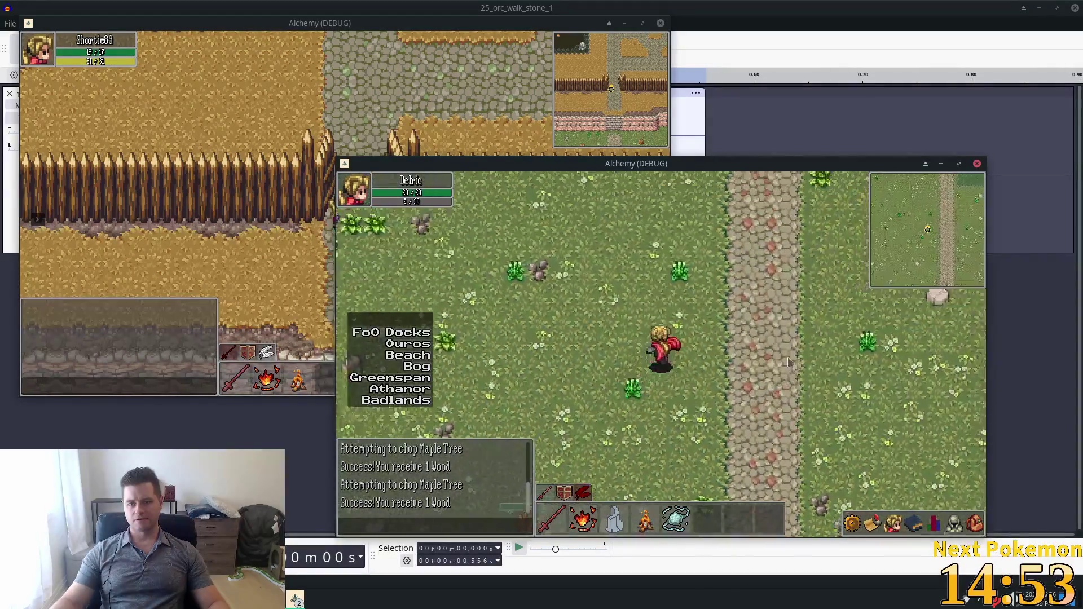
key("Right")
left_click(685, 367)
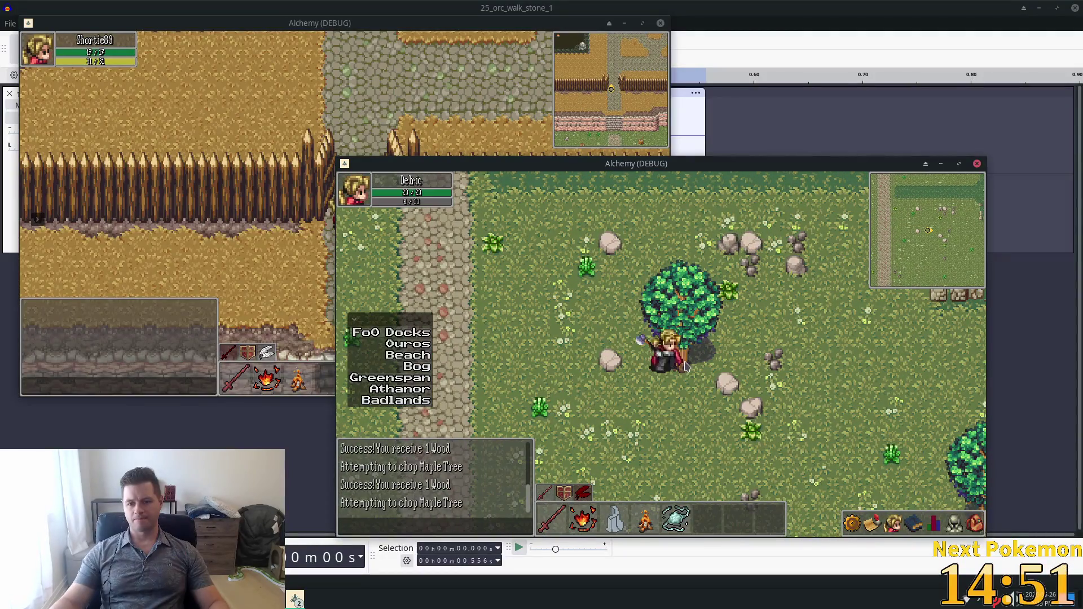
- Return to the stone path, chop another maple tree, and walk down the path
key("Left")
key("Up")
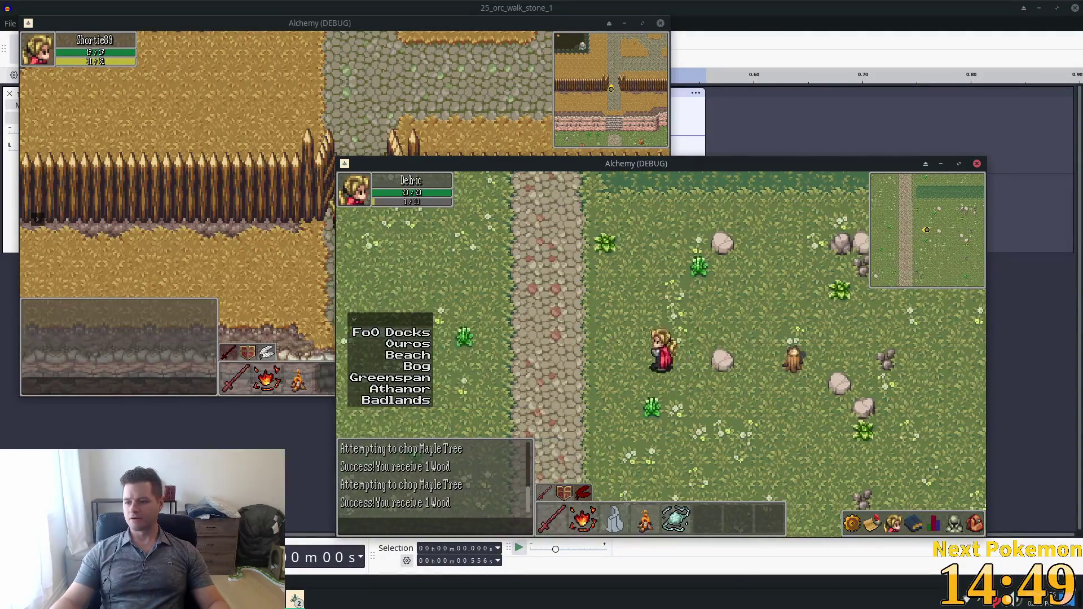
key("Up")
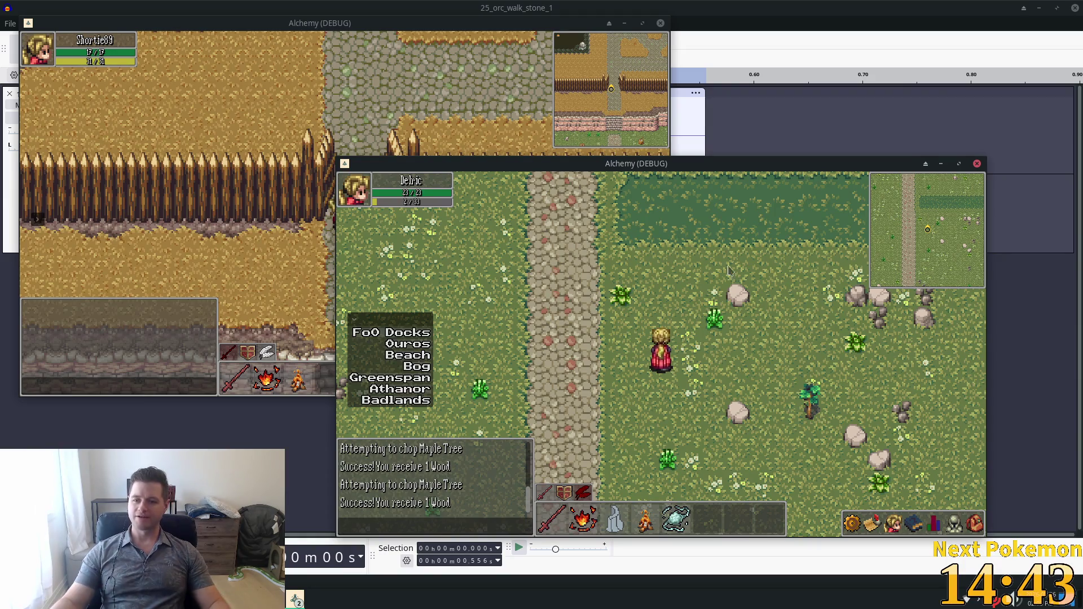
key("Up")
key("Left")
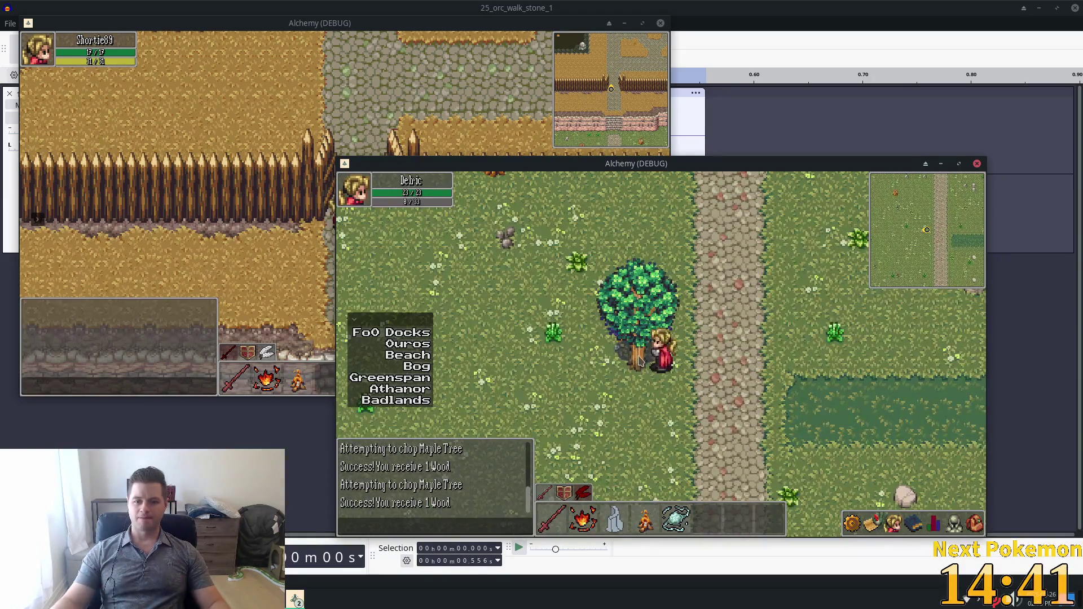
key("Right")
key("Down")
key("Right")
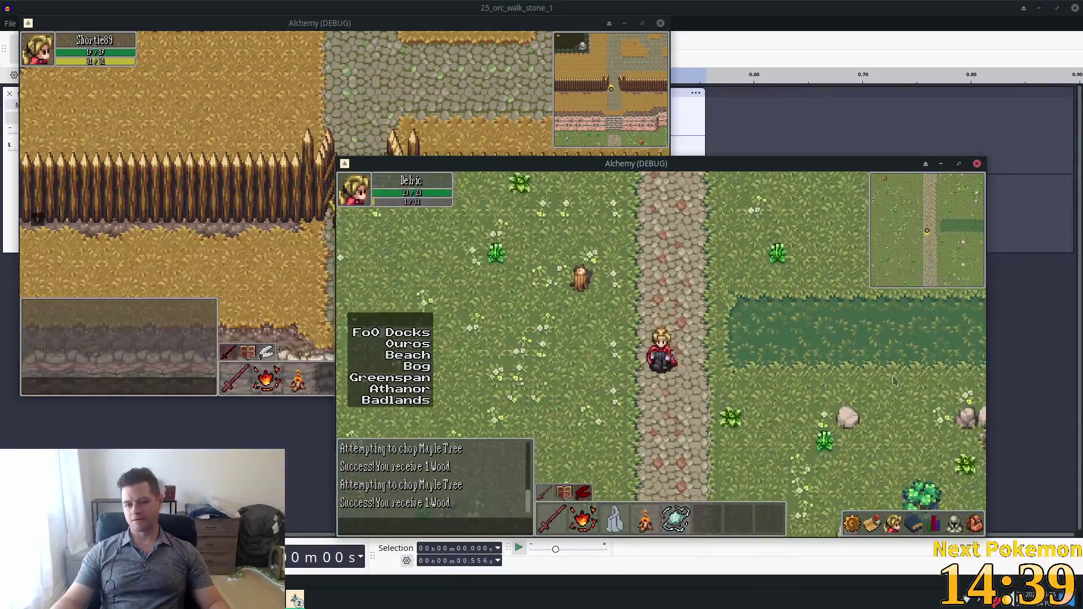
key("Down")
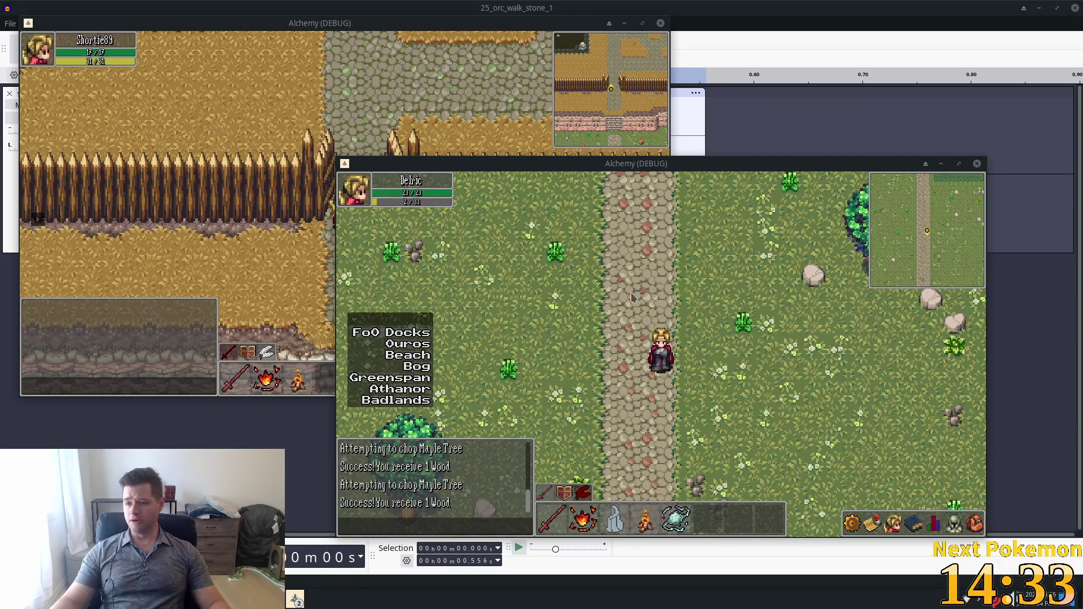
key("Down")
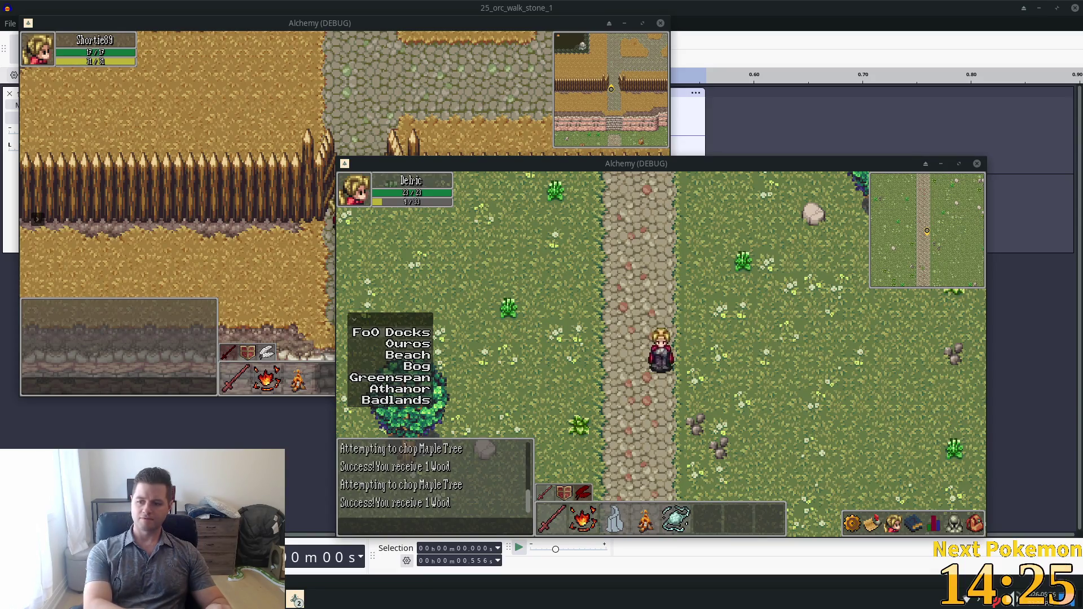
- Walk north through the field and along the path to the cliff wall
key("Up")
key("Right")
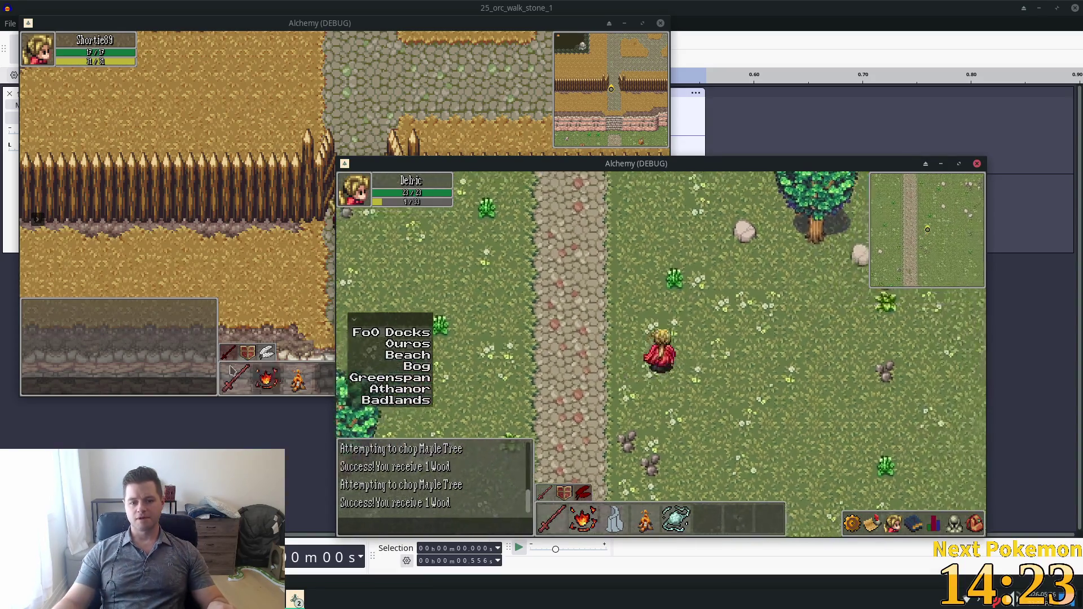
key("Up")
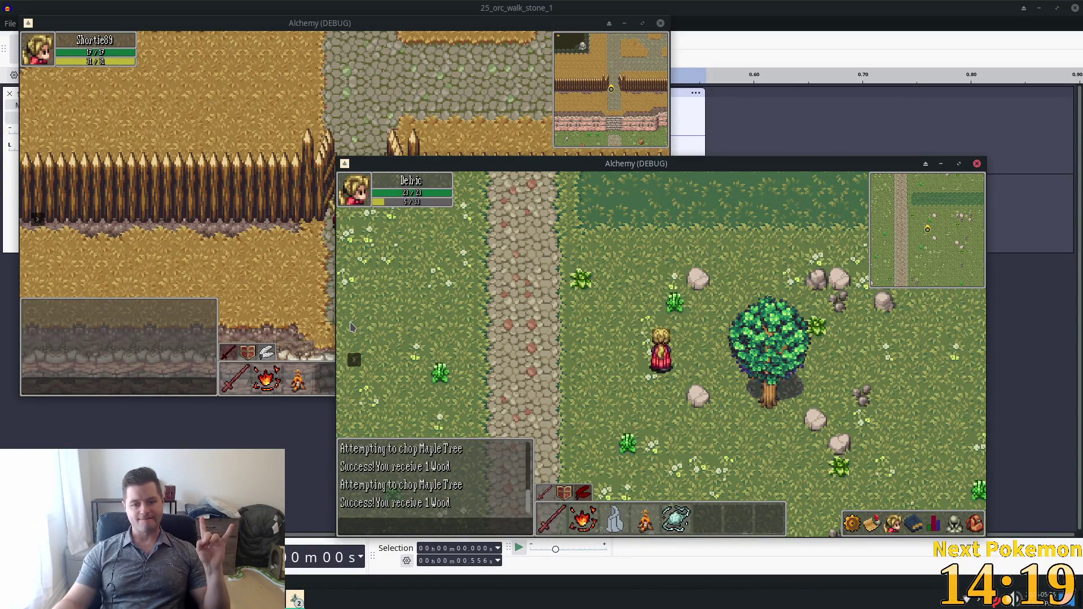
key("Left")
key("Down")
key("Up")
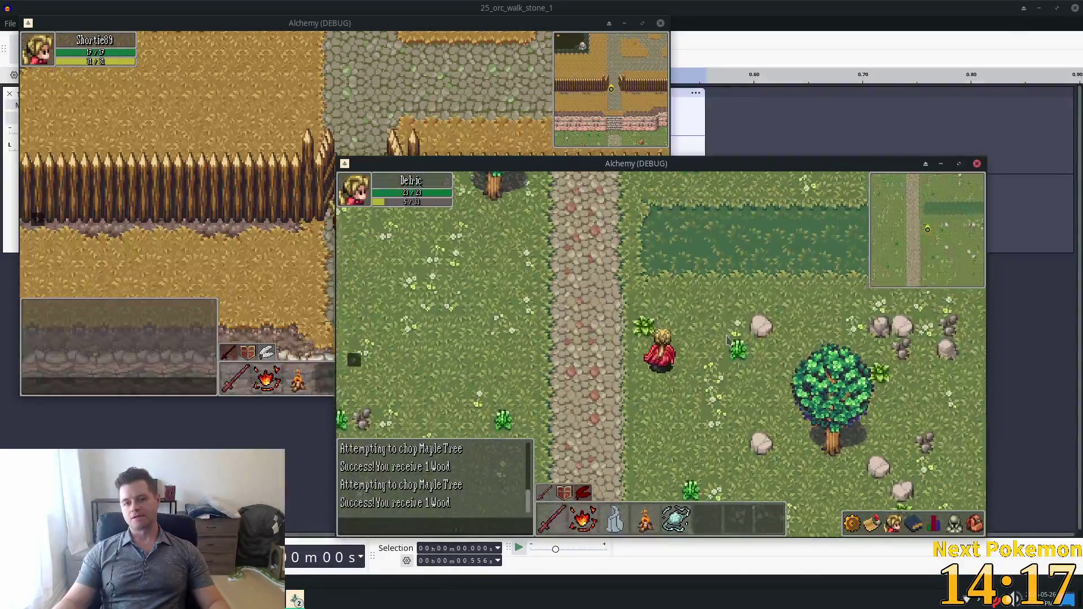
key("Up")
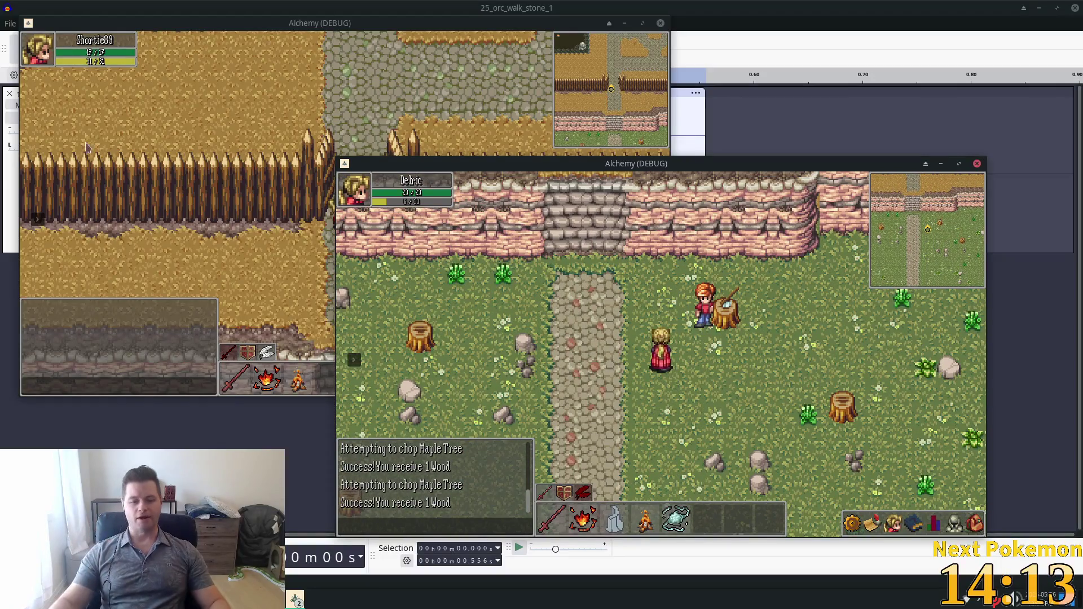
left_click(845, 6)
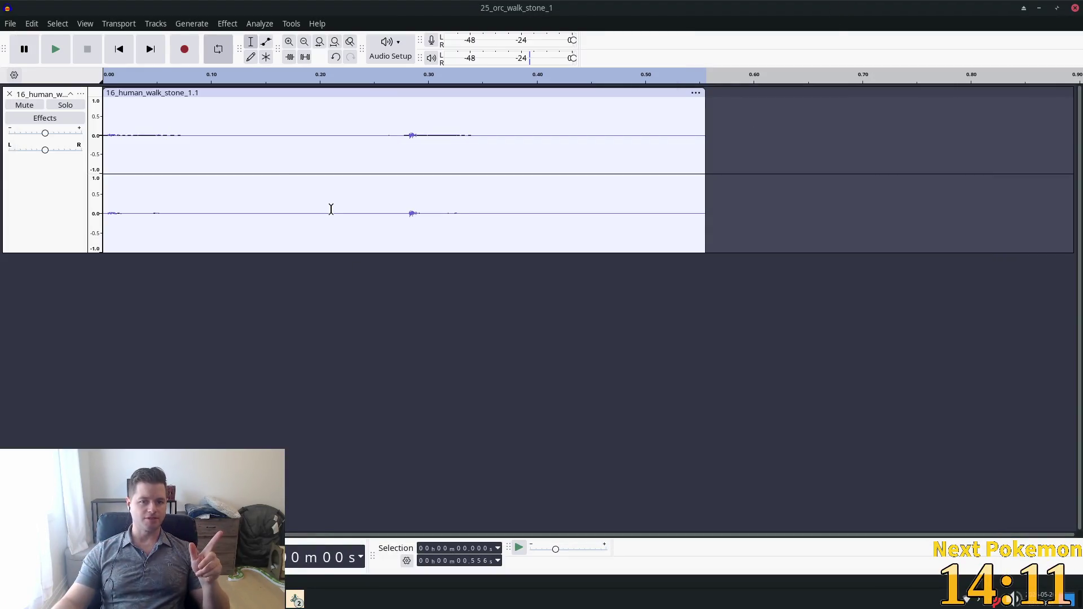
- Preview the looping walk sound, then select chop.ogg in the game's audio folder
left_click(55, 49)
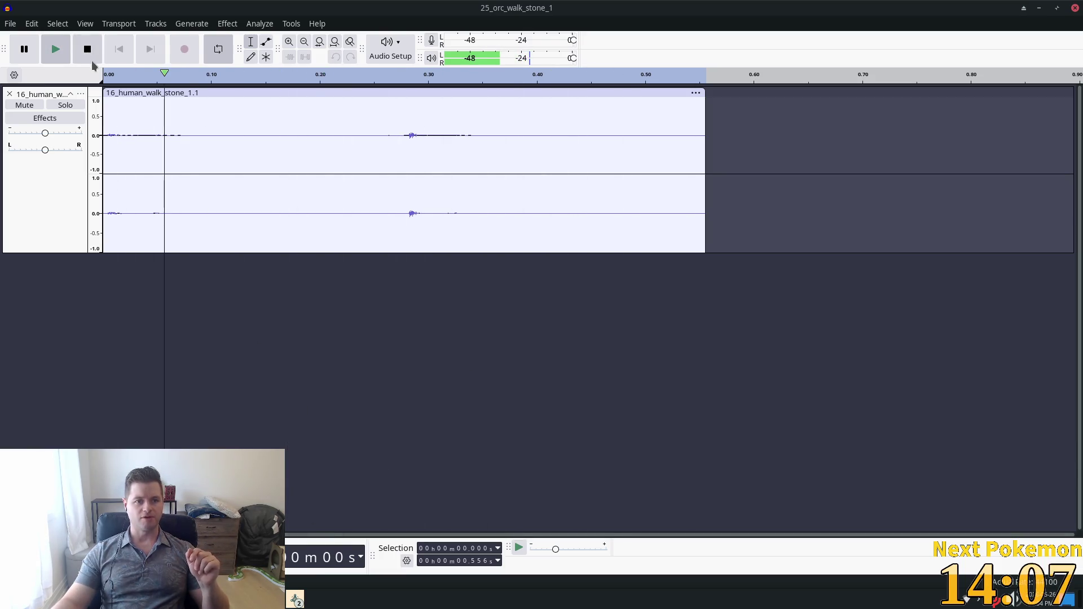
key("space")
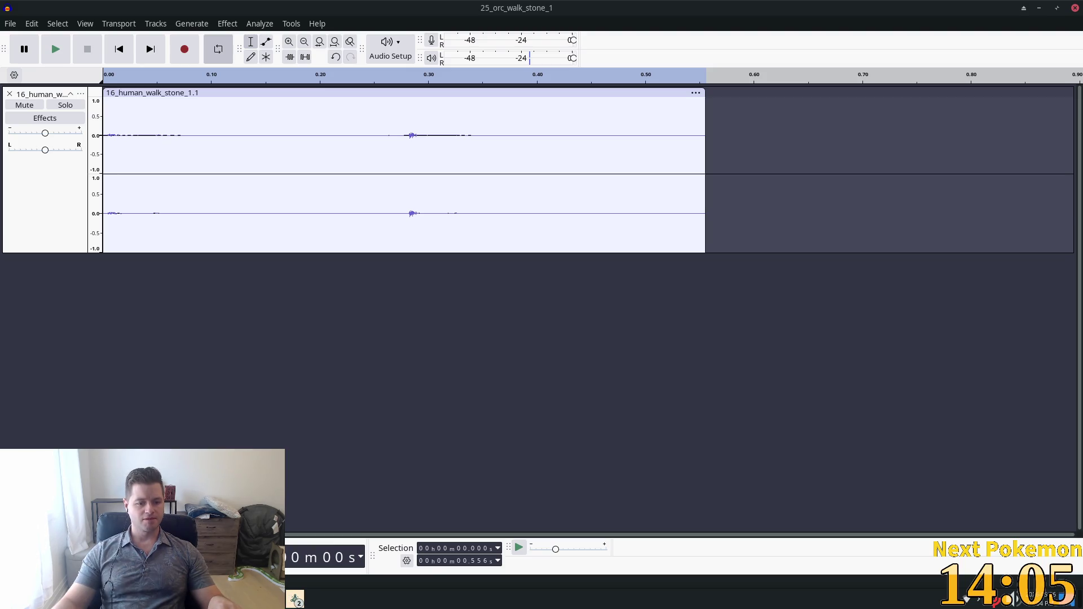
left_click(296, 599)
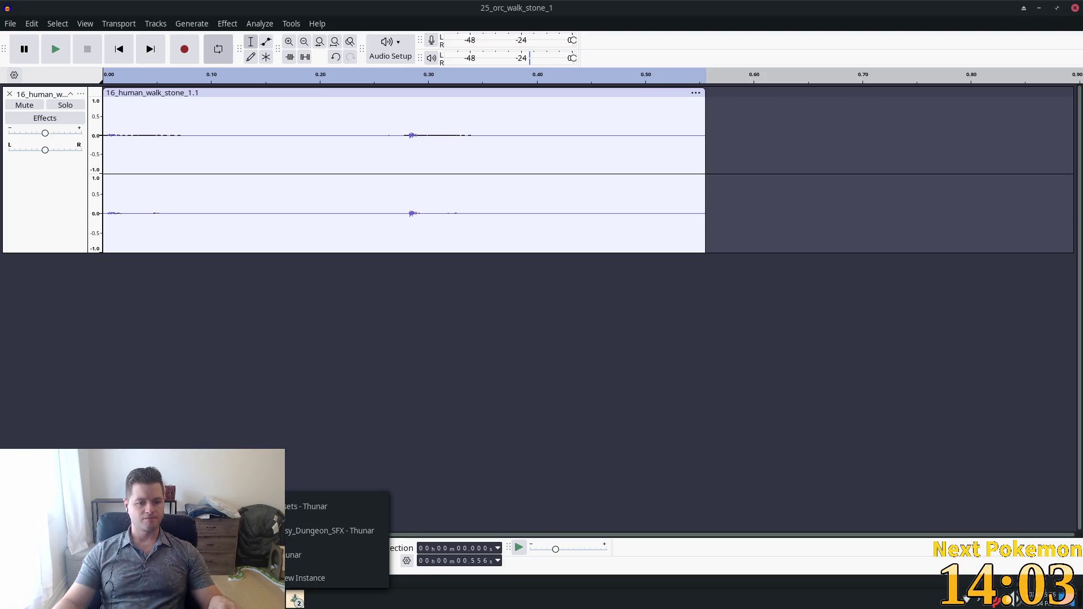
left_click(318, 552)
left_click(468, 234)
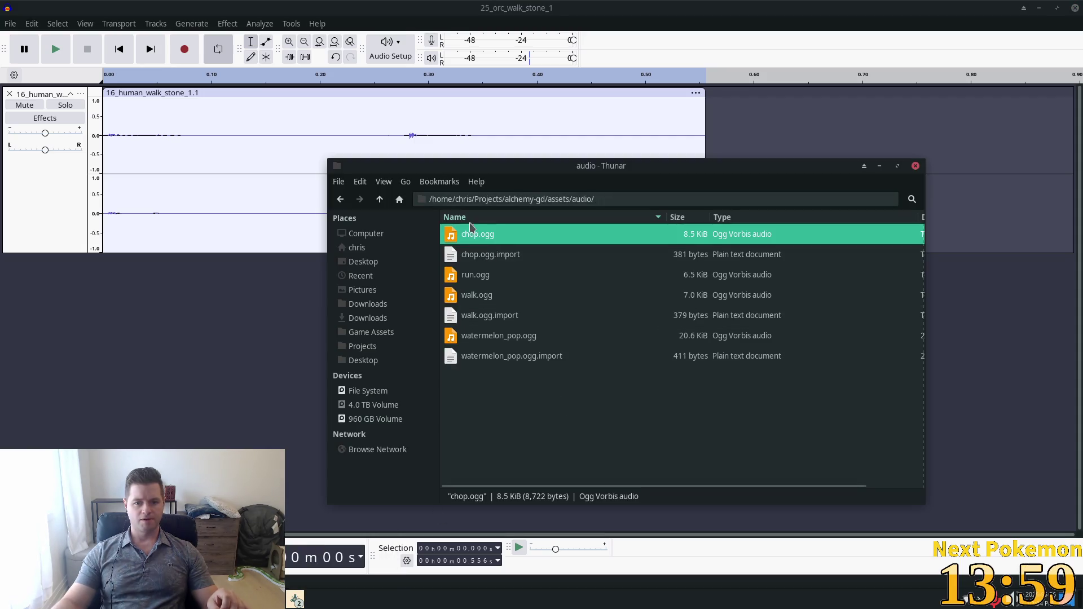
key("alt+Tab")
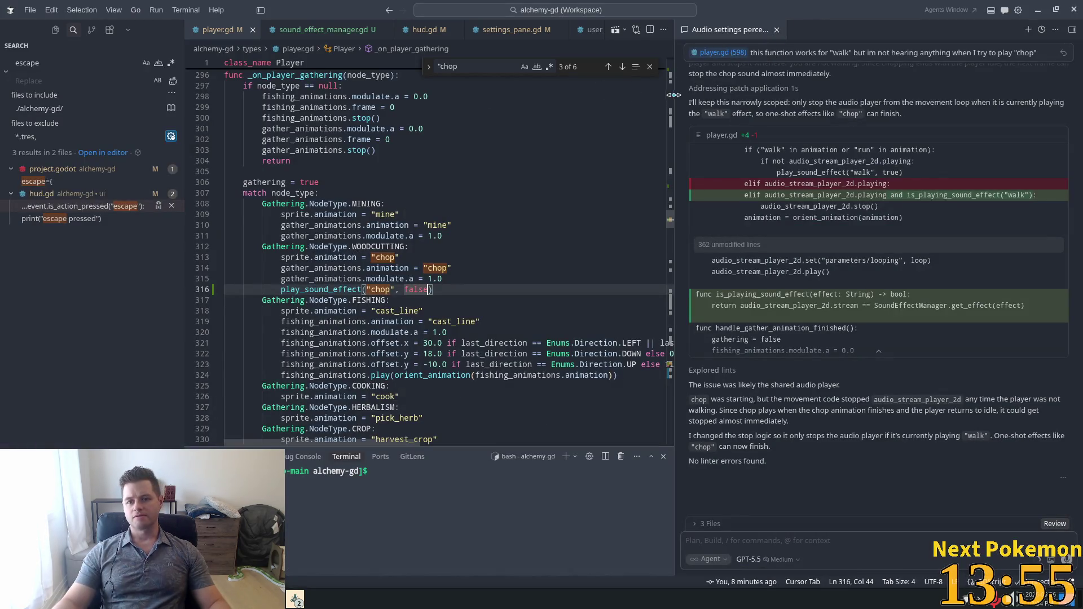
- Hide the assistant chat and review the walk/run sound code around line 250 of player.gd
mouse_move(673, 92)
left_mouse_down()
mouse_move(907, 98)
mouse_move(1061, 169)
left_mouse_up()
left_click(641, 202)
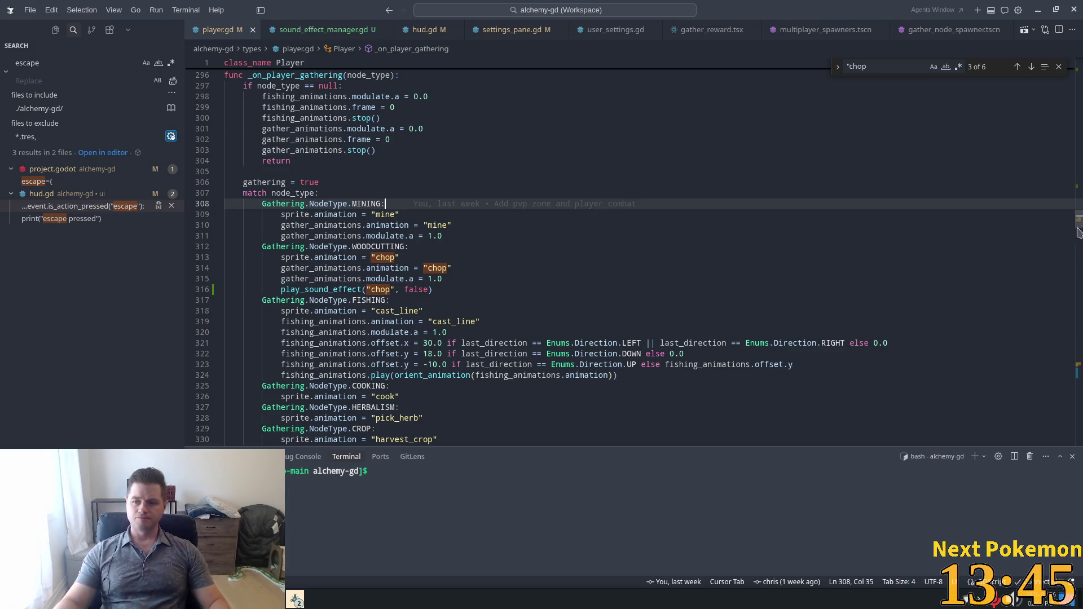
mouse_move(1081, 228)
left_mouse_down()
mouse_move(1081, 85)
mouse_move(1080, 200)
left_mouse_up()
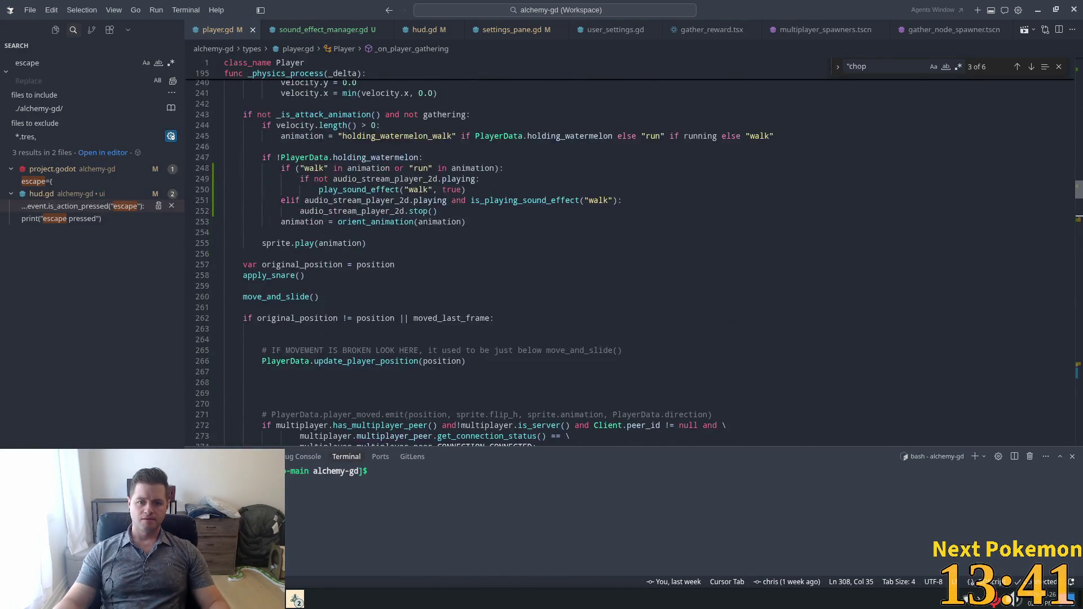
left_click(376, 211)
left_click(419, 168)
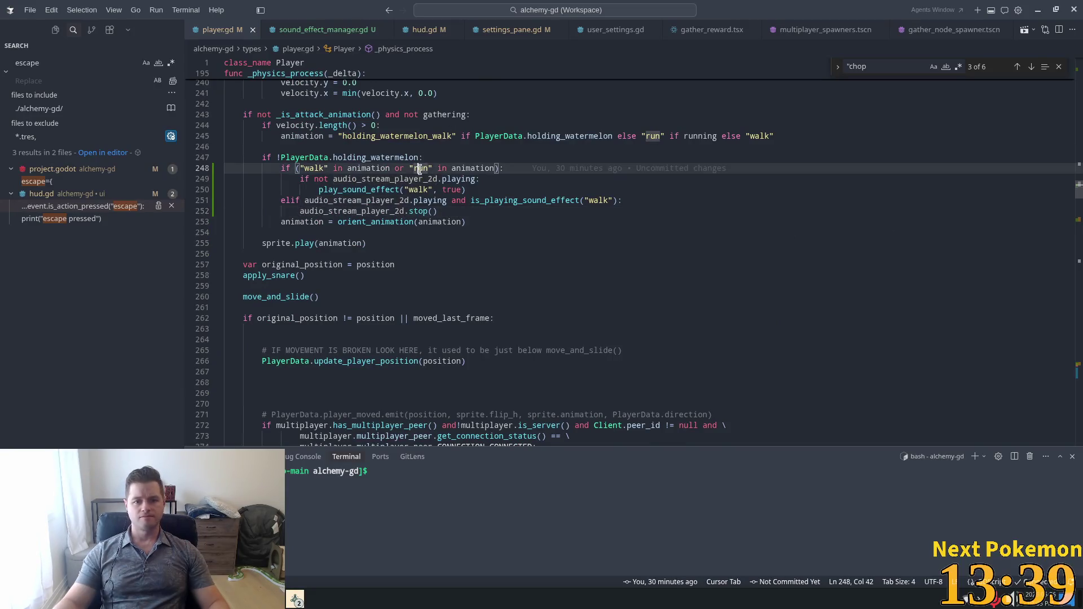
scroll(436, 245, "up", 2)
left_click(418, 246)
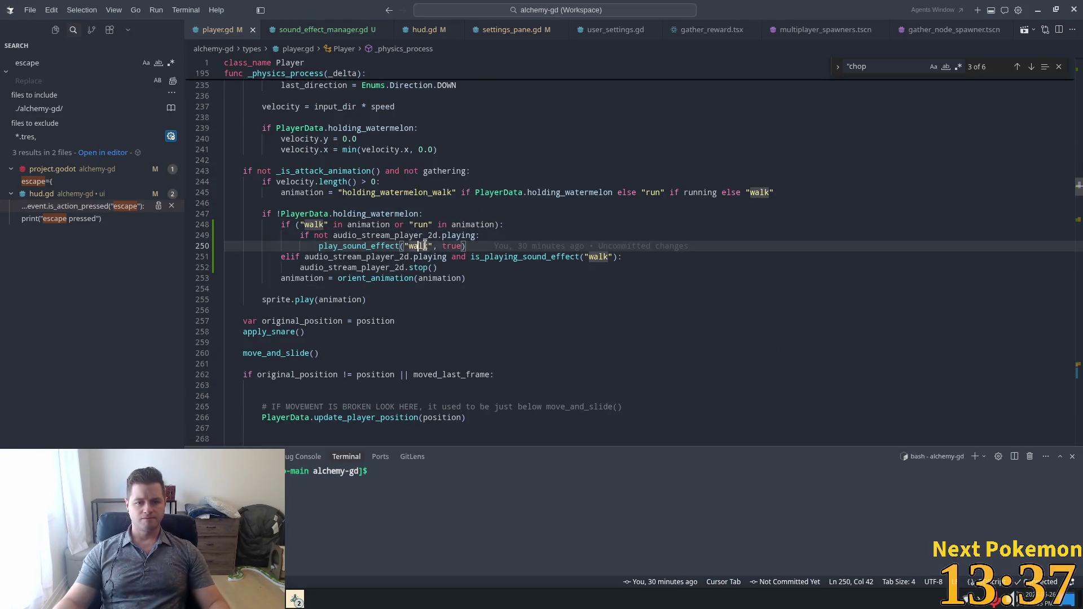
left_click(412, 224)
scroll(372, 242, "up", 2)
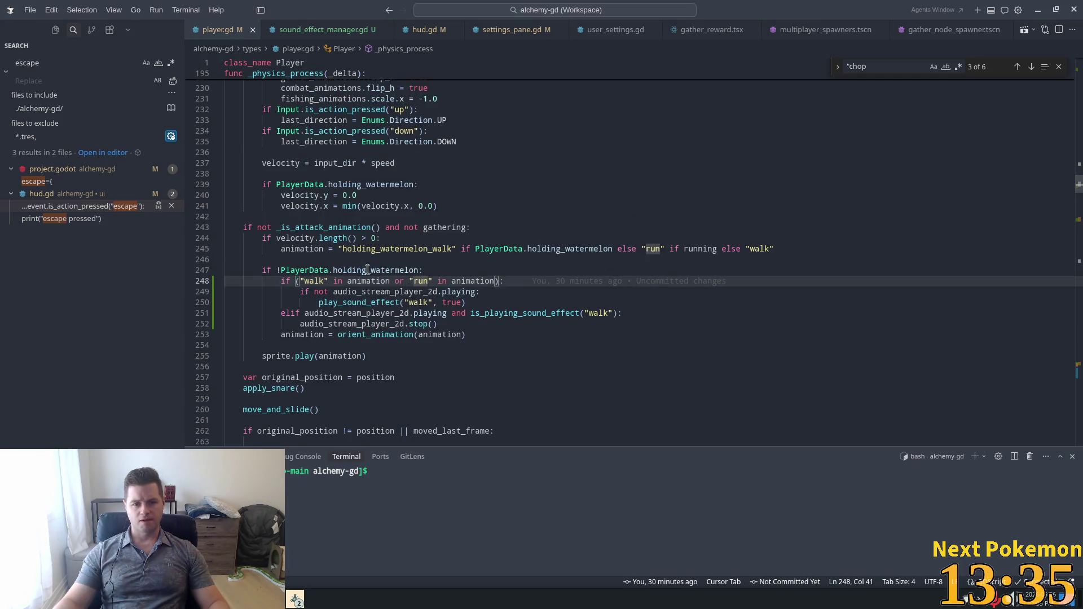
left_click(381, 281)
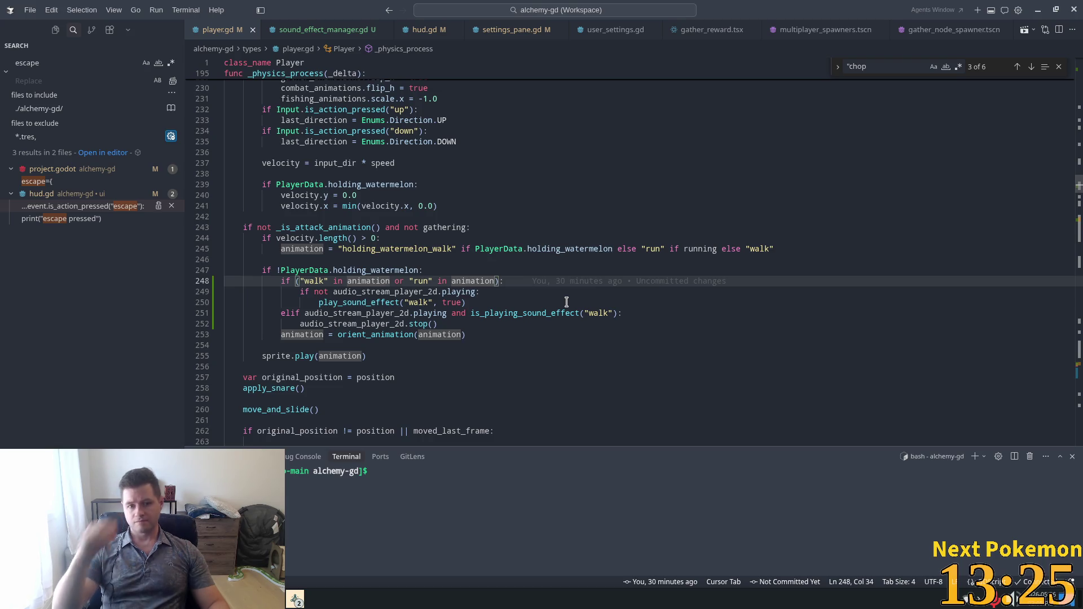
left_click(418, 303)
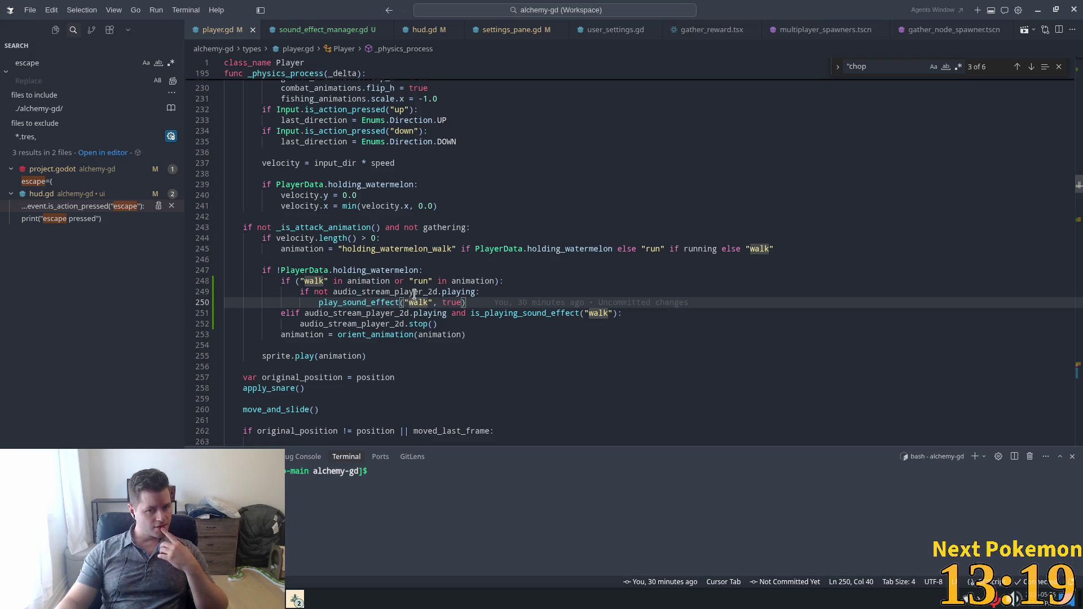
left_click(361, 292)
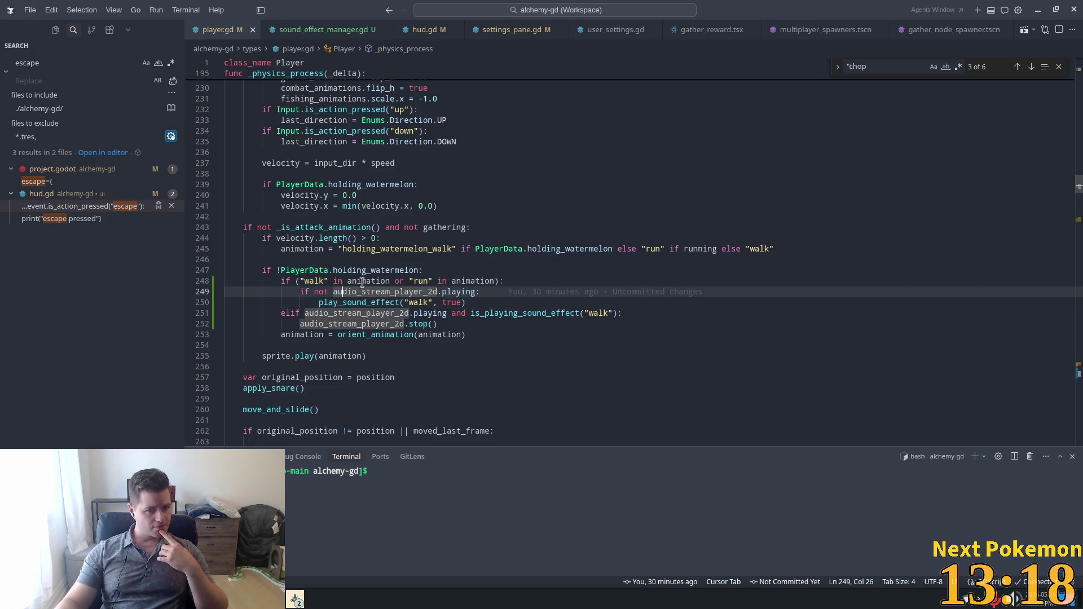
- Add an if condition on line 250 so it plays "walk" or "run" by animation
left_click(418, 303)
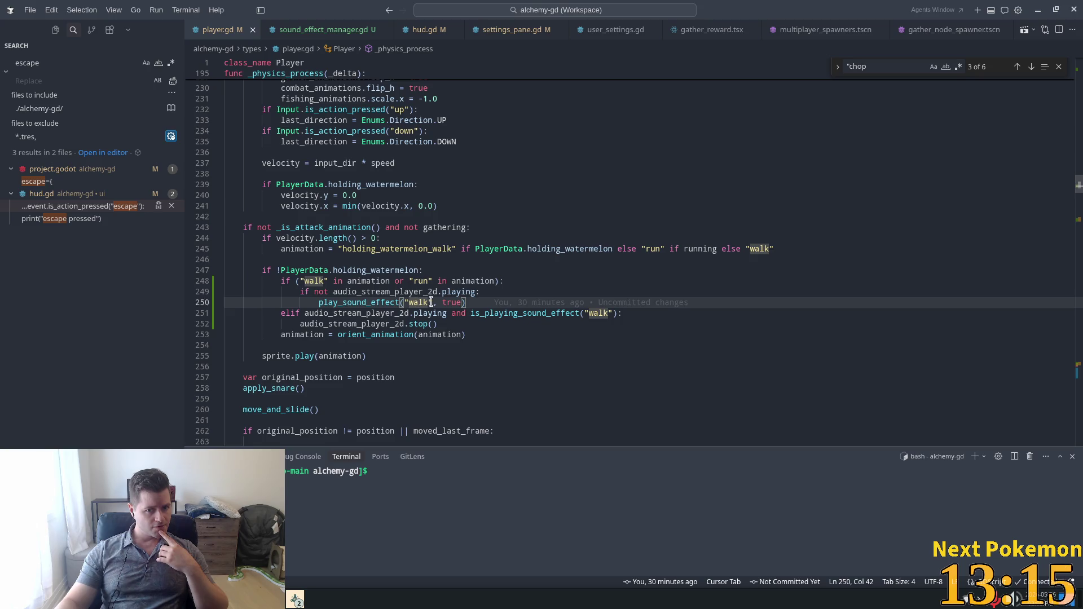
mouse_move(481, 314)
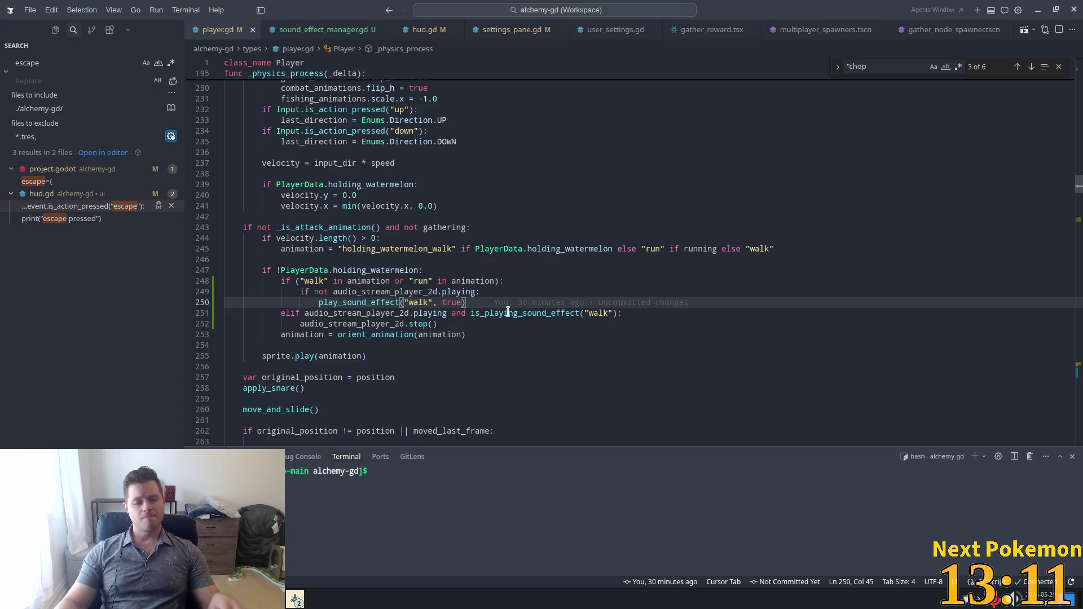
type("if ")
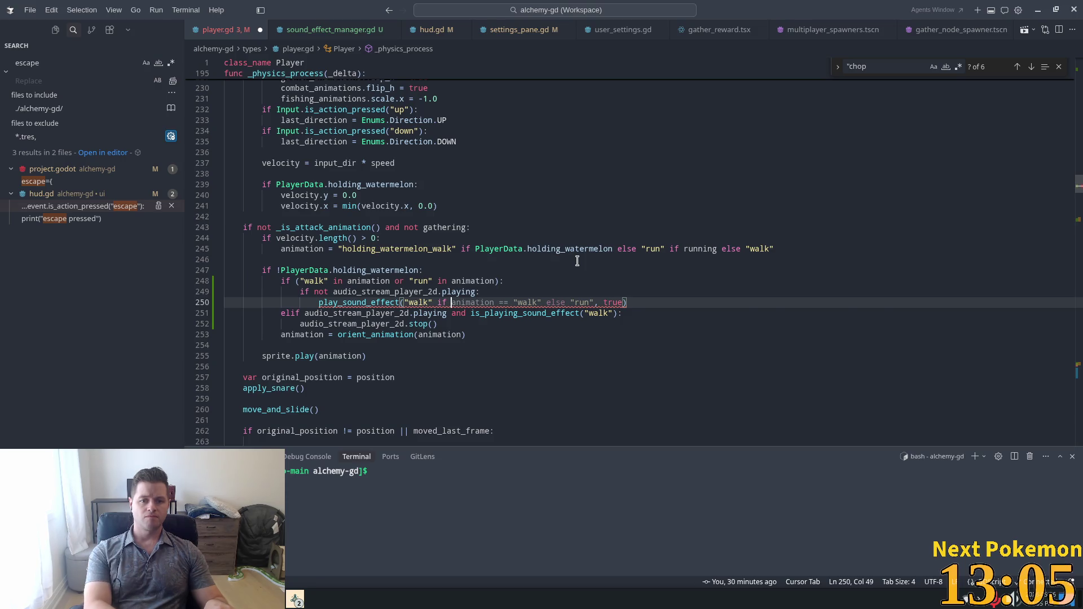
type("\"walk\", true")
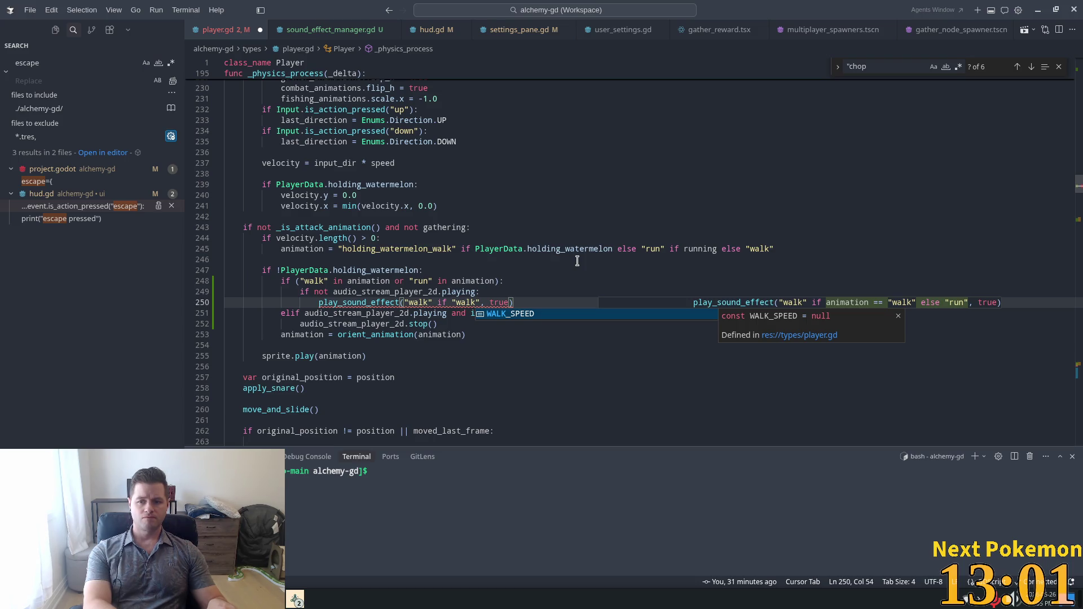
key("Tab")
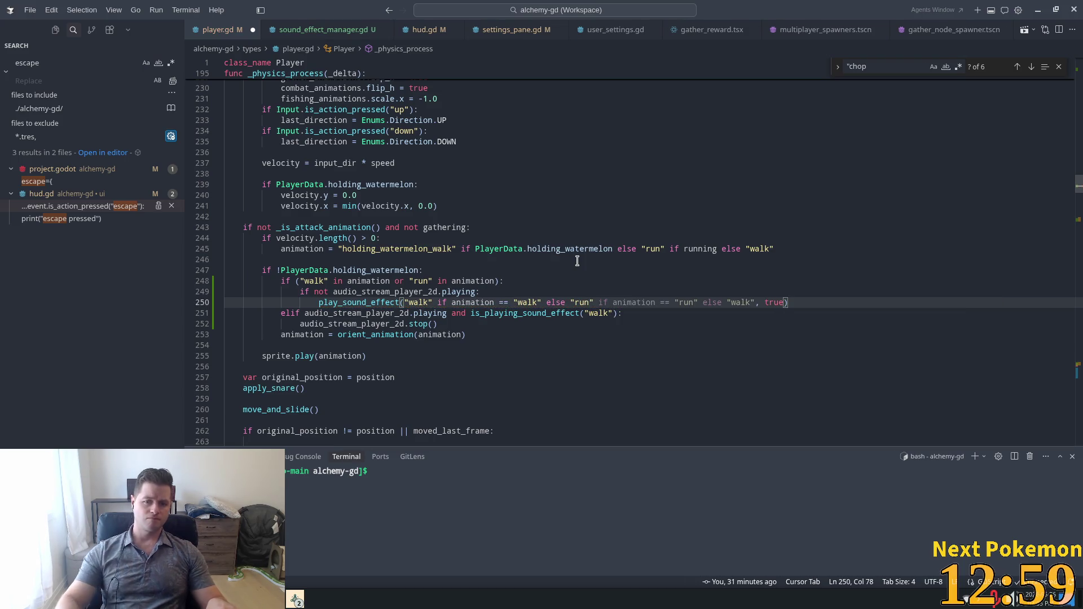
left_click(660, 268)
left_click(622, 307)
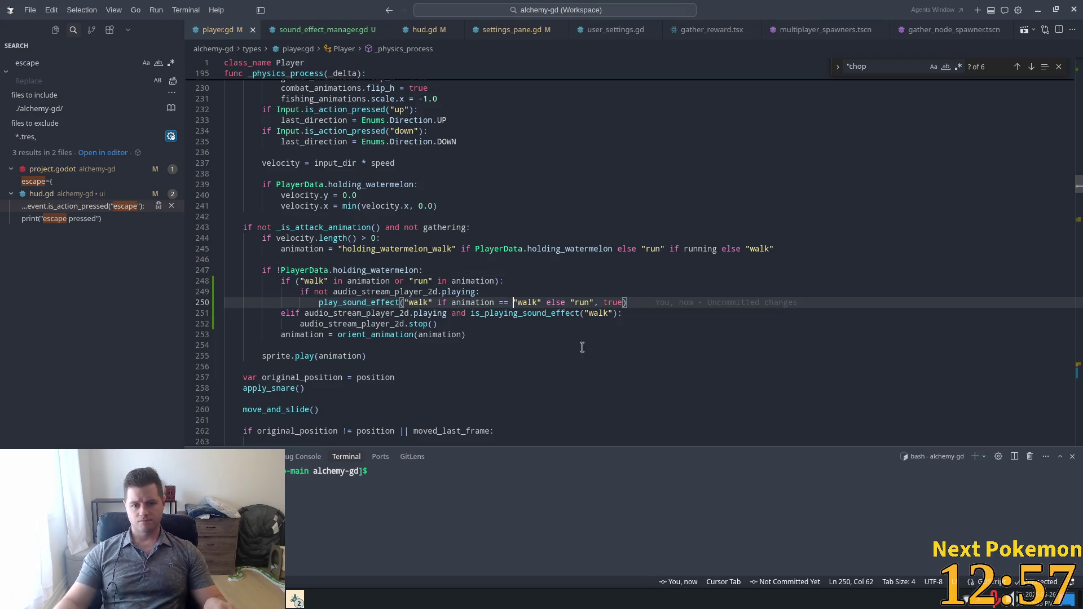
key("alt+Tab")
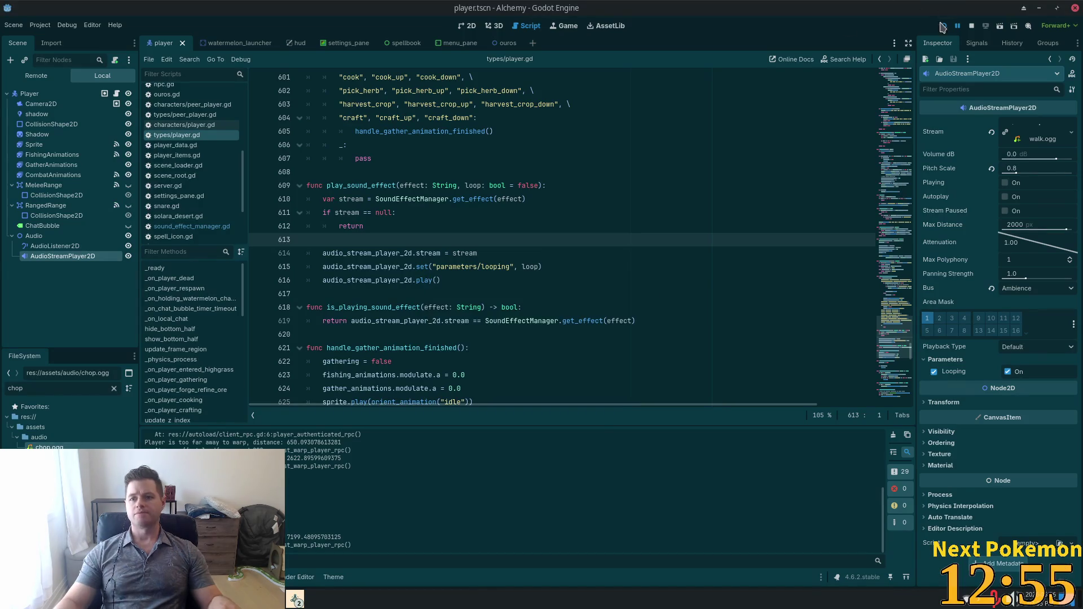
- Launch the game and walk the character north off the dock and around a tree
left_click(944, 26)
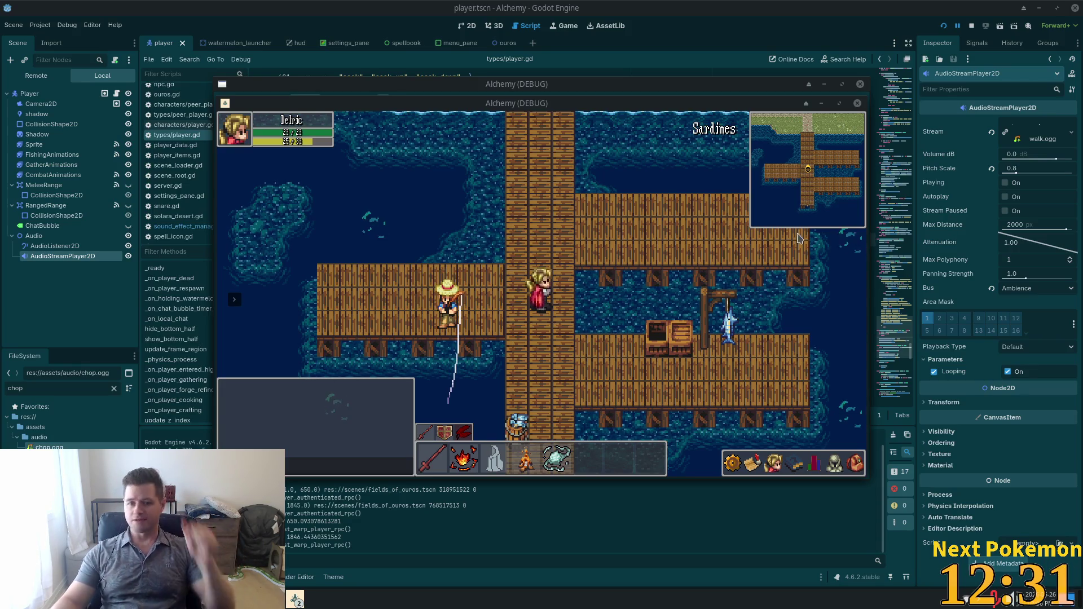
key("w")
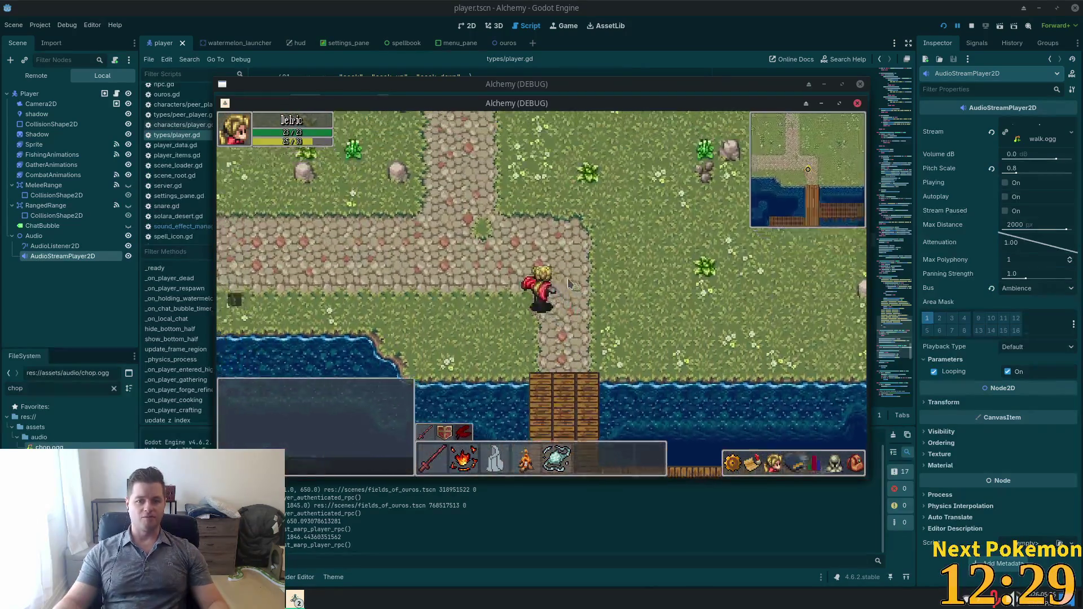
key("w")
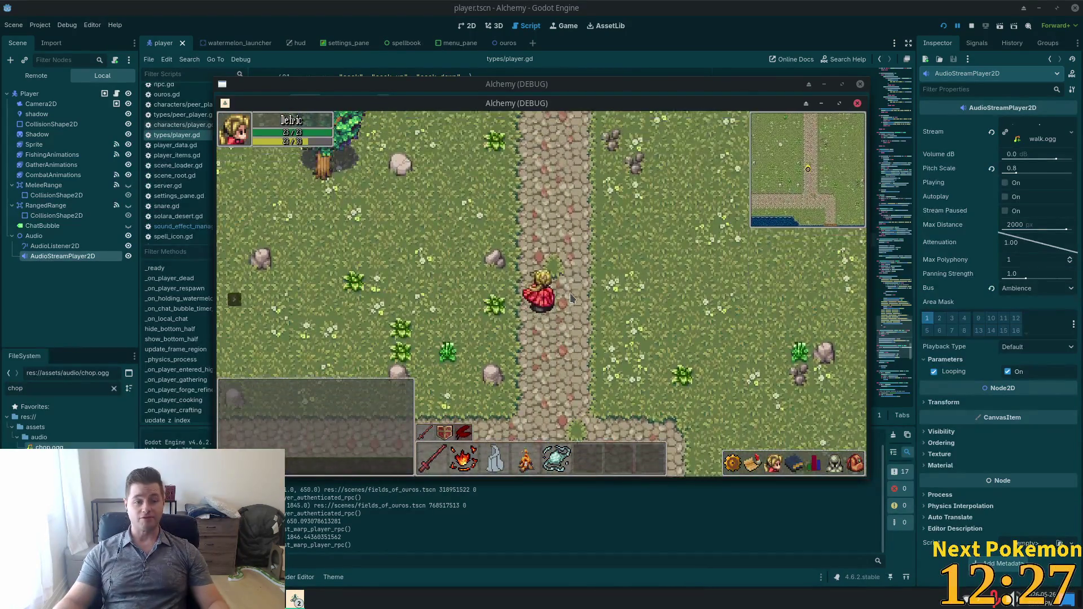
key("w")
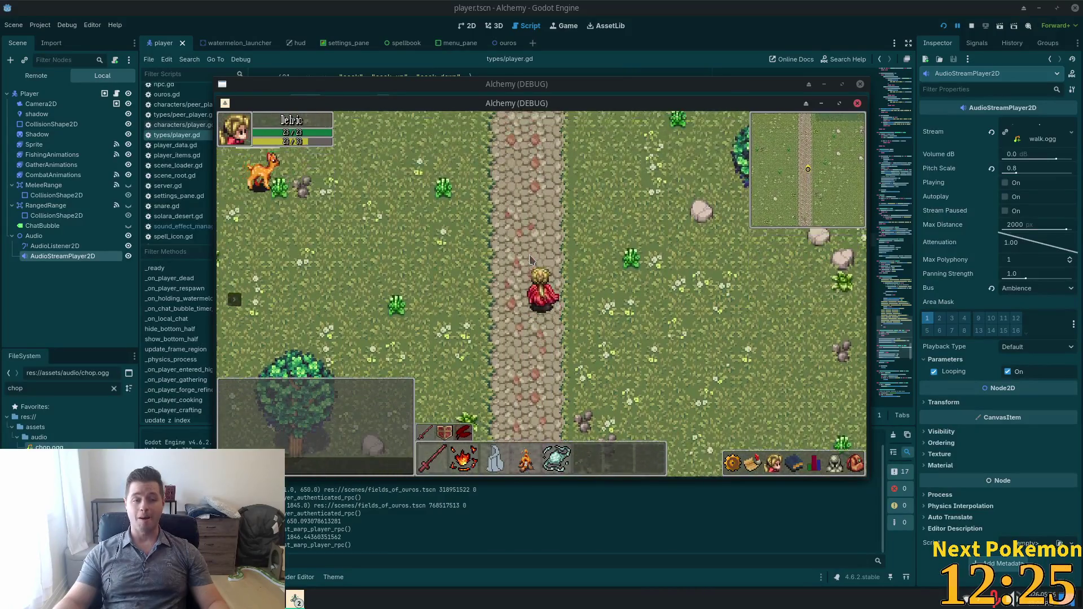
key("a")
key("s")
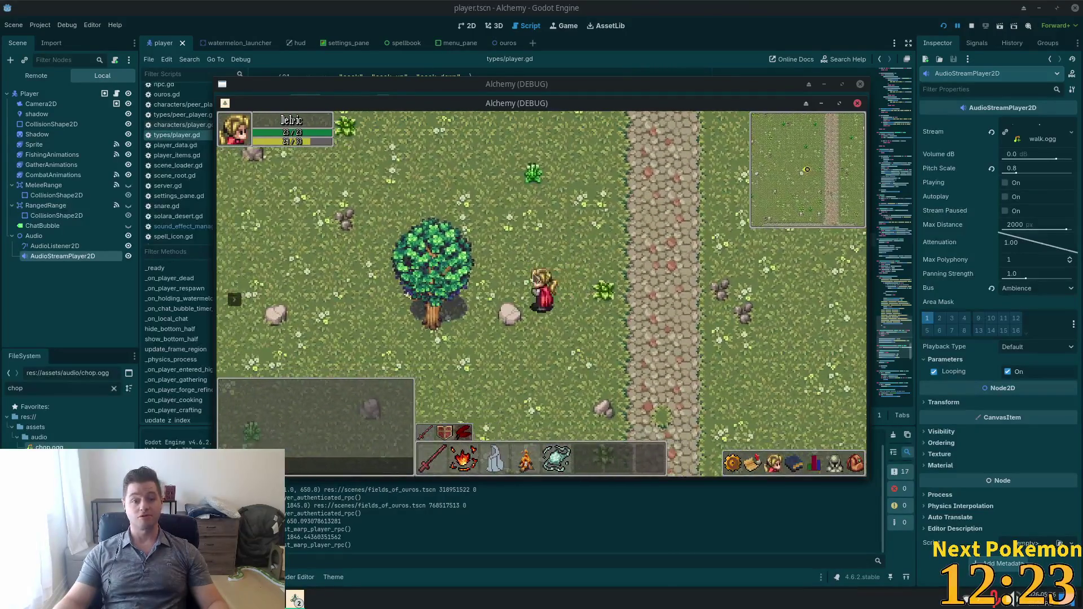
key("d")
key("w")
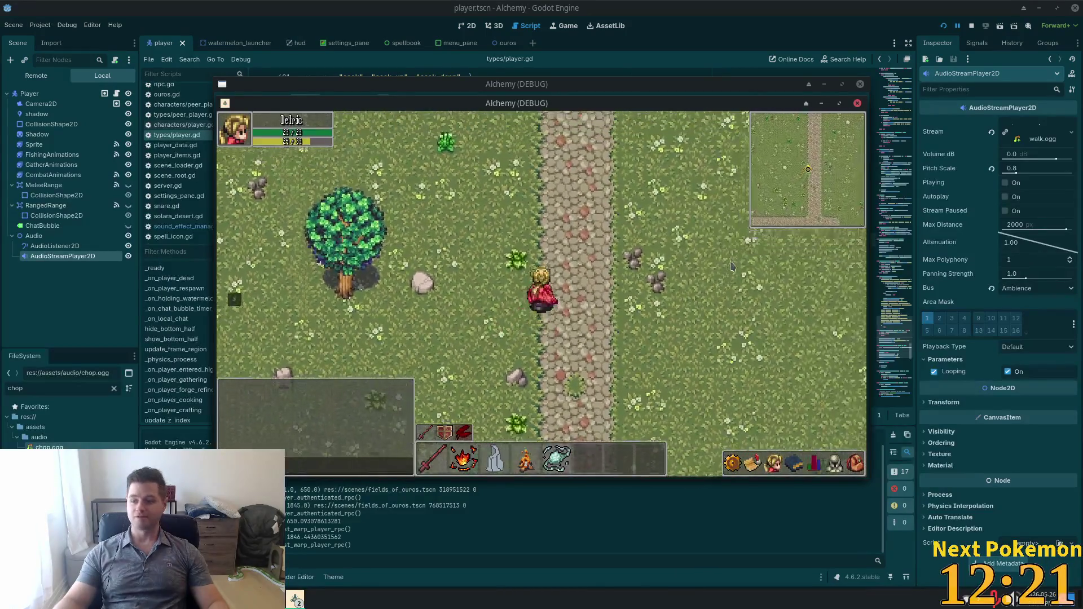
key("a")
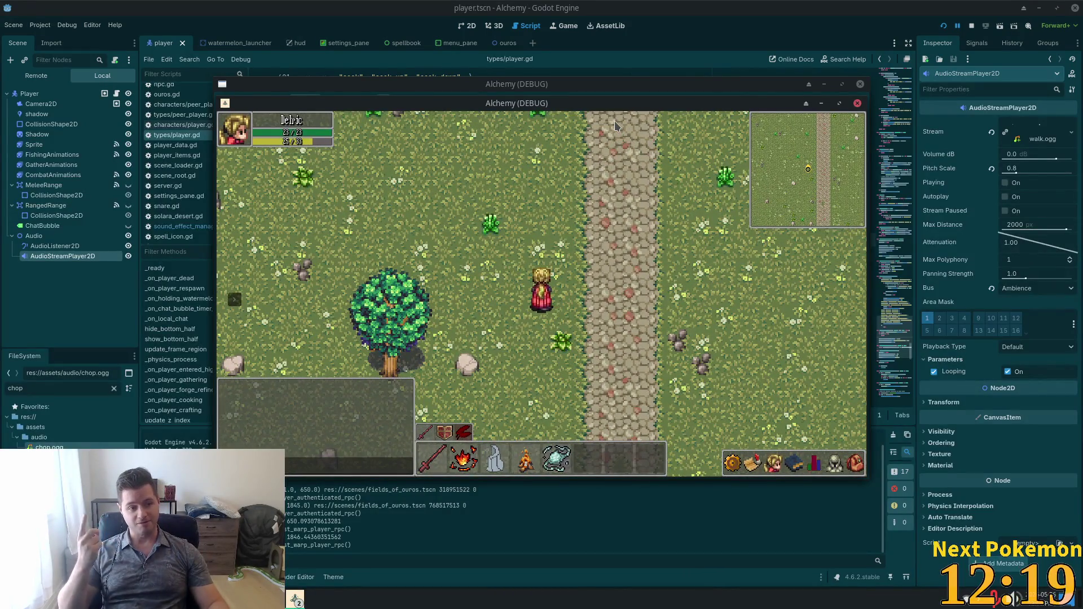
- Walk up the cliff stairs along the palisade and back down, then stop the game
key("s")
key("a")
key("w")
key("d")
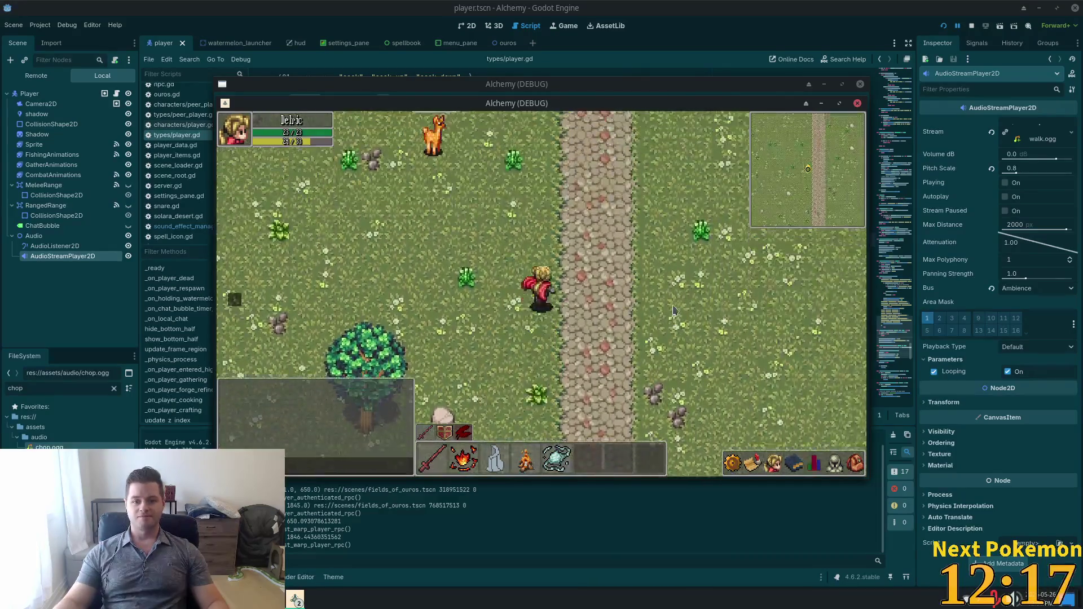
key("w")
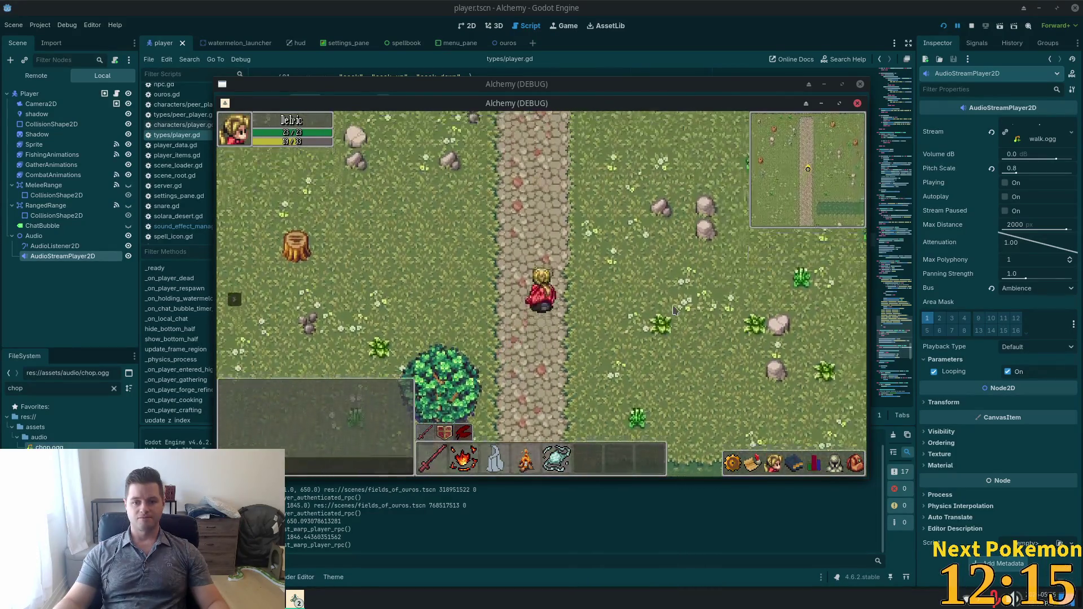
key("w")
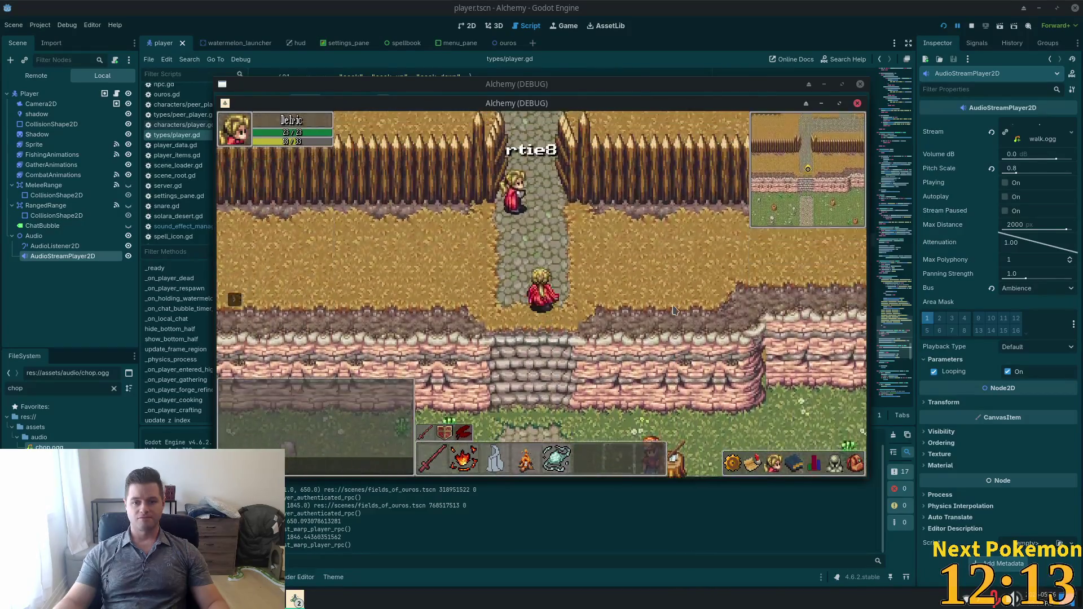
key("d")
key("s")
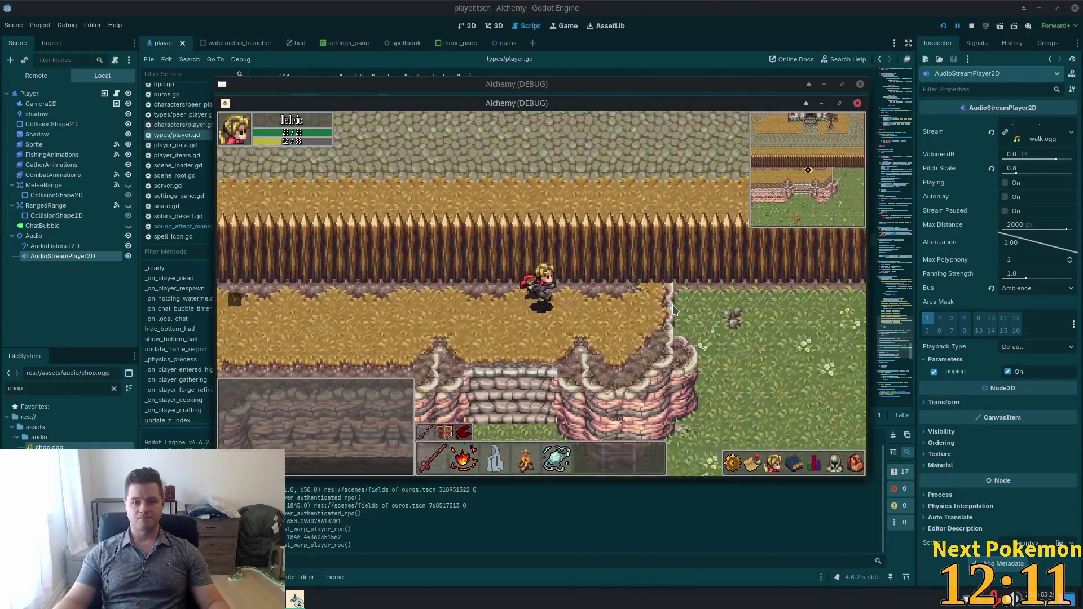
key("s")
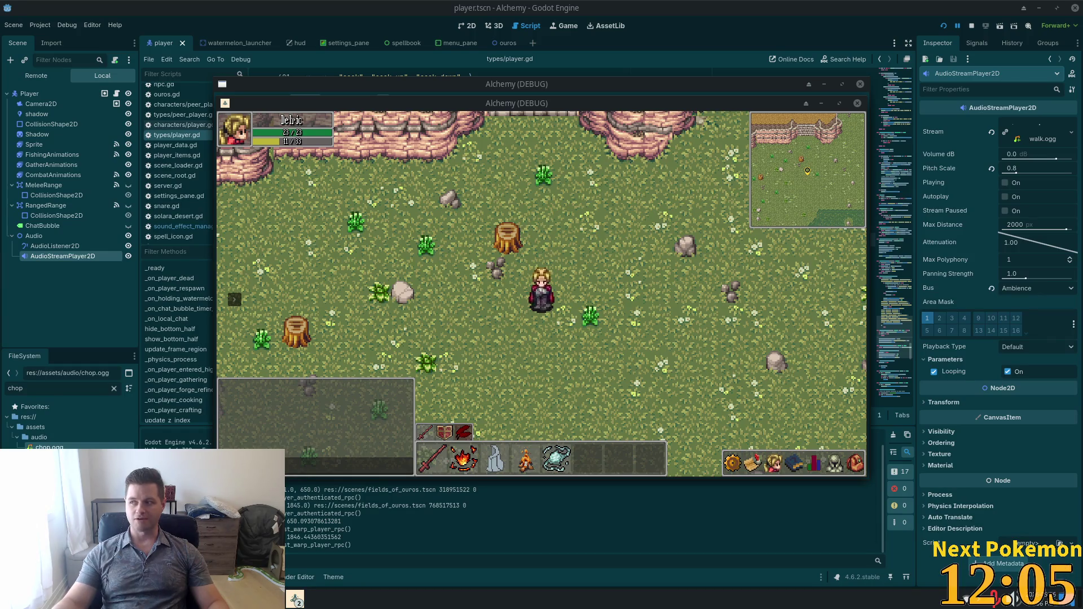
key("F8")
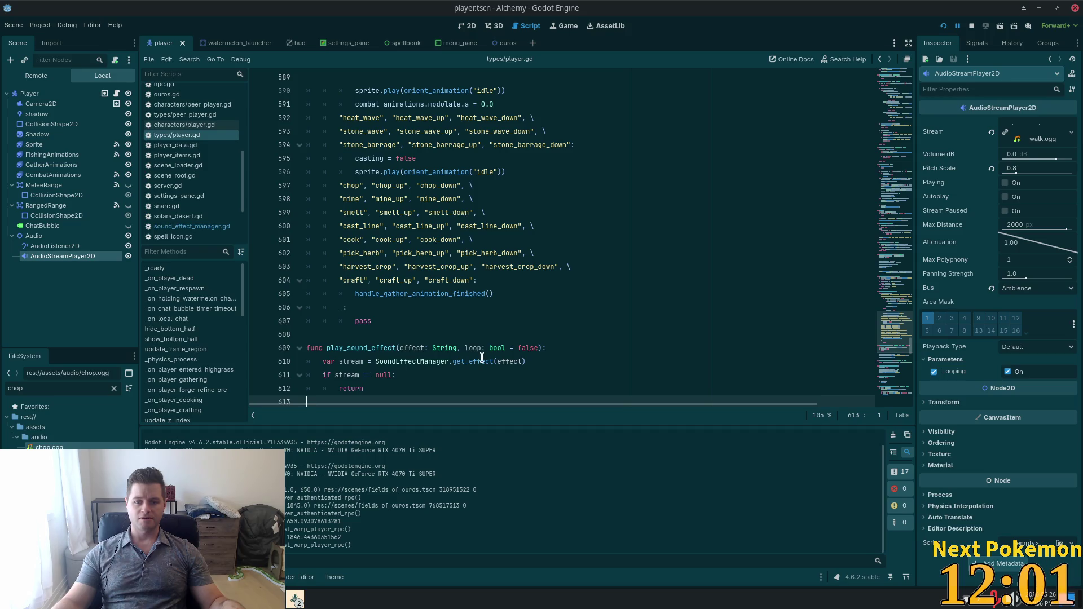
key("F5")
key("d")
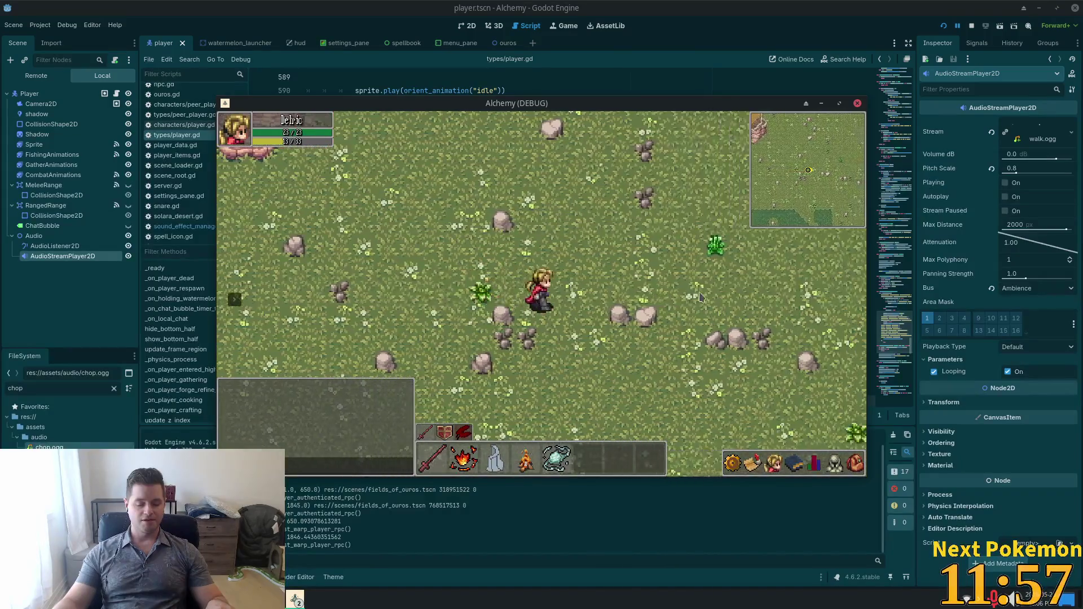
key("d")
key("w")
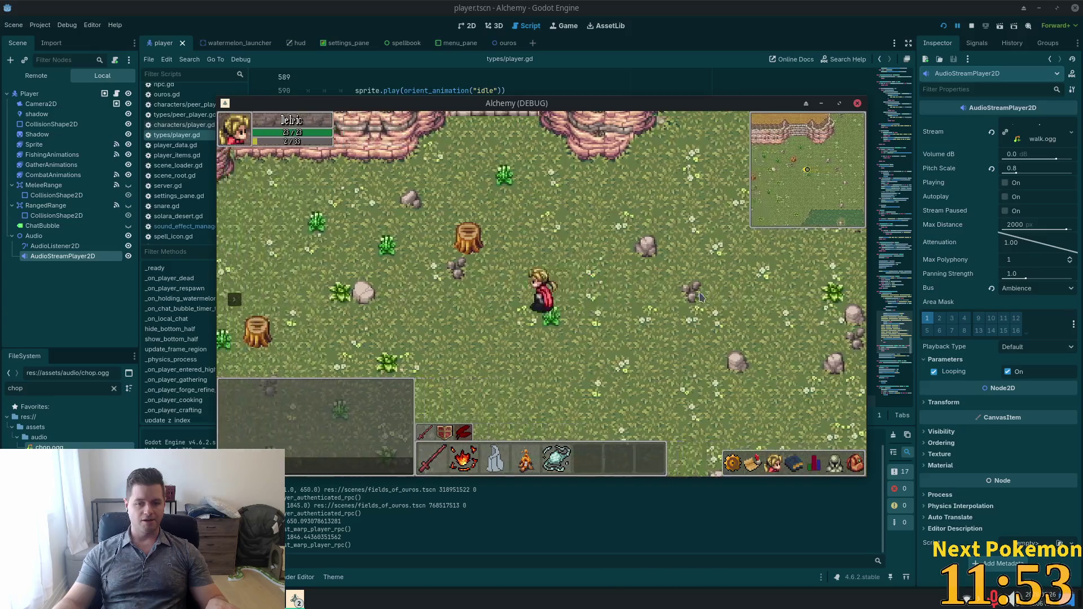
key("a")
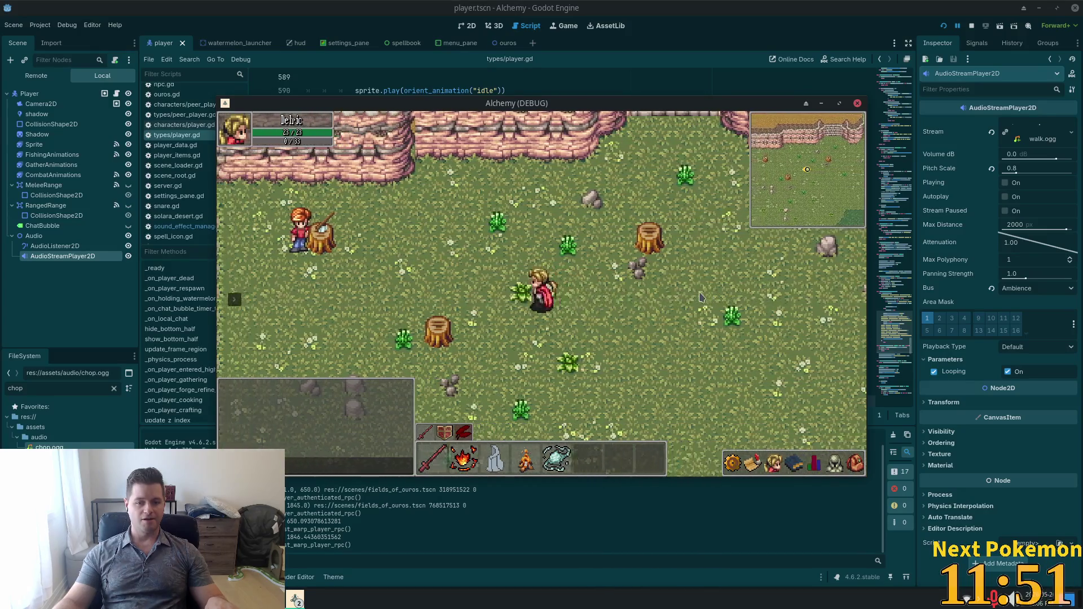
key("a")
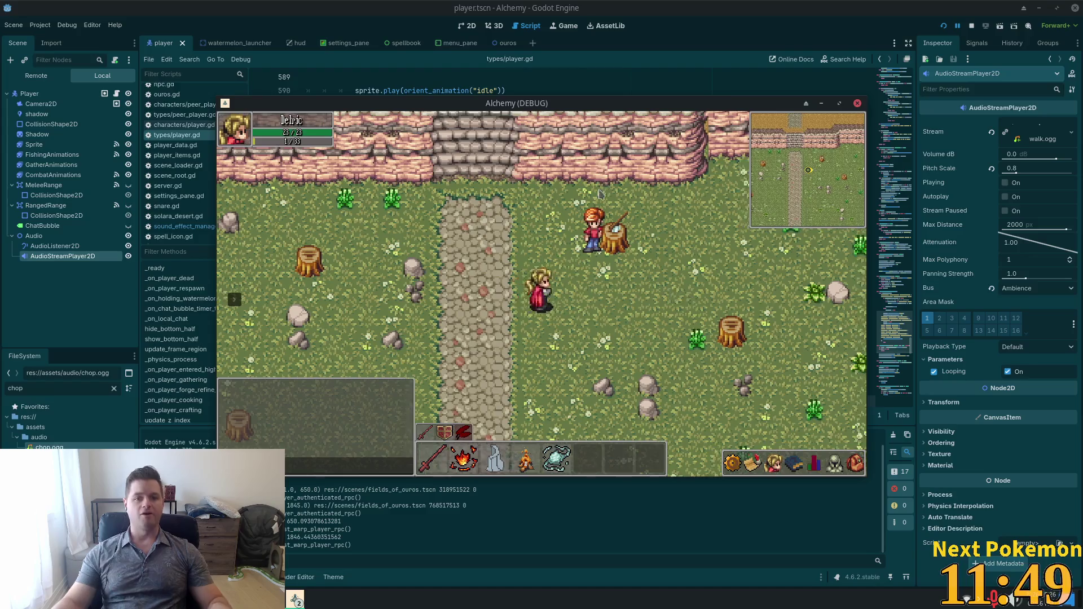
key("alt+Tab")
key("ctrl+Tab")
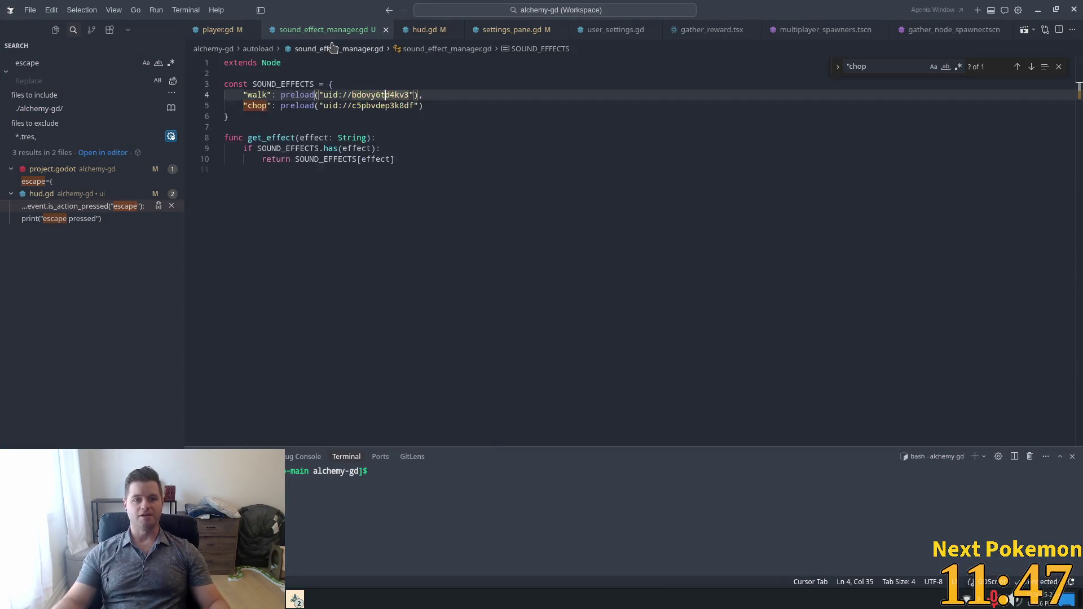
key("alt+Tab")
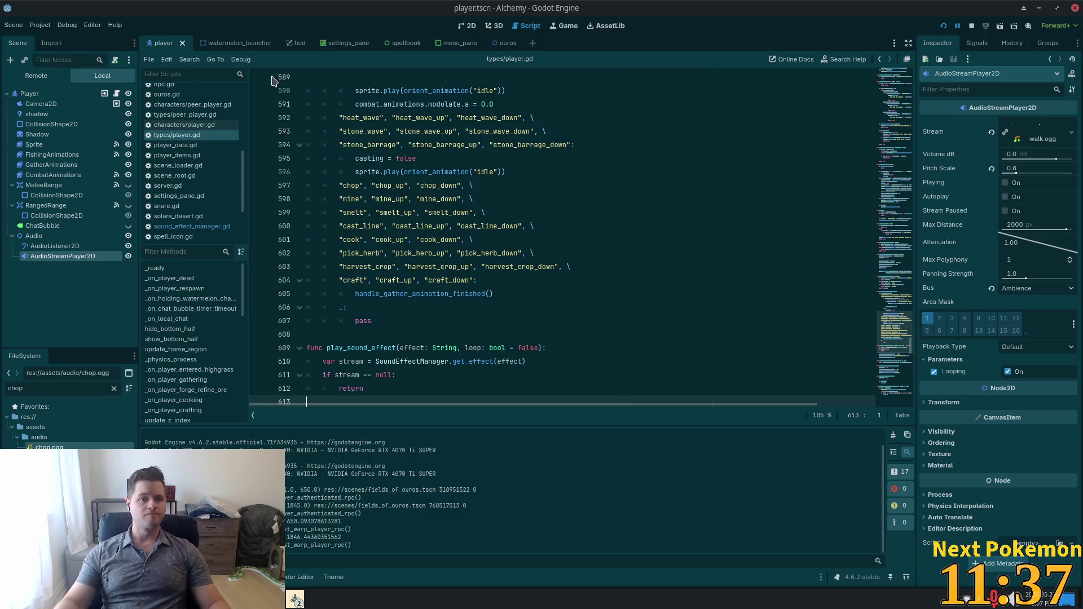
- Open sound_effect_manager.gd and start a new line after the walk entry
left_click(632, 199)
left_click(167, 226)
left_click(536, 122)
key("Down")
key("Up")
key("Return")
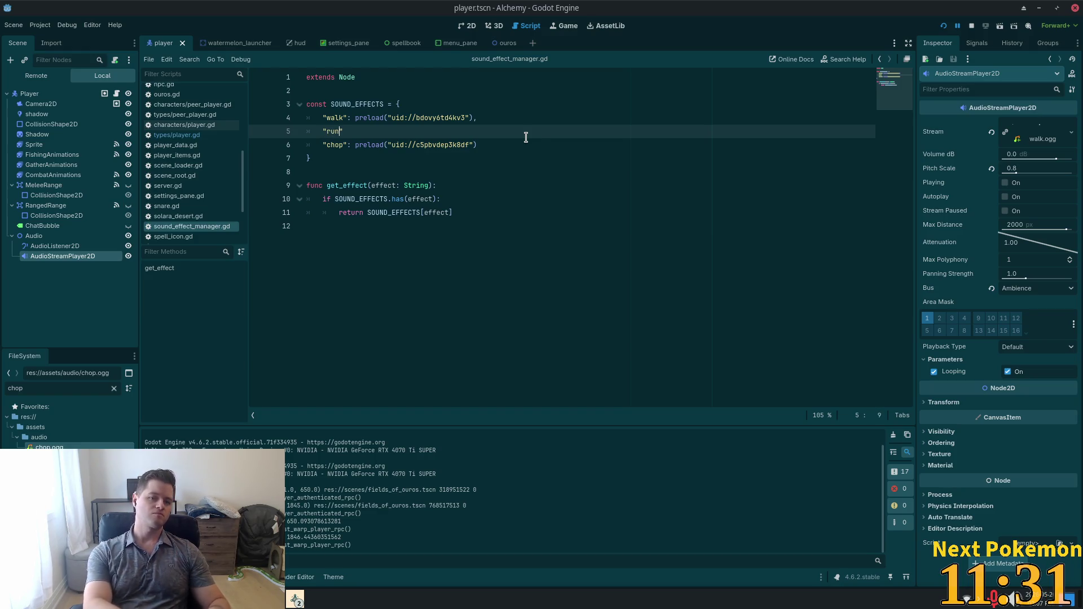
- Add a "run" entry preloading run.ogg, save the script, and run the project
type(": ,")
key("Left")
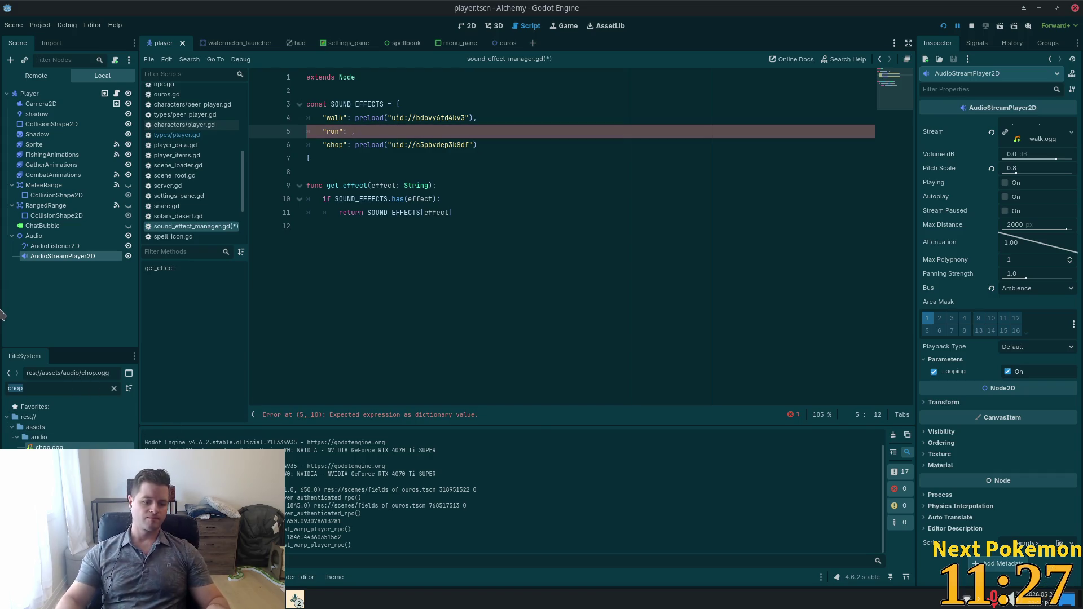
type("run")
mouse_move(46, 447)
left_mouse_down()
mouse_move(338, 141)
mouse_move(359, 136)
mouse_move(351, 133)
left_mouse_up()
left_click(510, 119)
key("ctrl+s")
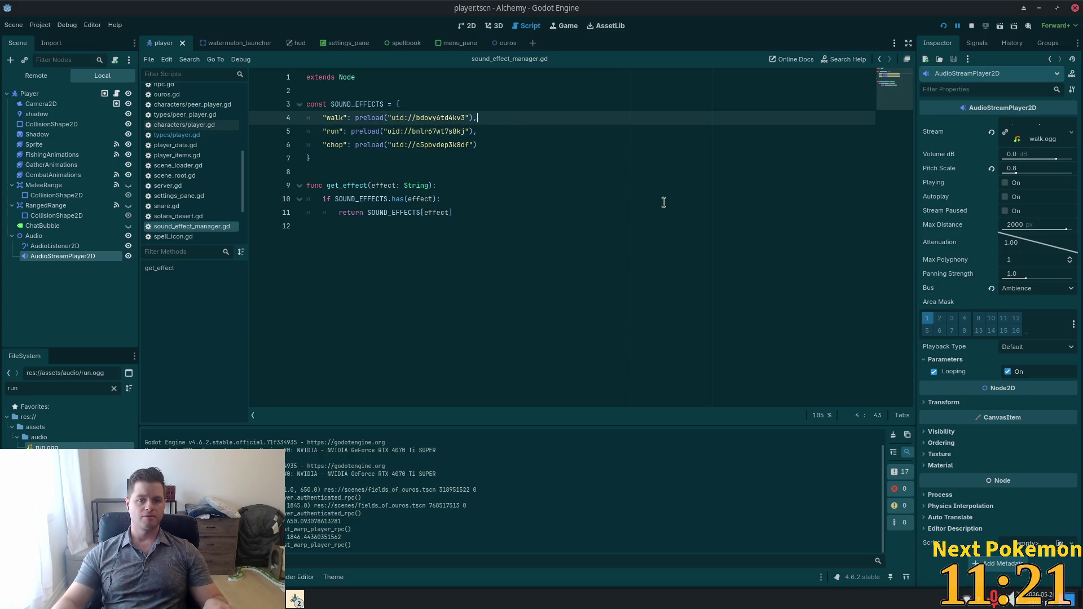
left_click(944, 29)
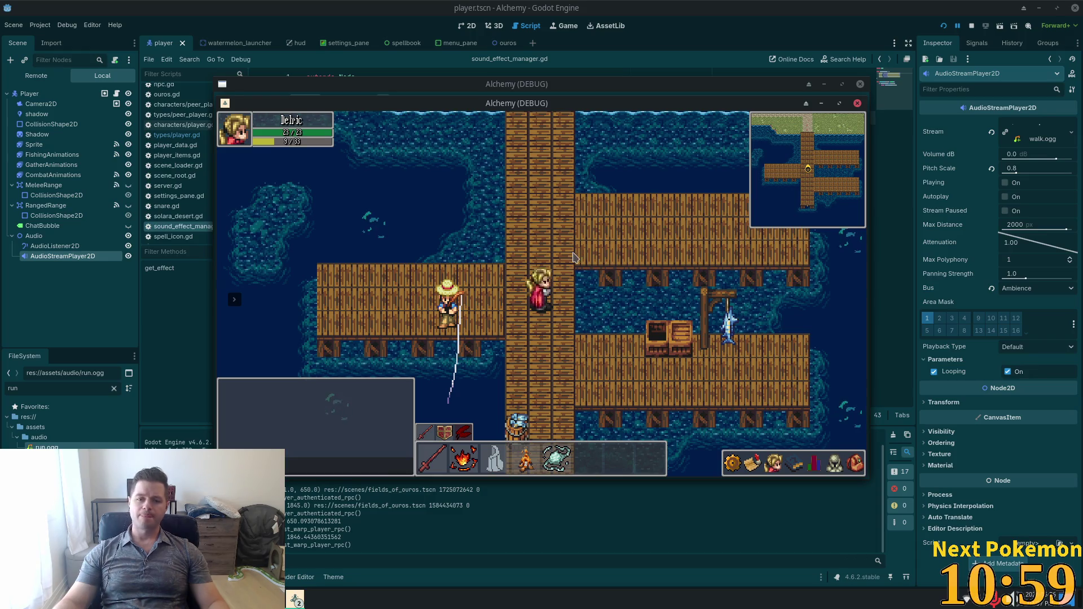
- Walk north up the path, along the cliff top and down the stairs, then stop the game
key("w")
key("w")
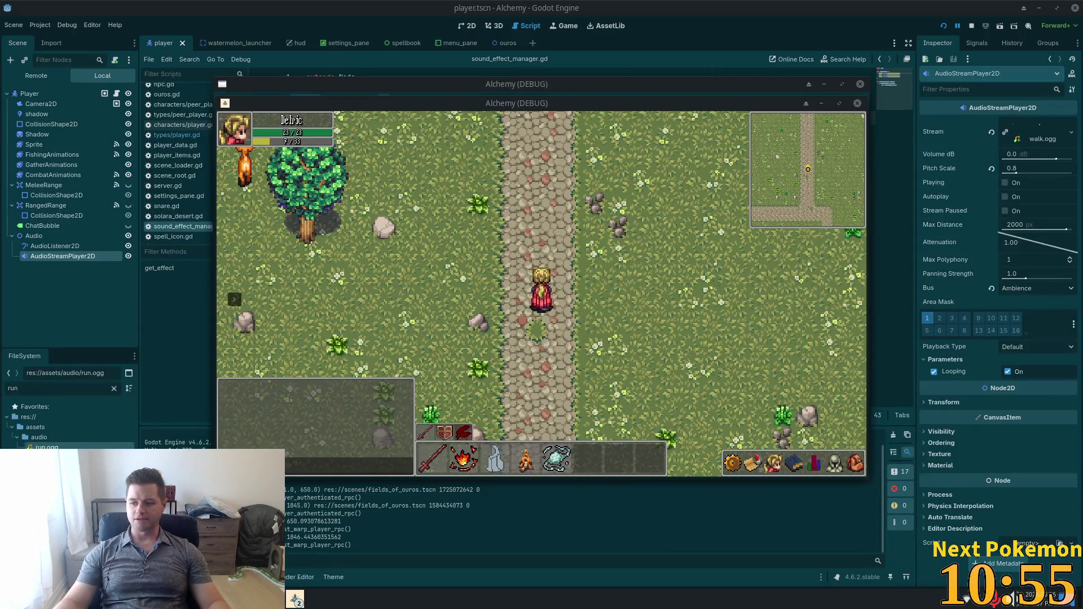
key("w")
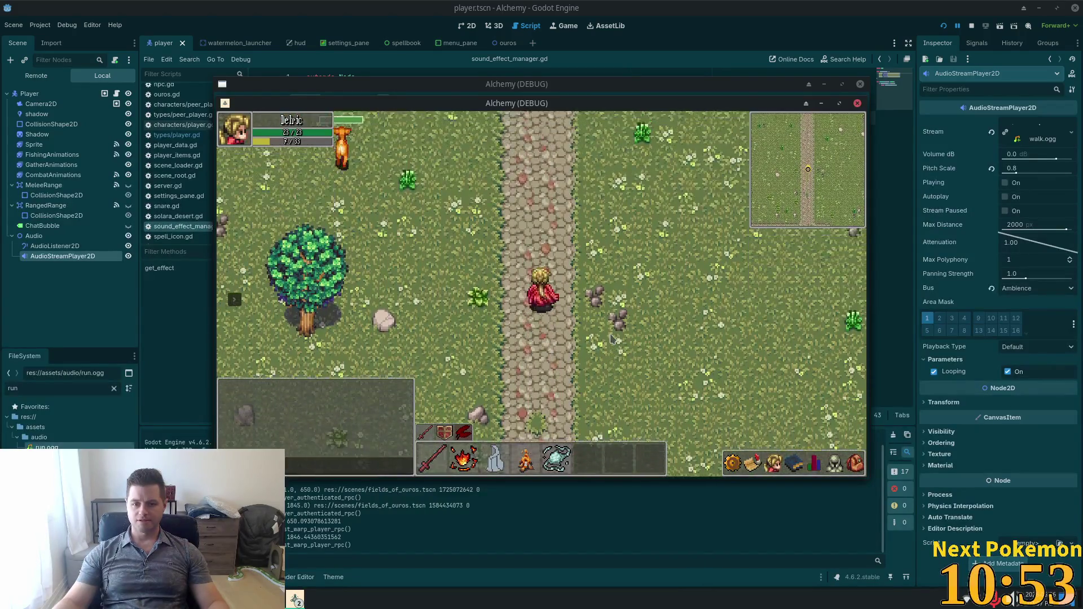
key("w")
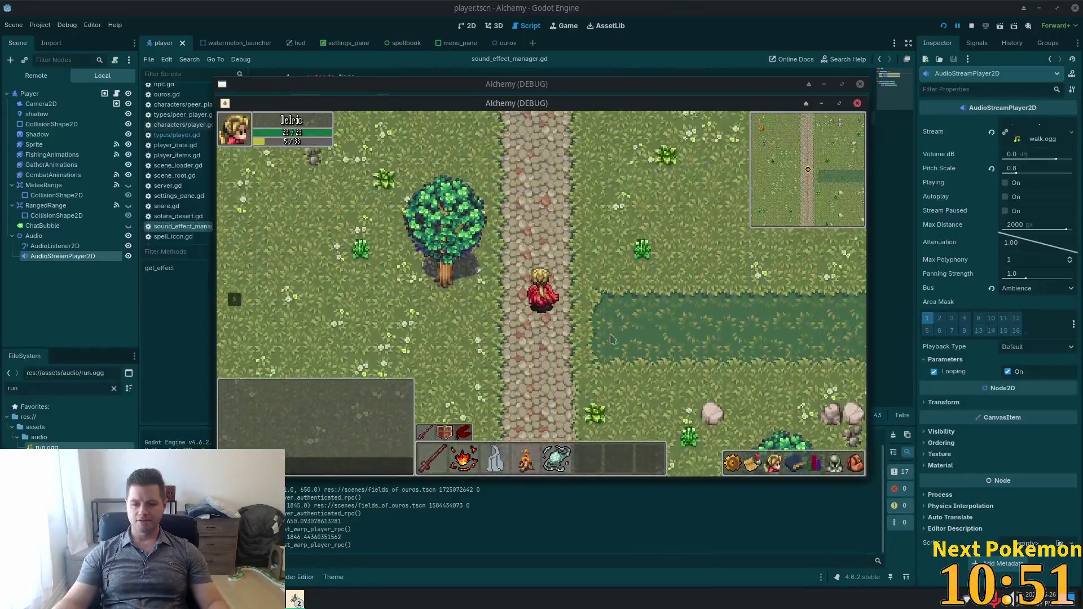
key("w")
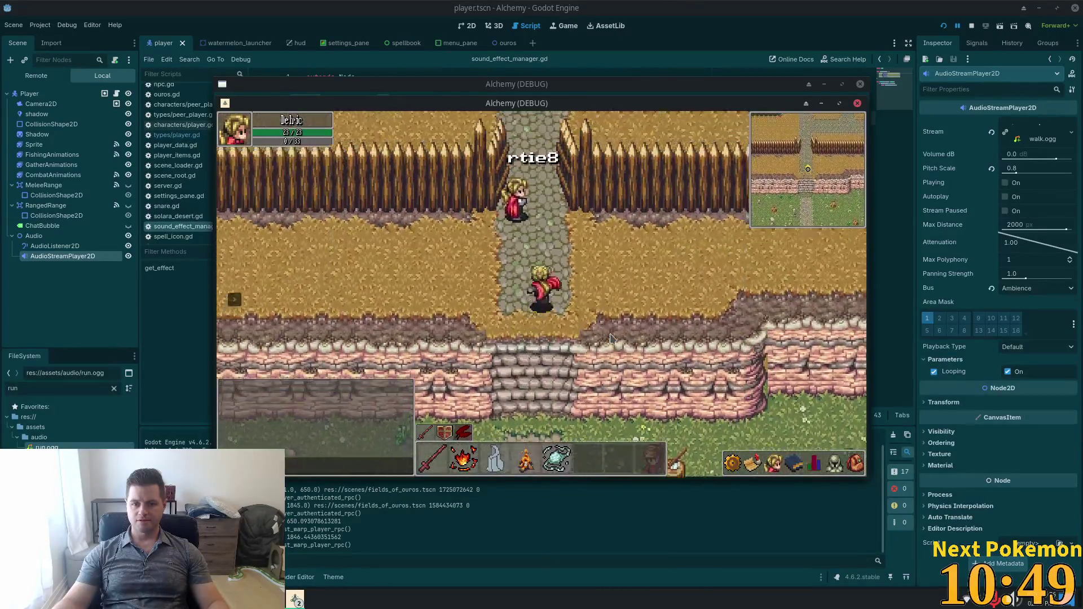
key("d")
key("d")
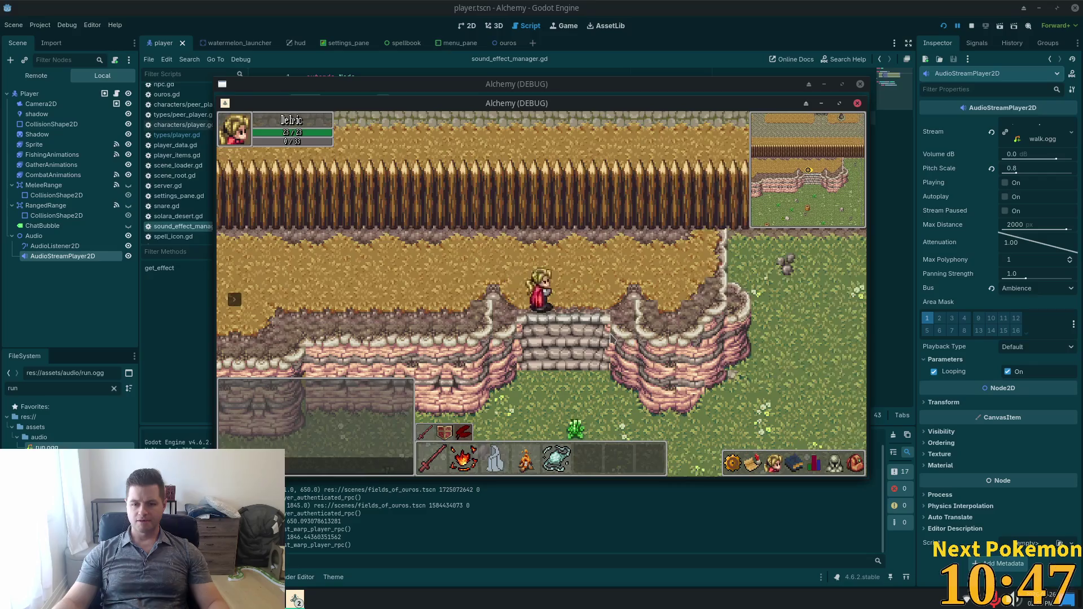
key("a")
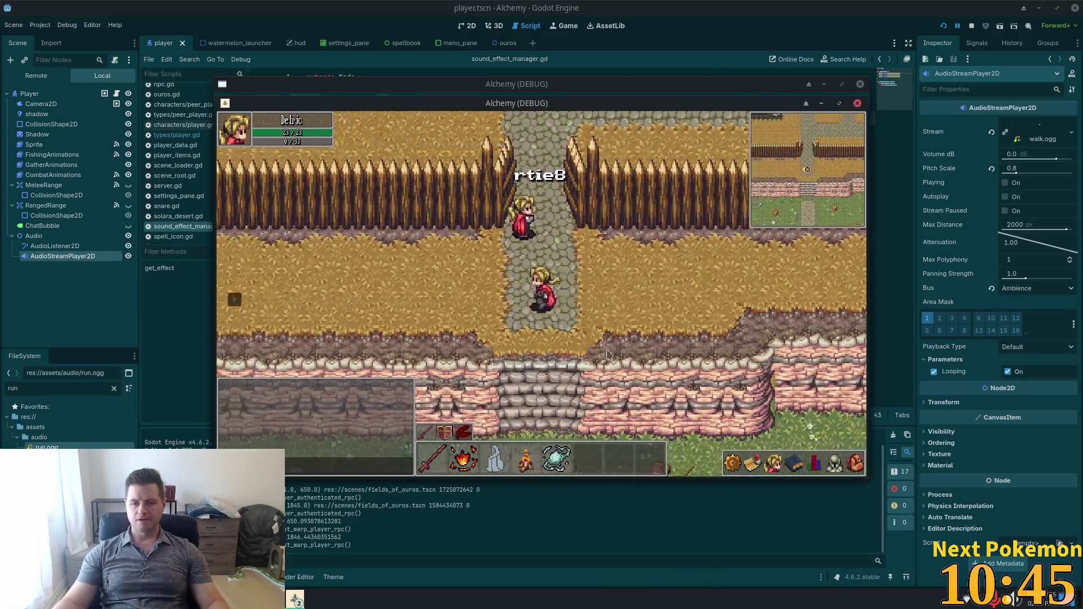
key("s")
key("s")
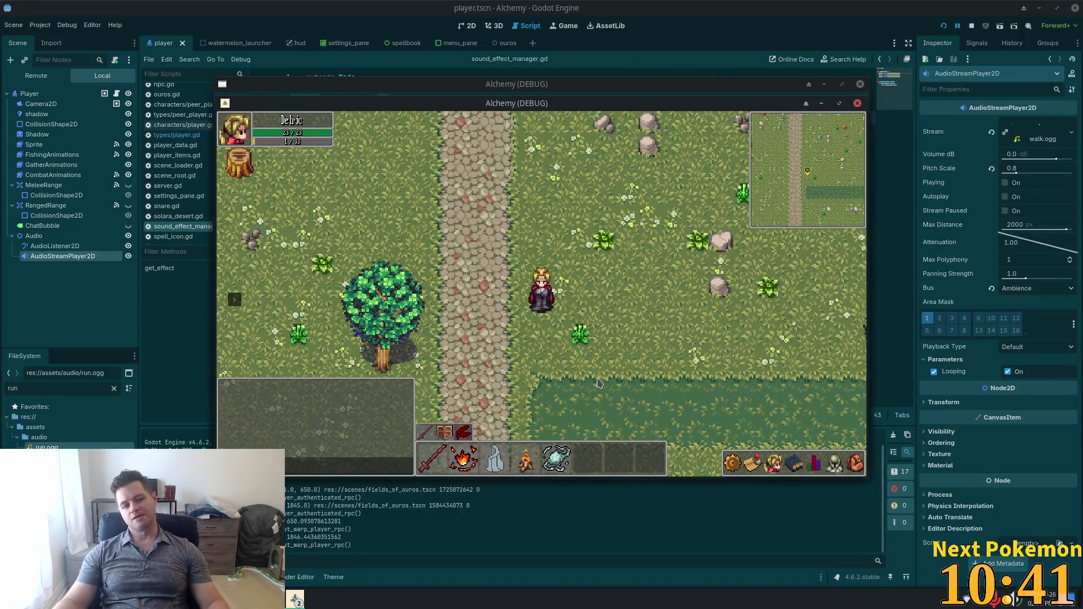
key("d")
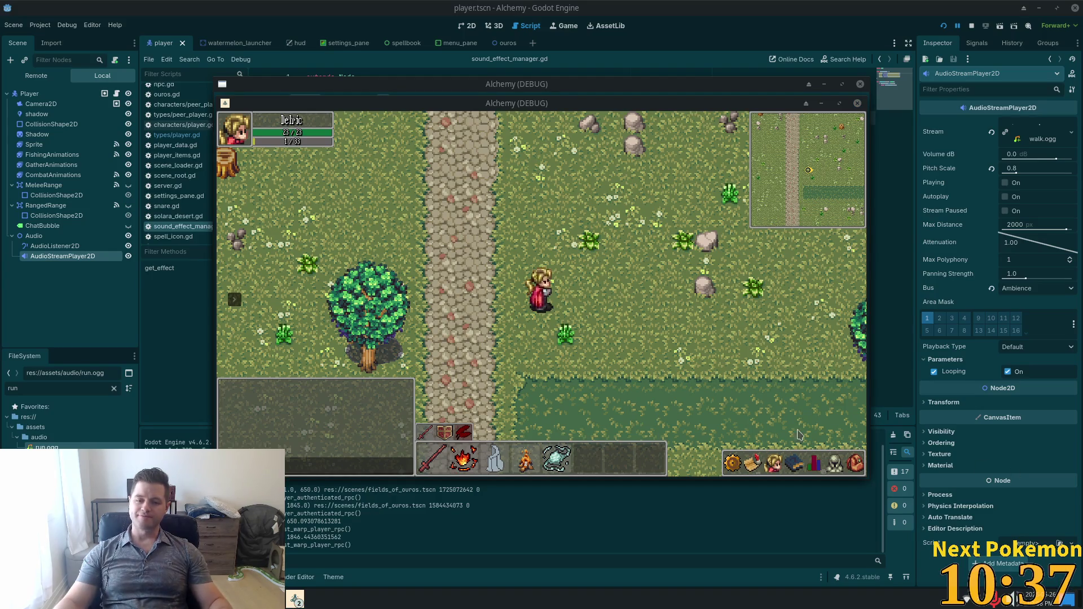
left_click(972, 26)
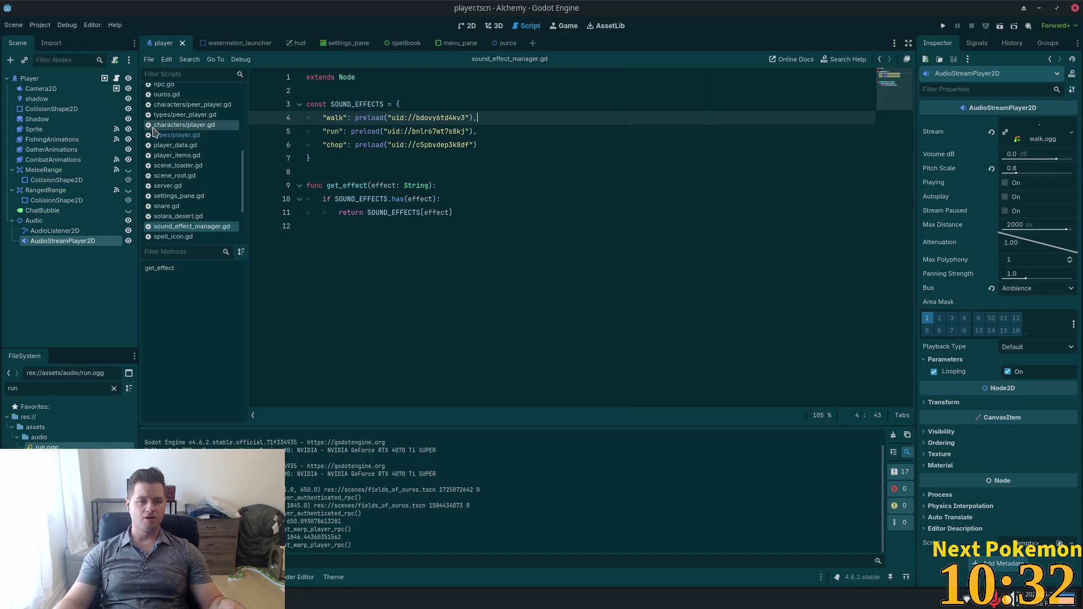
- Select types/player.gd in Godot, then bring up player.gd in Cursor
left_click(177, 134)
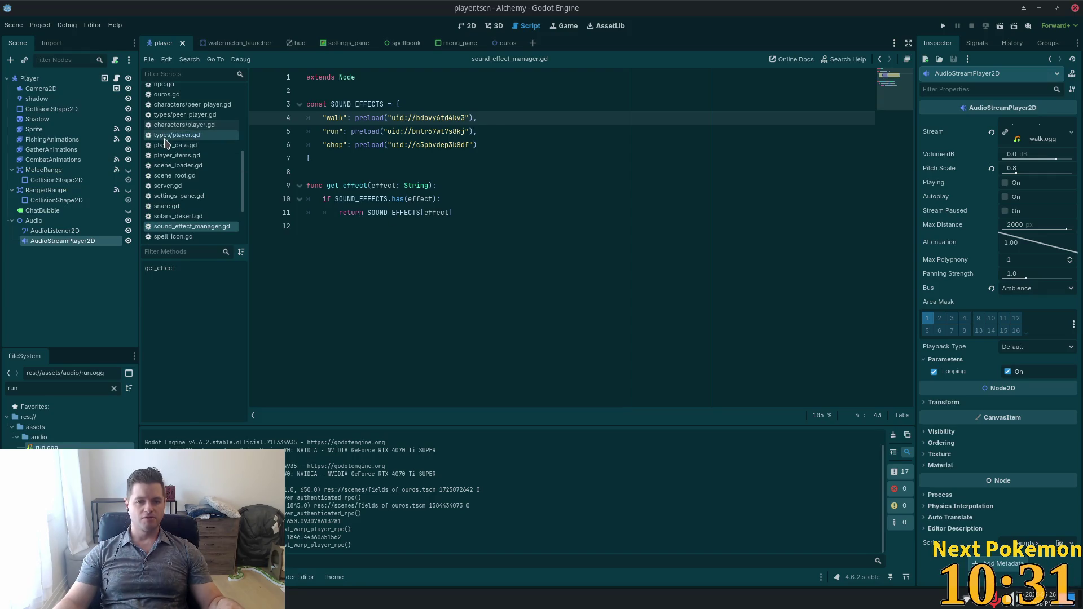
key("alt+Tab")
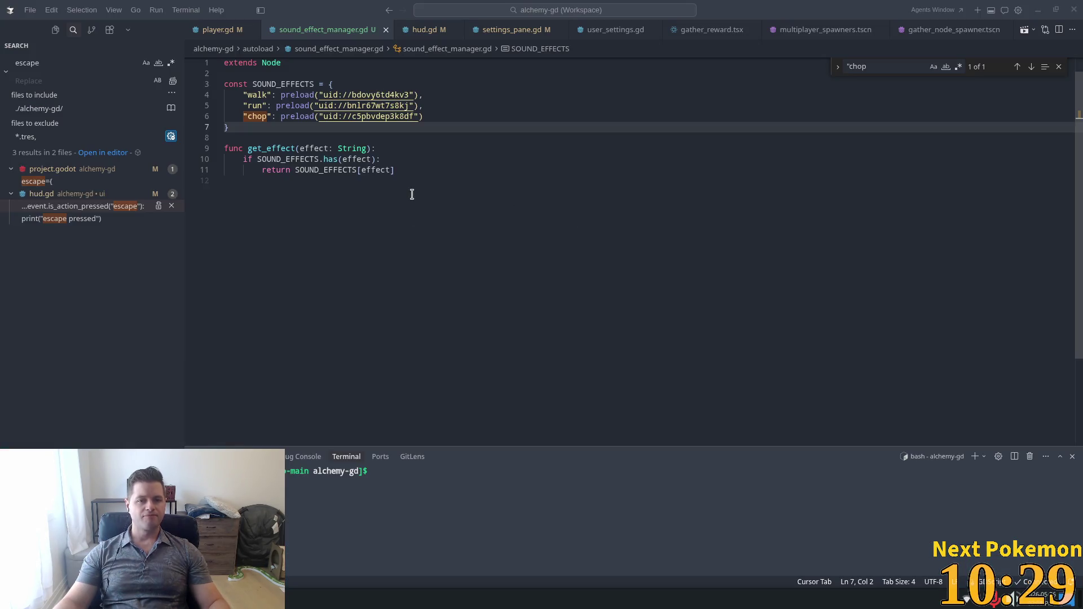
left_click(217, 29)
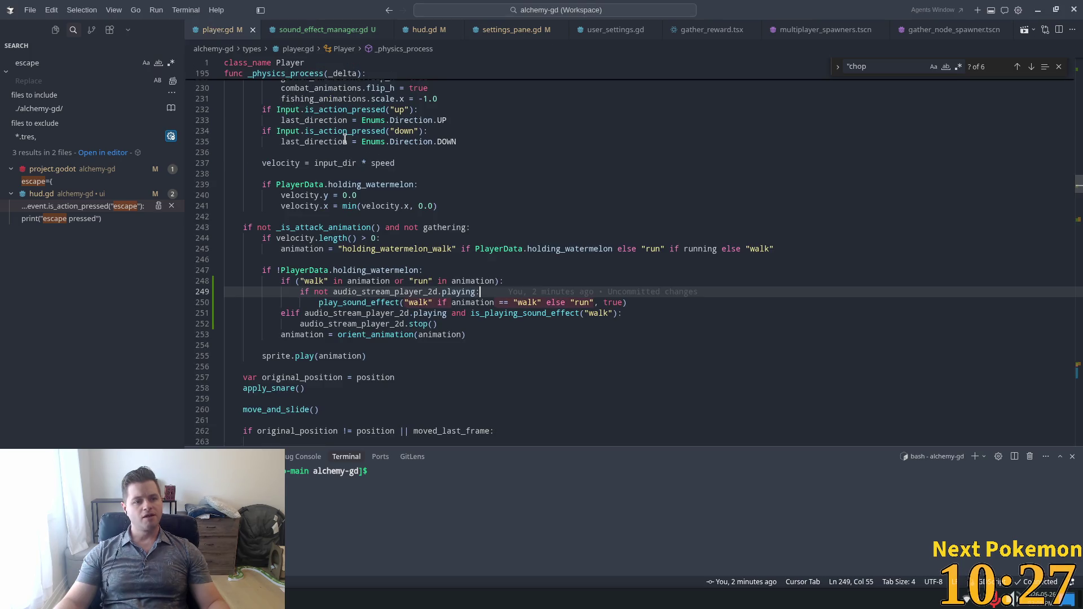
- Read the definitions of last_direction and is_playing_sound_effect in player.gd
mouse_move(331, 138)
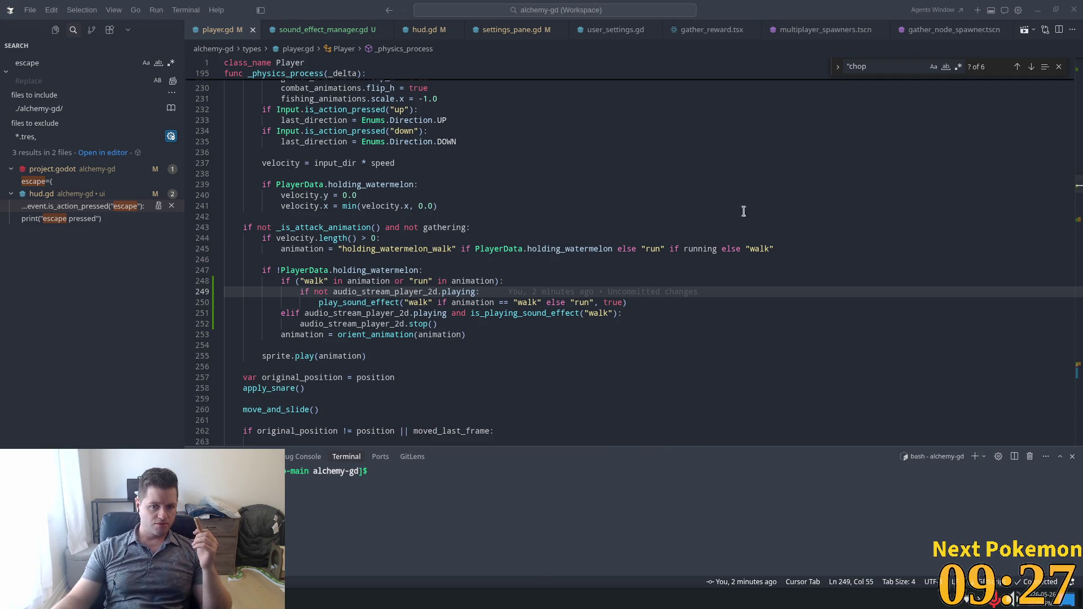
mouse_move(500, 310)
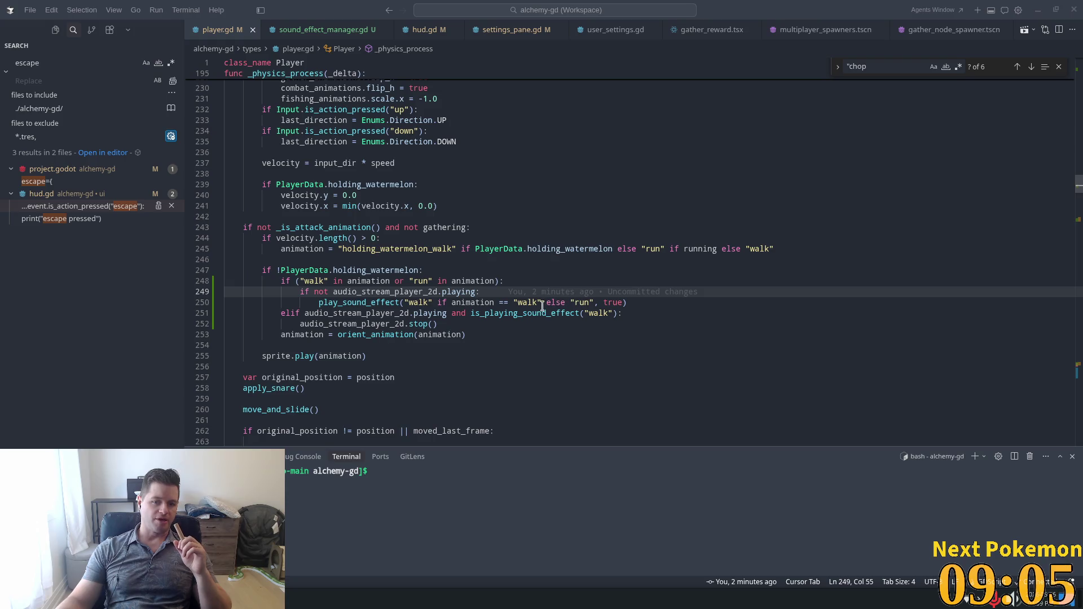
scroll(276, 341, "down", 3)
scroll(276, 341, "up", 8)
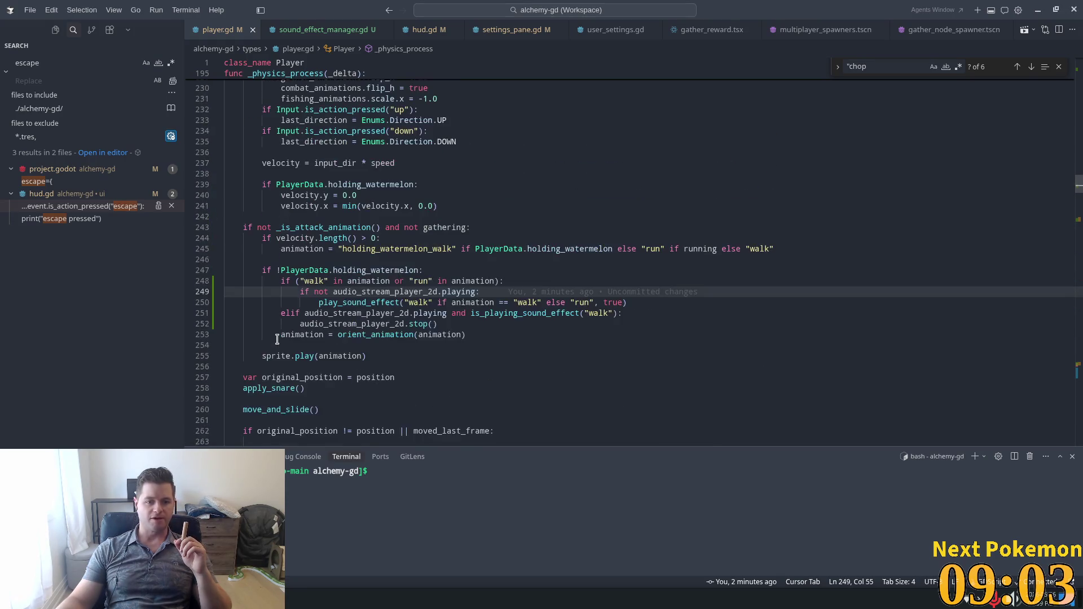
scroll(274, 345, "down", 5)
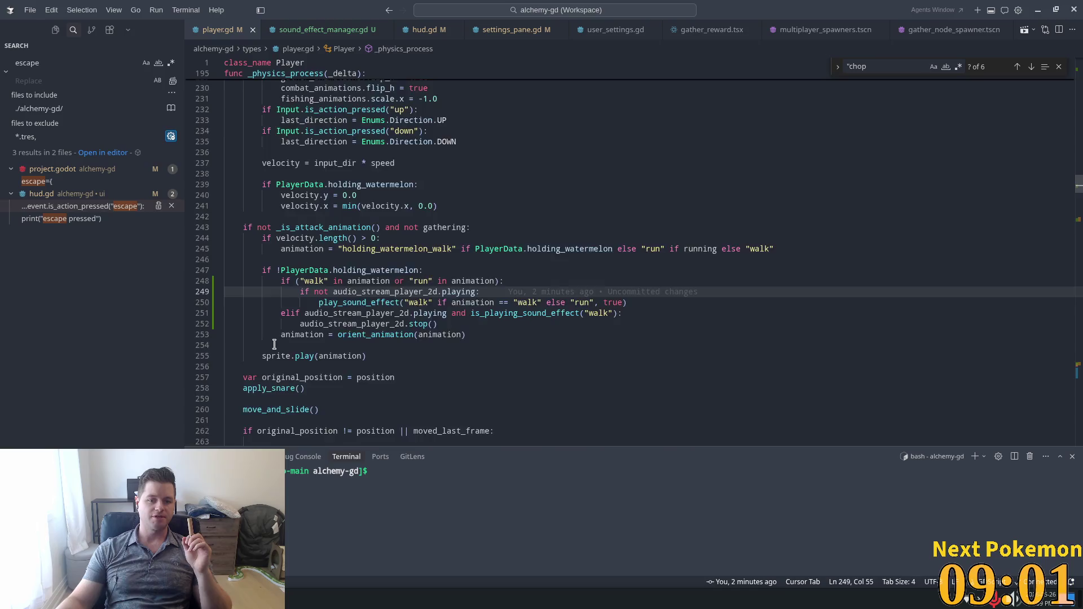
scroll(287, 330, "down", 3)
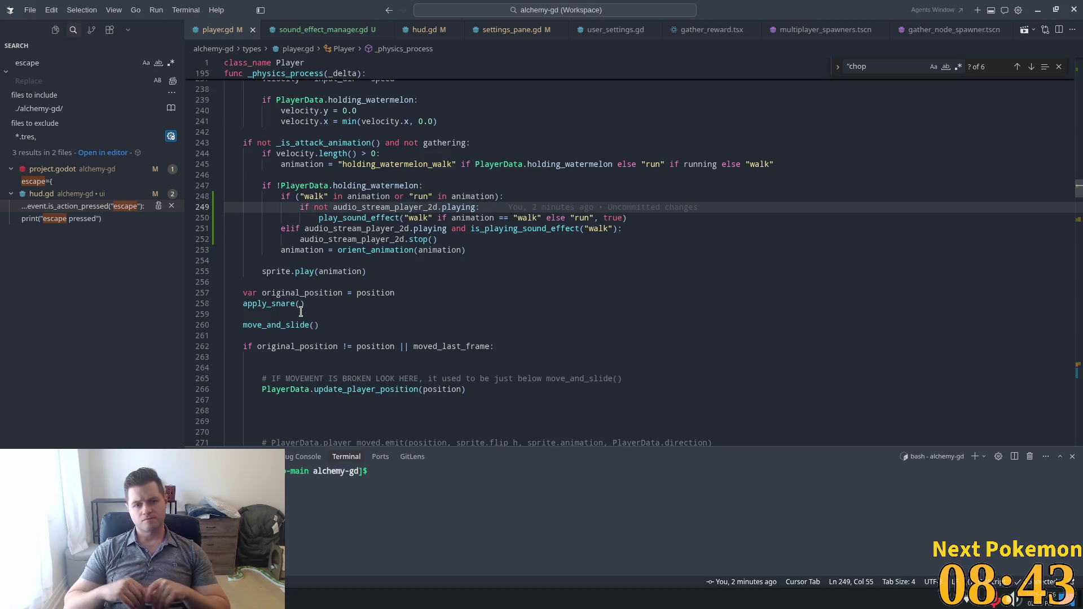
triple_click(562, 230)
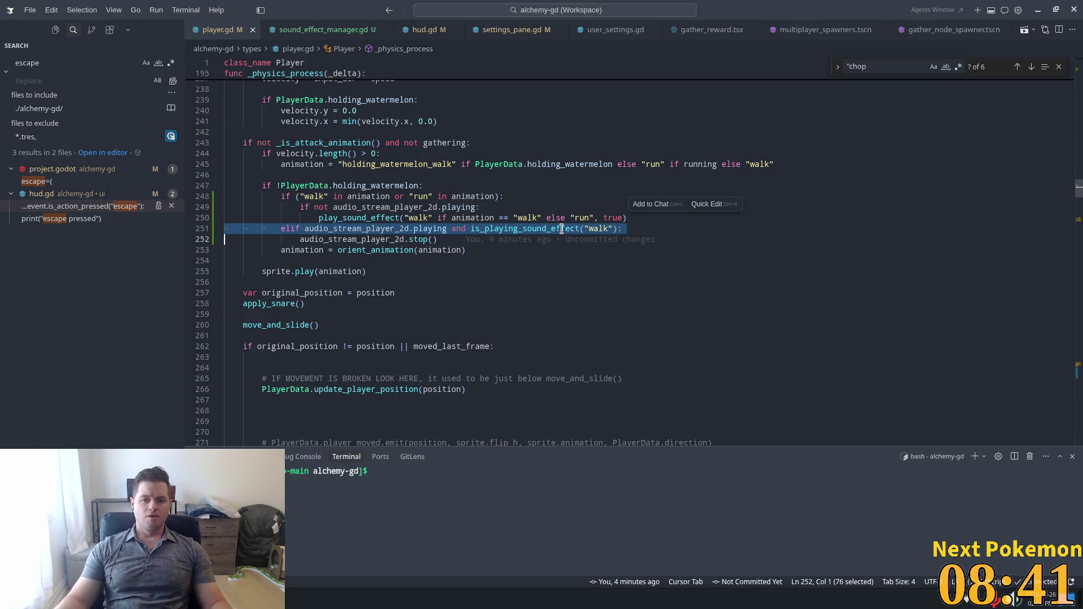
left_click(414, 207)
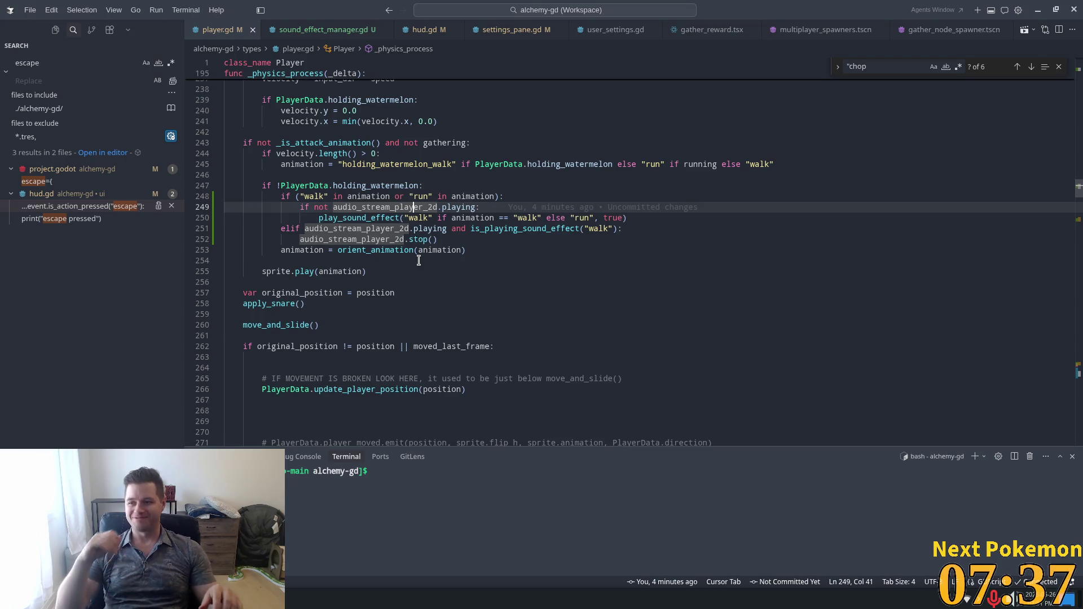
left_click(415, 228)
left_click(508, 207)
left_click(295, 185)
left_click(277, 205)
left_click_drag(280, 196, 504, 196)
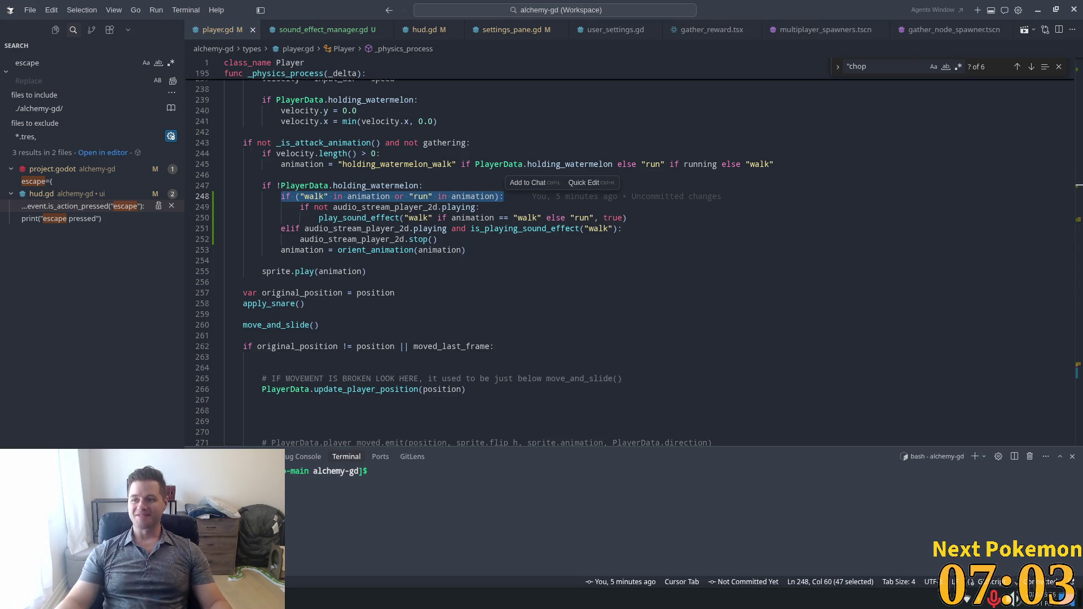
left_click(338, 272)
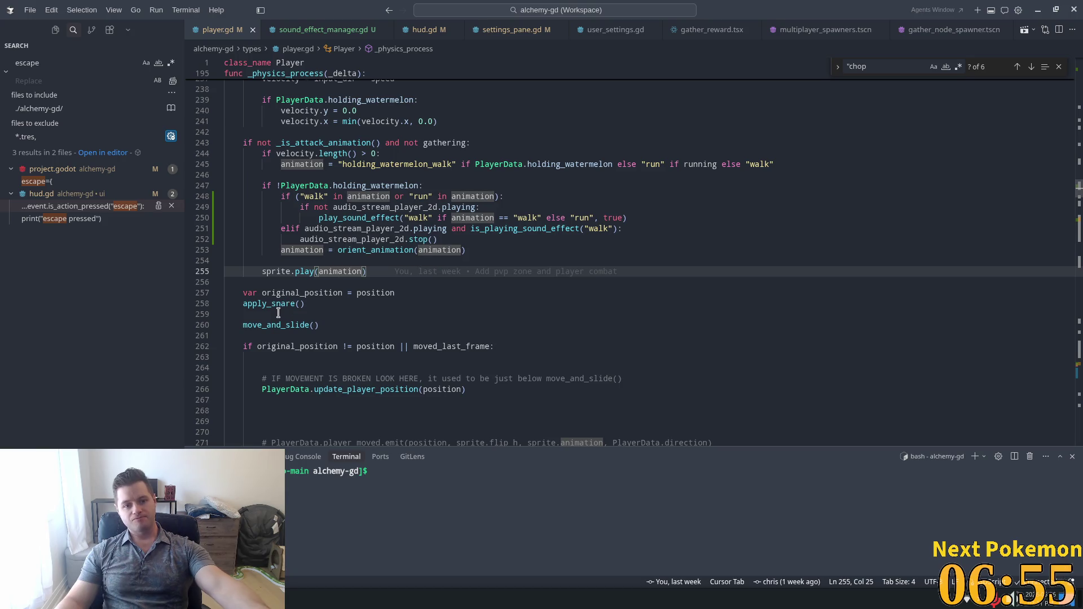
- Insert a blank line at line 287 after the shader update block and type 'func'
scroll(277, 316, "down", 10)
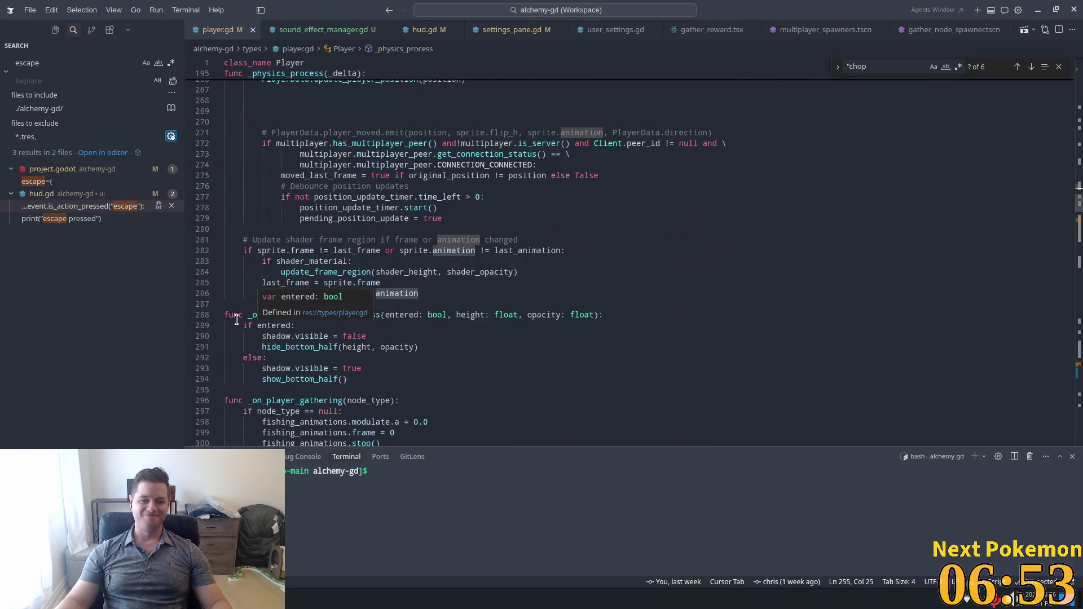
left_click(237, 304)
scroll(299, 298, "up", 3)
scroll(300, 298, "up", 5)
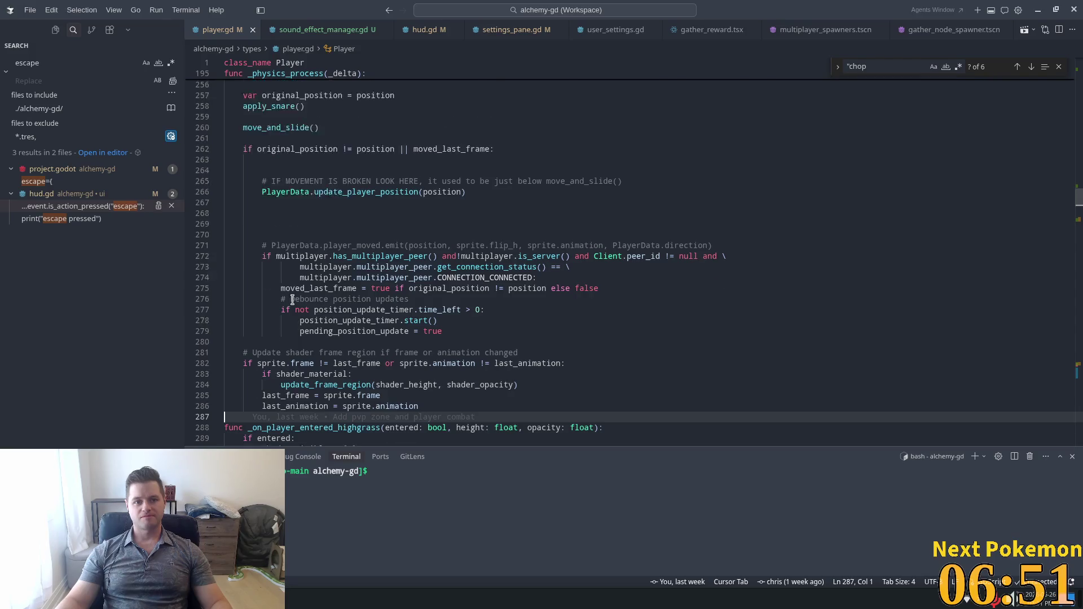
scroll(373, 221, "down", 7)
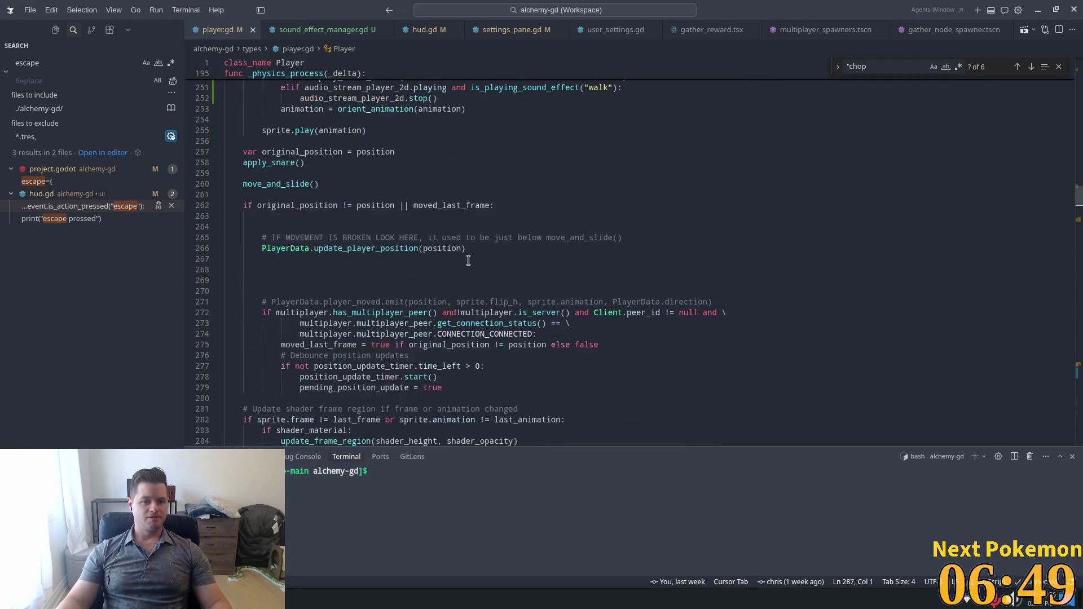
key("Return")
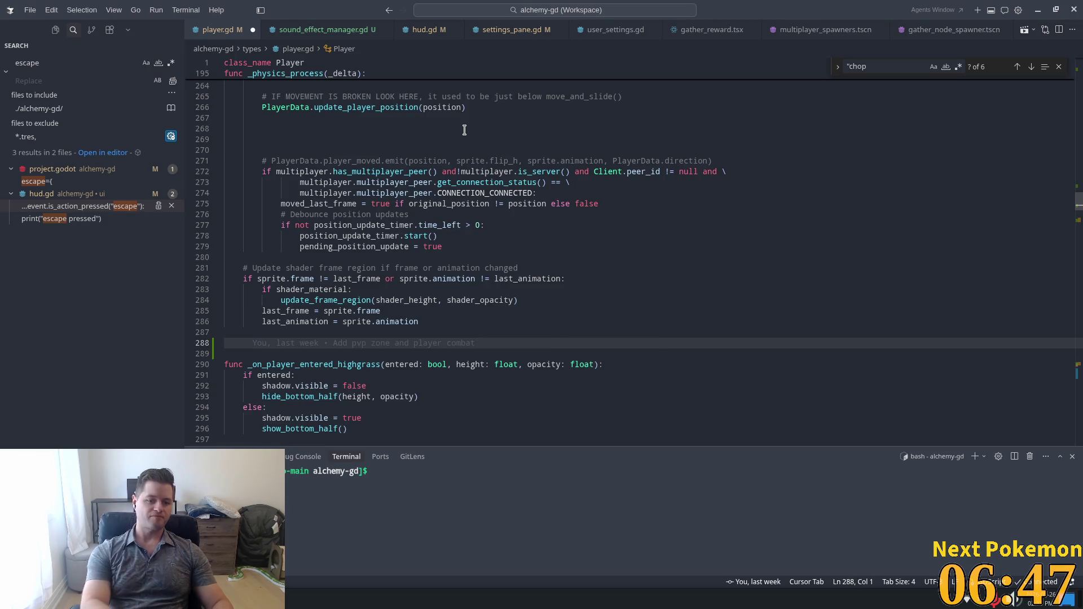
type("func")
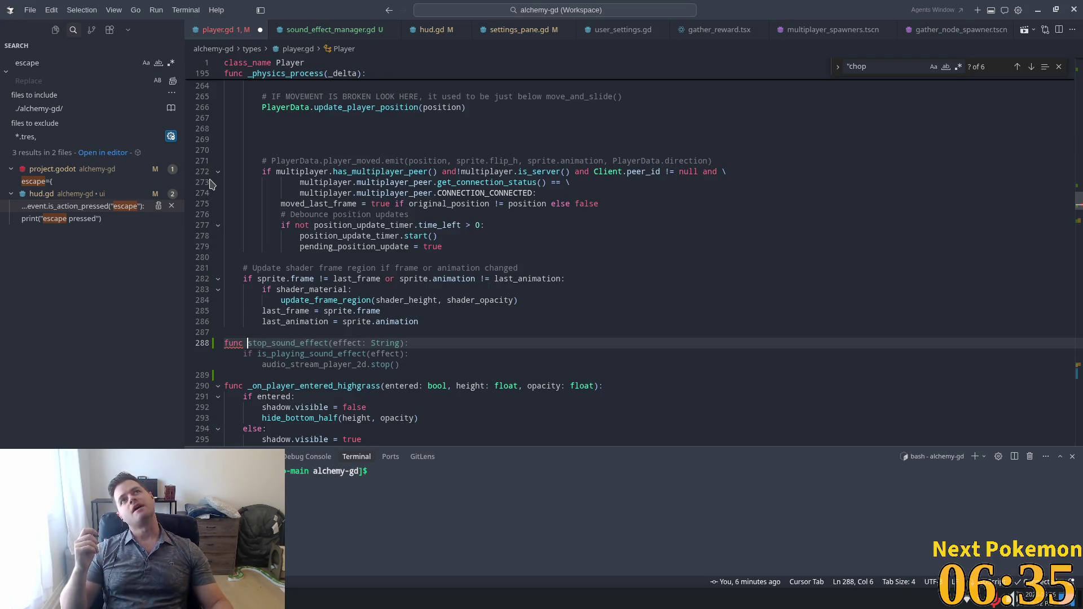
scroll(322, 290, "up", 4)
scroll(321, 290, "up", 6)
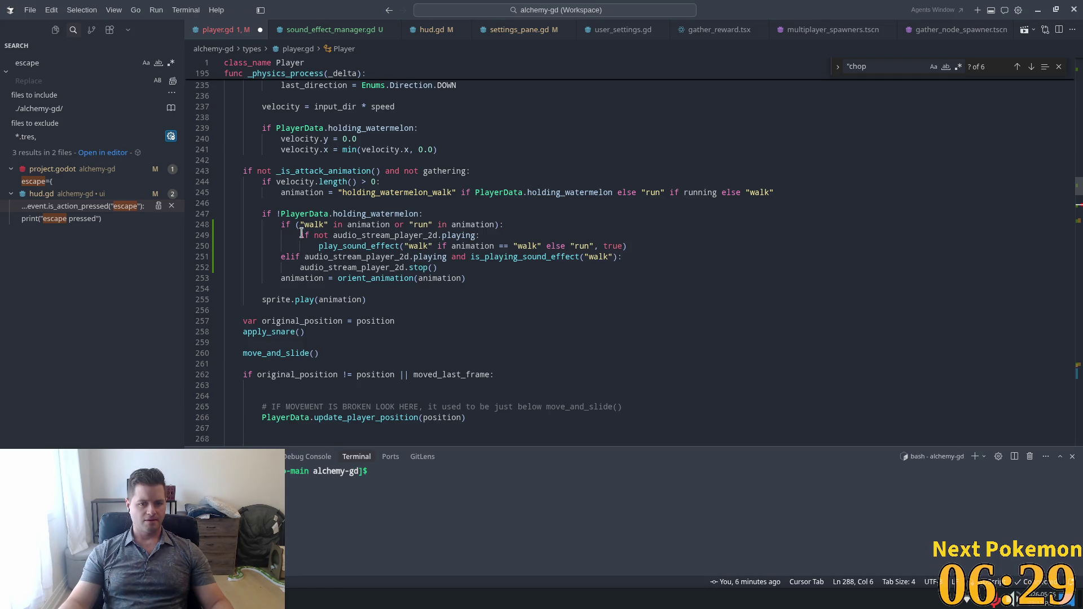
- Replace the walk/run sound block in _physics_process with a handle_movement_audio(animation) call
left_click(452, 267)
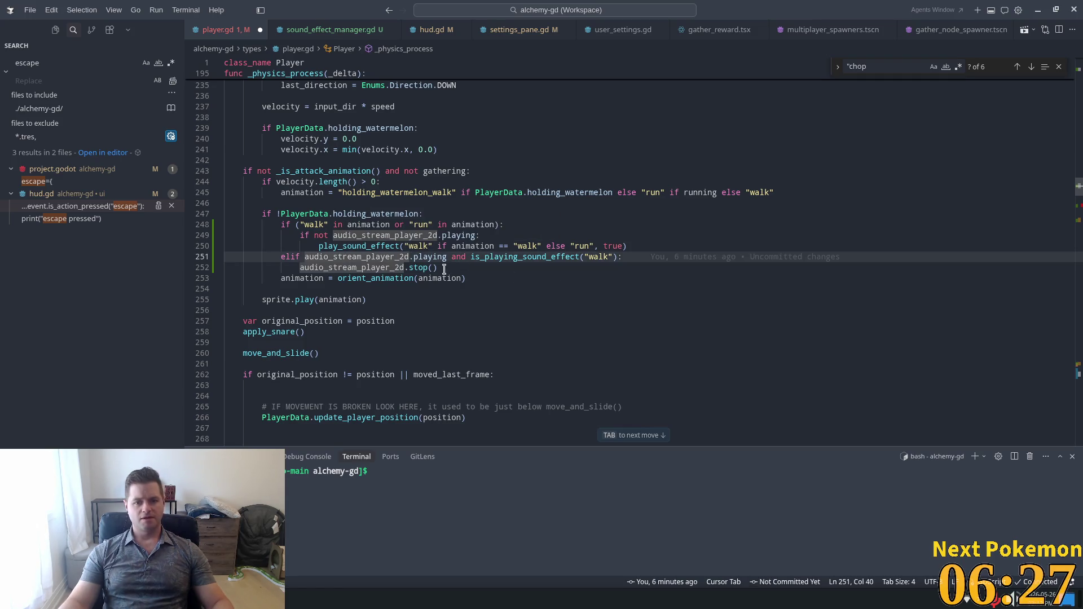
mouse_move(454, 263)
left_mouse_down()
mouse_move(294, 217)
mouse_move(281, 224)
left_mouse_up()
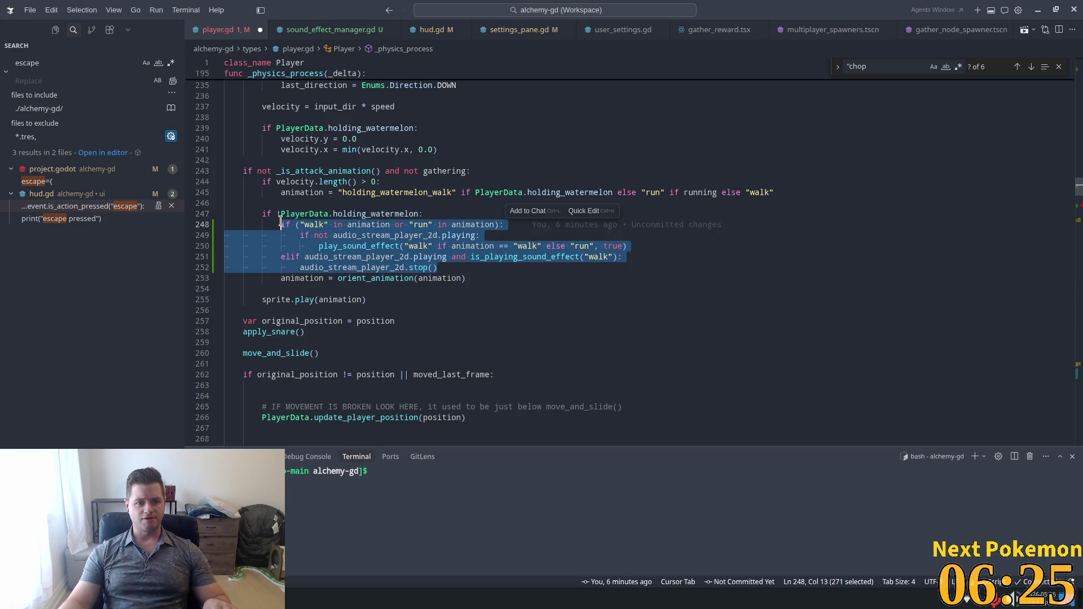
key("BackSpace")
scroll(395, 249, "down", 6)
scroll(511, 260, "up", 4)
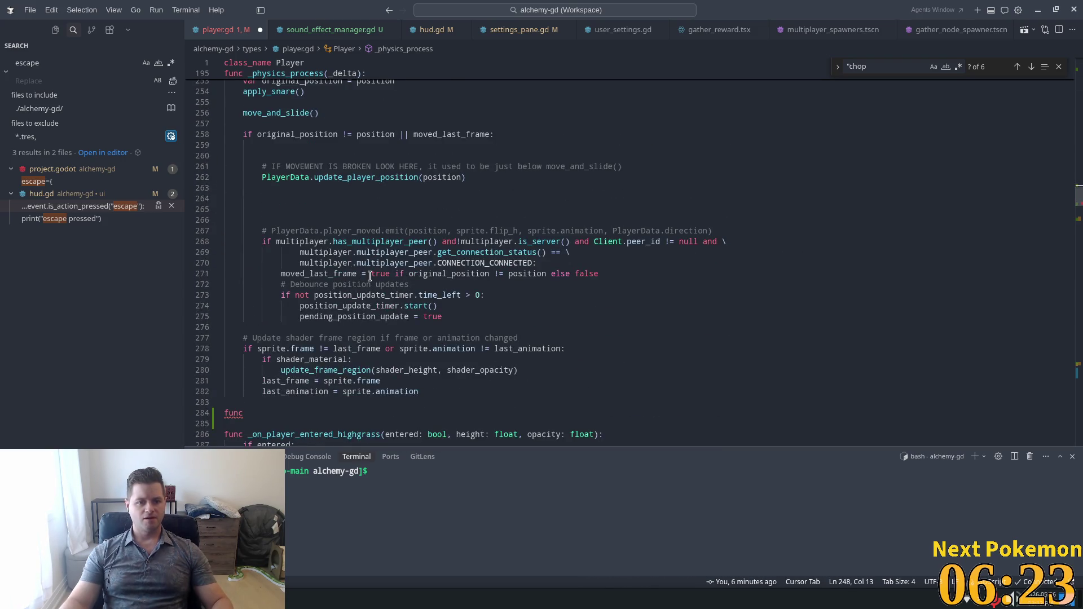
scroll(510, 260, "up", 3)
type("han")
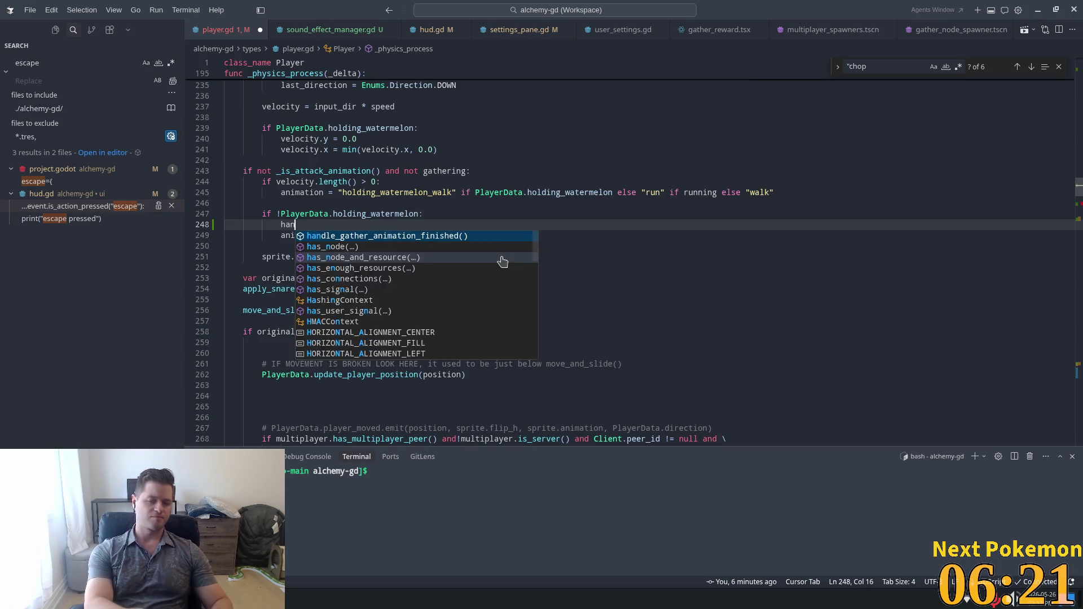
type("dle")
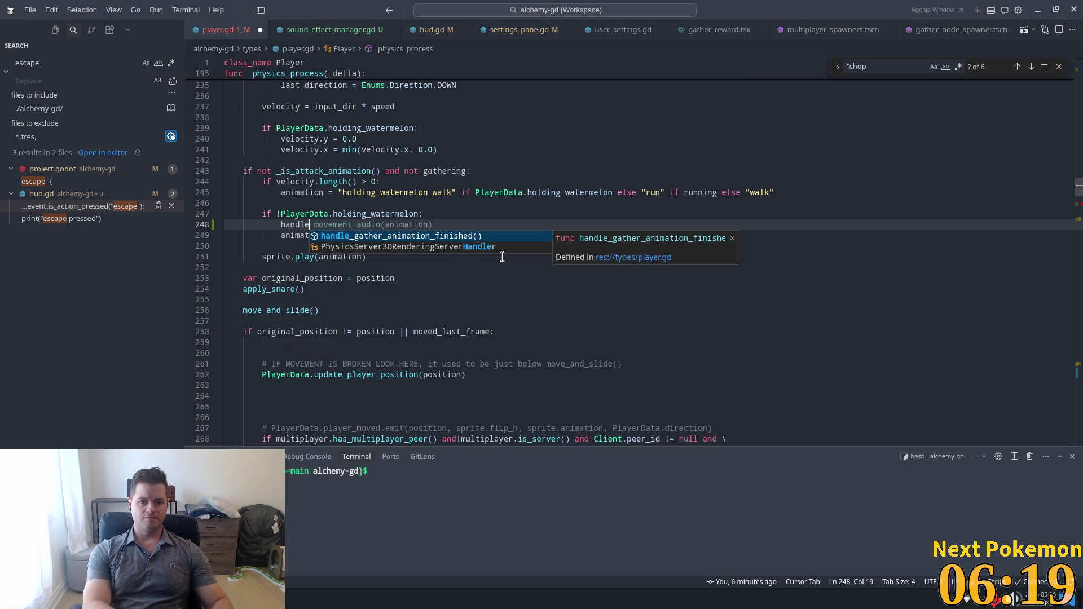
key("Tab")
- Accept the suggested handle_movement_audio(animation: String) function containing the footstep logic
scroll(539, 293, "down", 5)
scroll(343, 368, "down", 4)
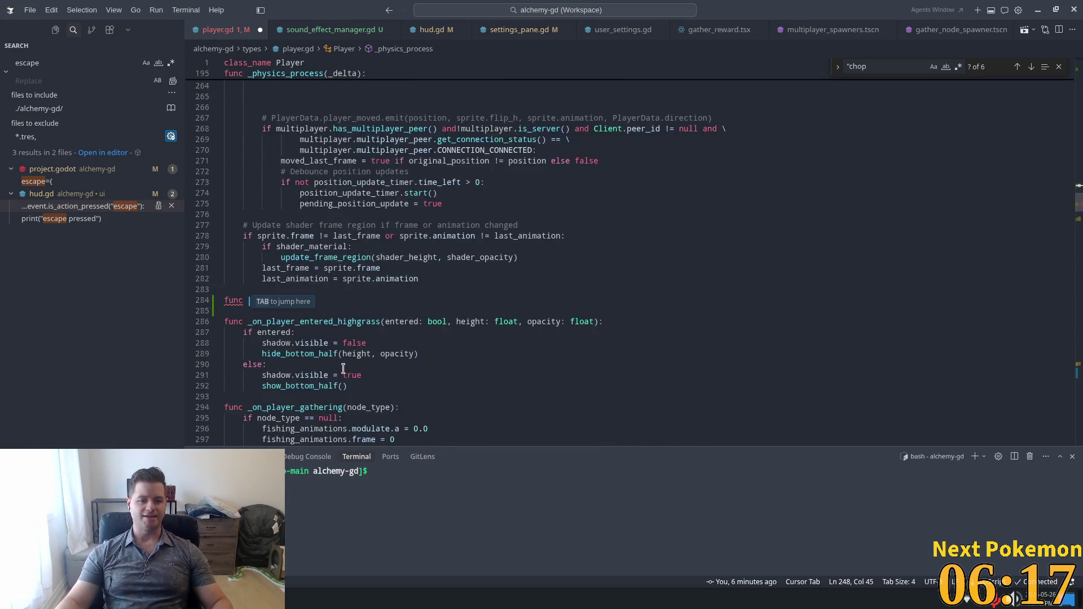
key("Tab")
key("Tab")
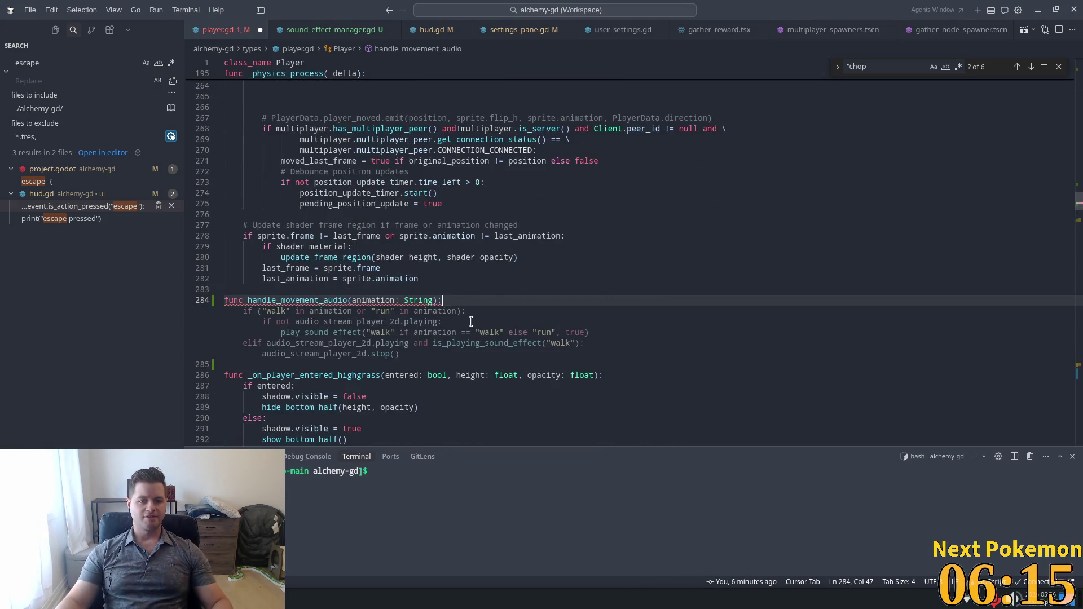
key("Tab")
key("Tab")
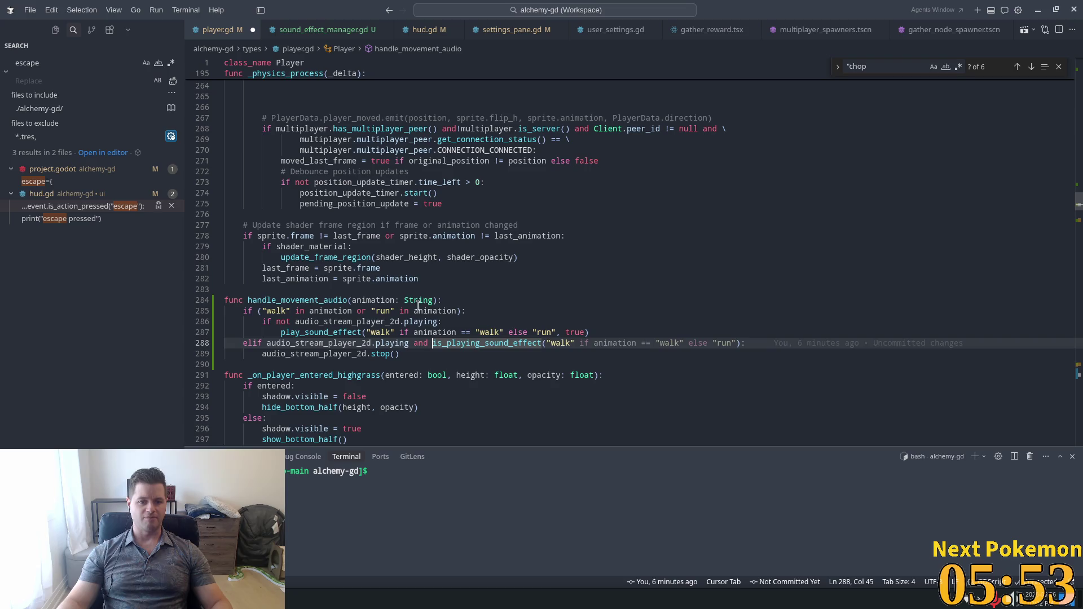
- Undo the edited stop condition and accept the separate walk/run if/elif rewrite of handle_movement_audio
key("ctrl+z")
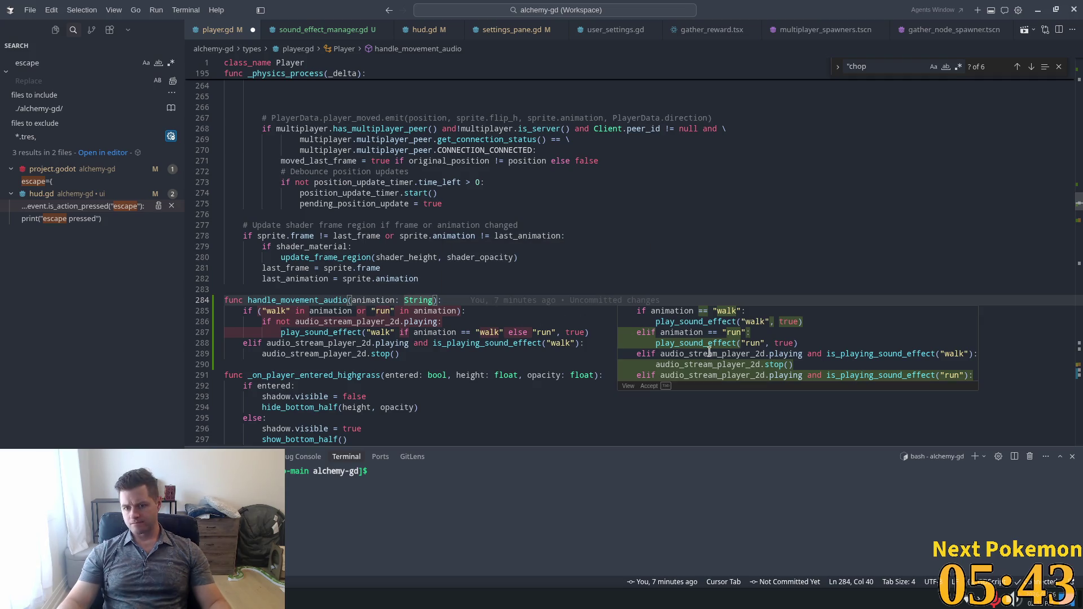
key("Tab")
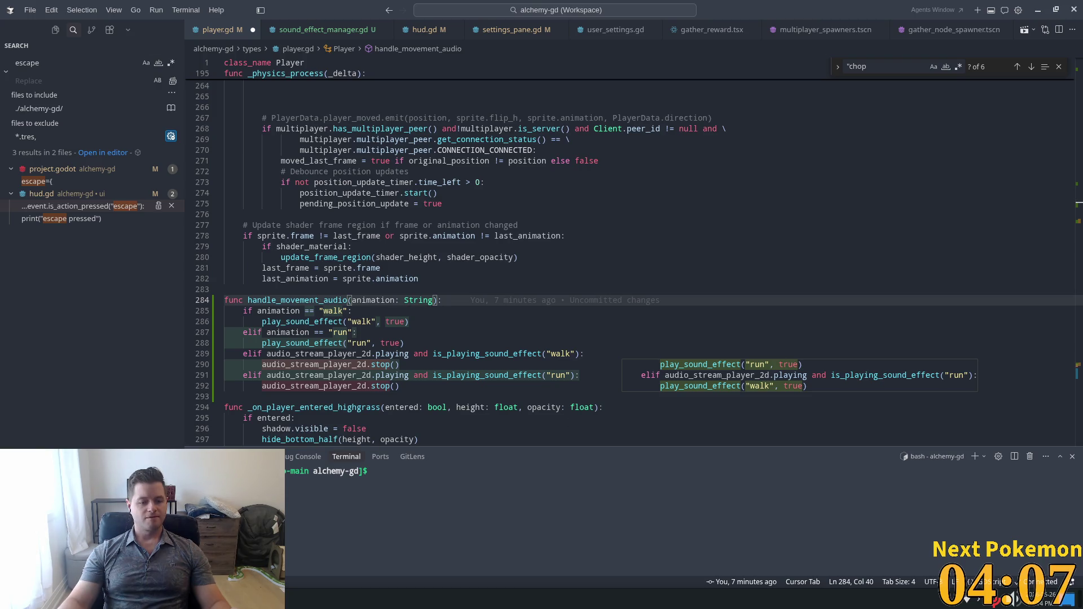
key("Escape")
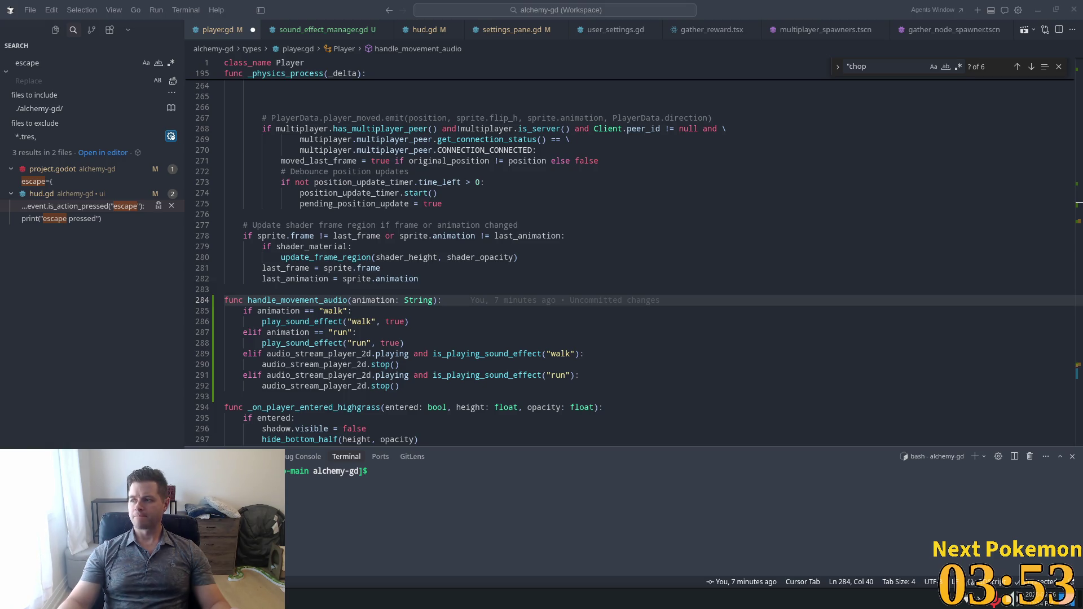
left_click(406, 300)
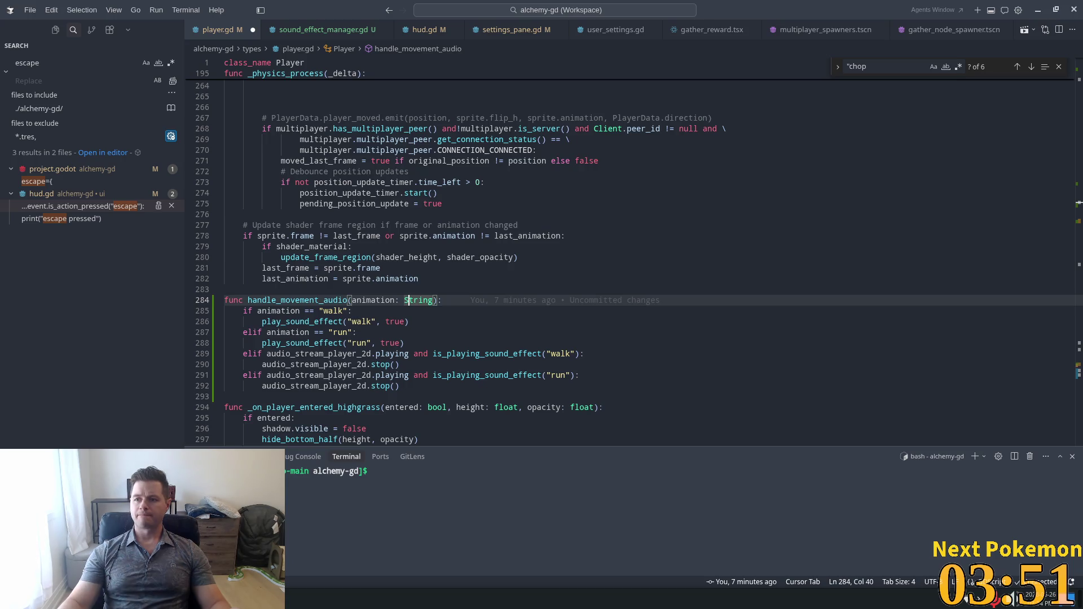
left_click(461, 227)
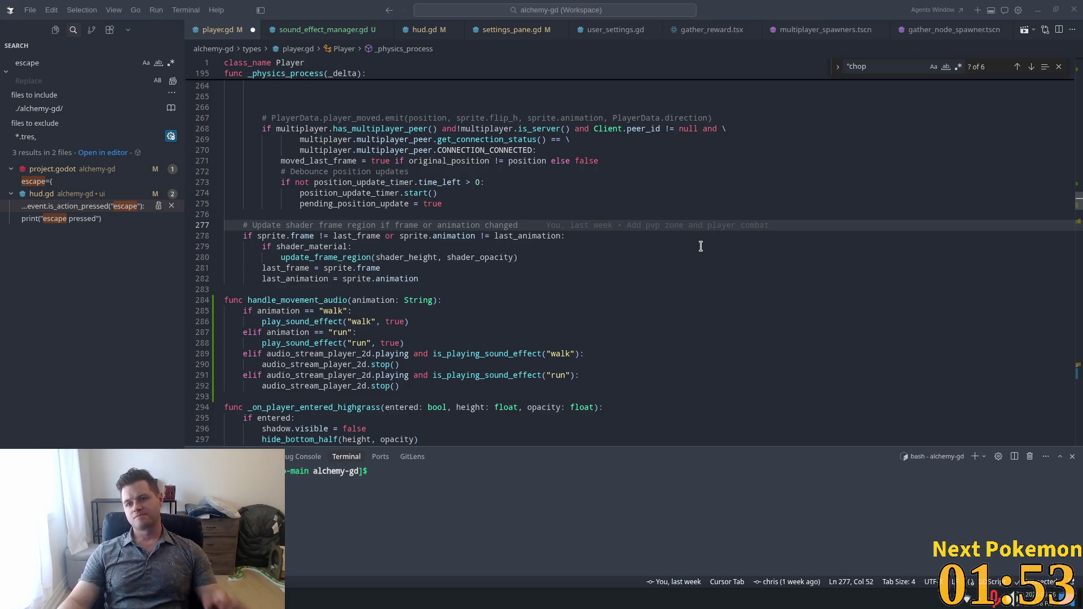
left_click(1059, 68)
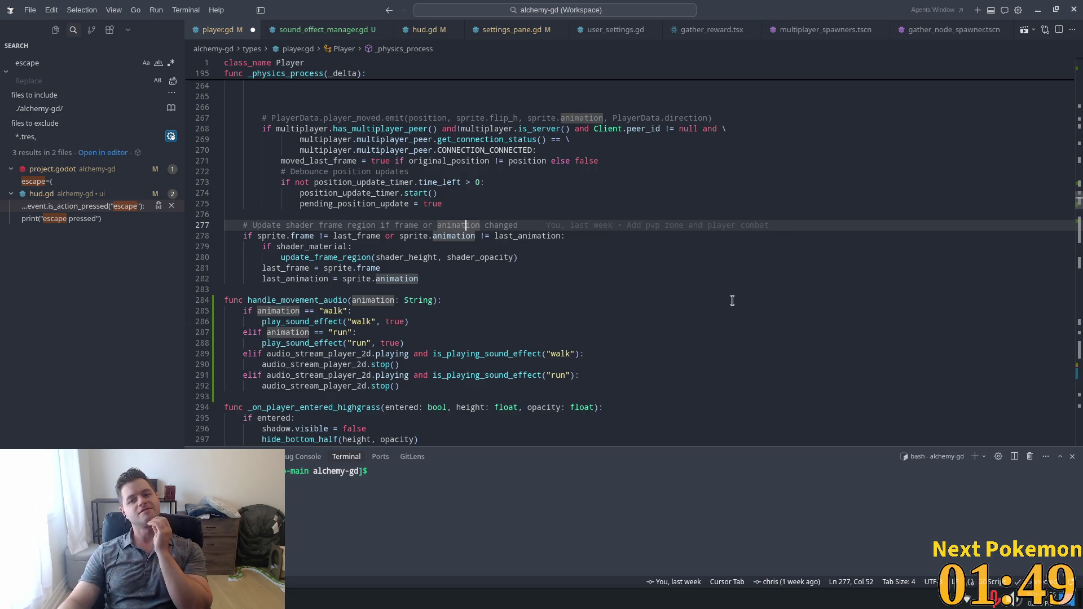
- Change the walk branch test on line 285 to '"walk" in animation'
scroll(611, 324, "down", 3)
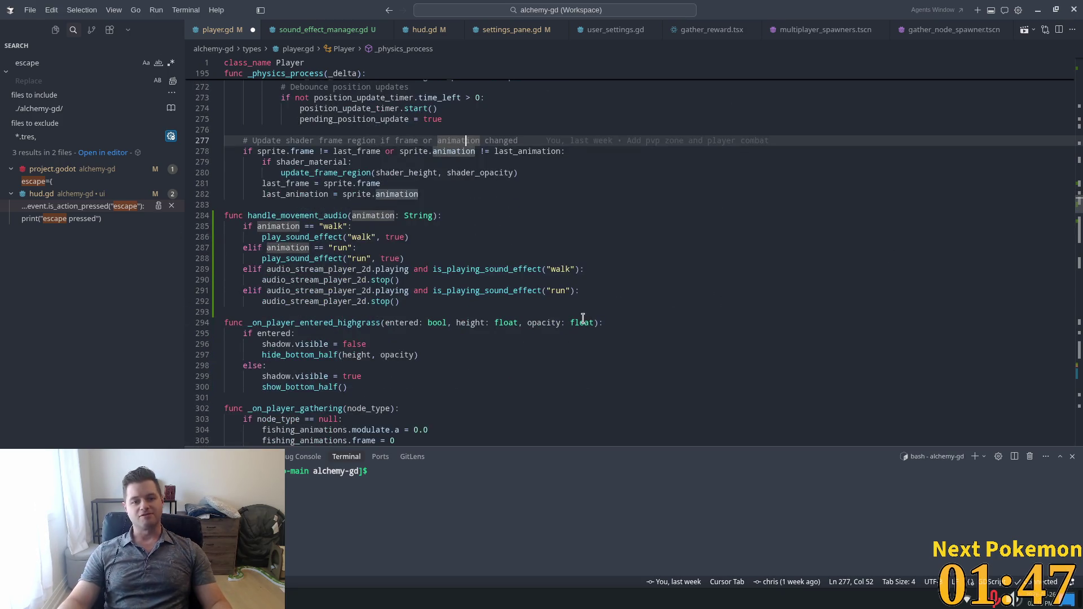
scroll(584, 319, "down", 4)
scroll(588, 313, "up", 3)
scroll(588, 313, "up", 4)
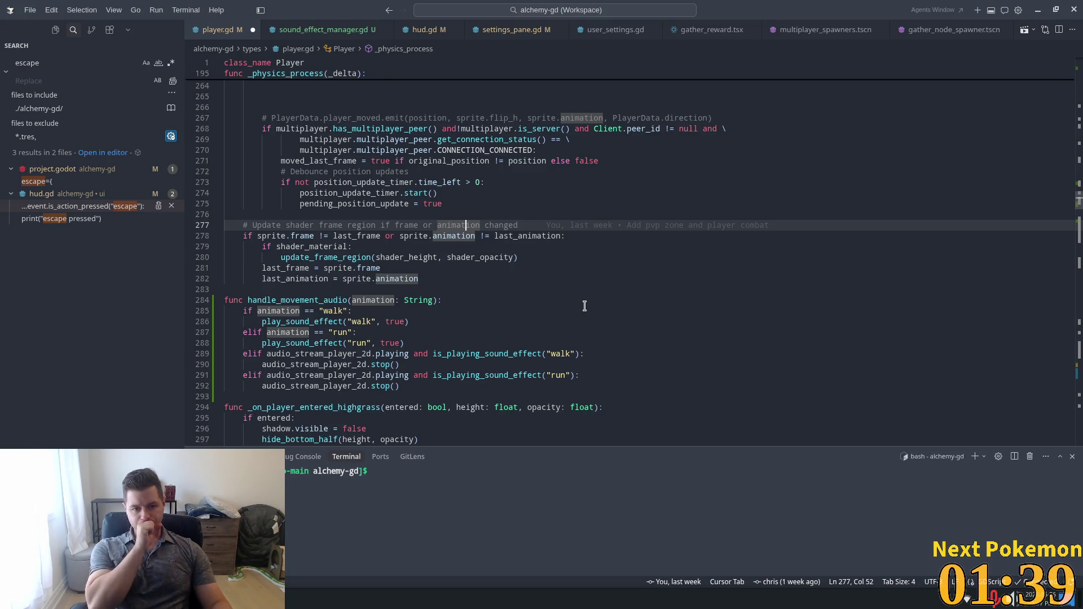
left_click(412, 257)
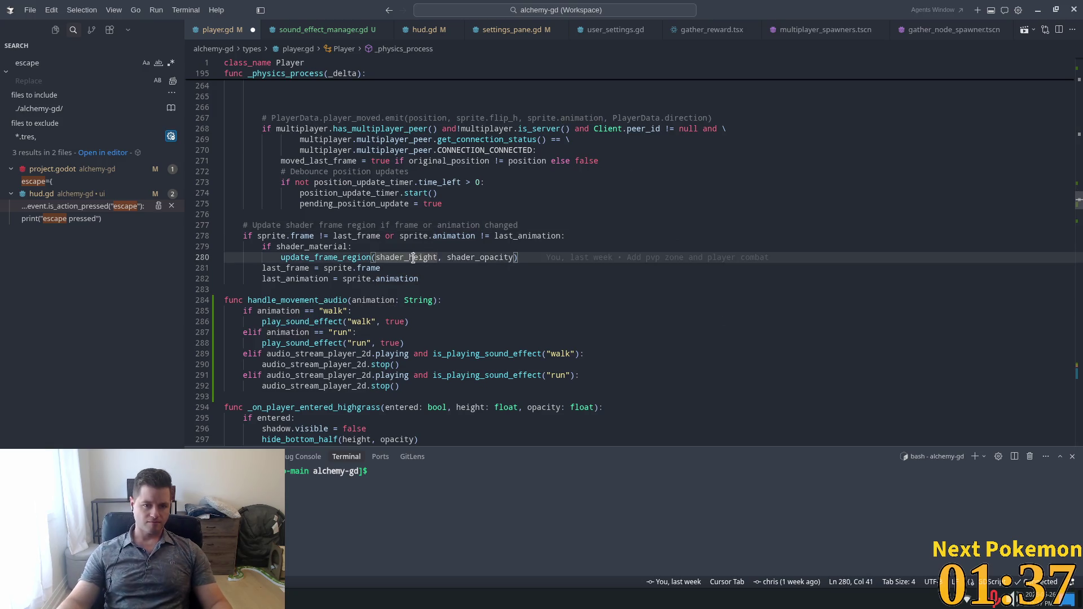
scroll(399, 264, "down", 4)
double_click(285, 170)
double_click(336, 170)
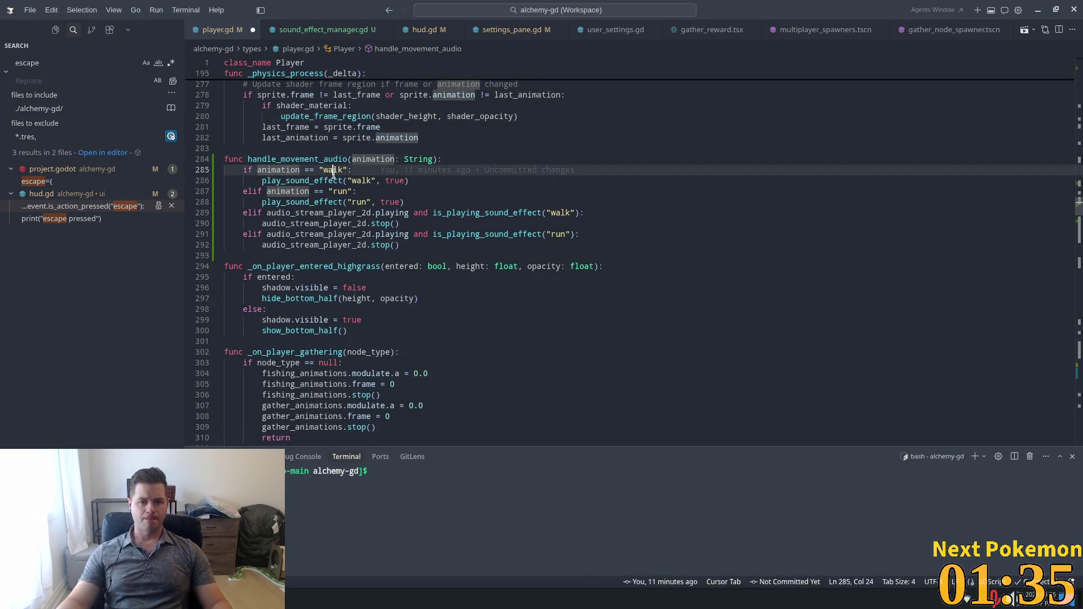
left_click(347, 170)
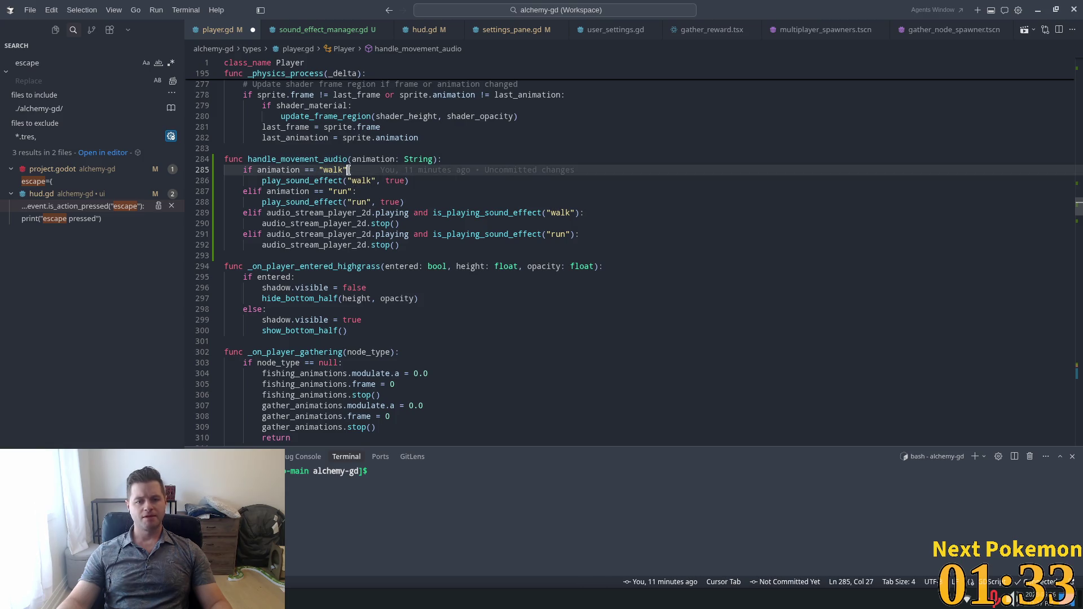
mouse_move(348, 170)
left_mouse_down()
mouse_move(276, 170)
mouse_move(301, 169)
left_mouse_up()
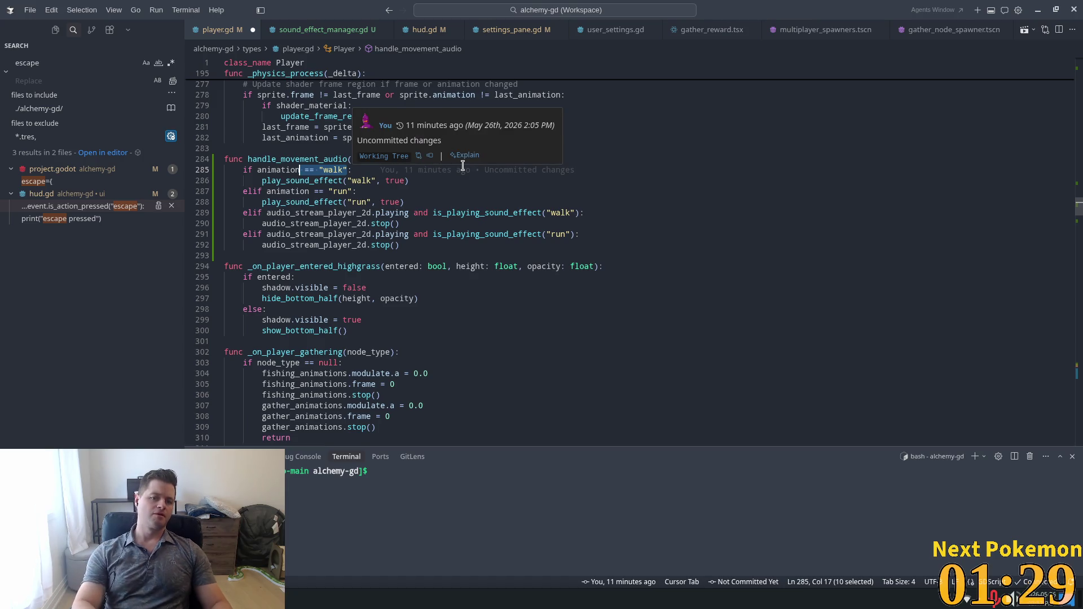
key("Right")
key("shift+Left")
key("shift+Left")
key("shift+Left")
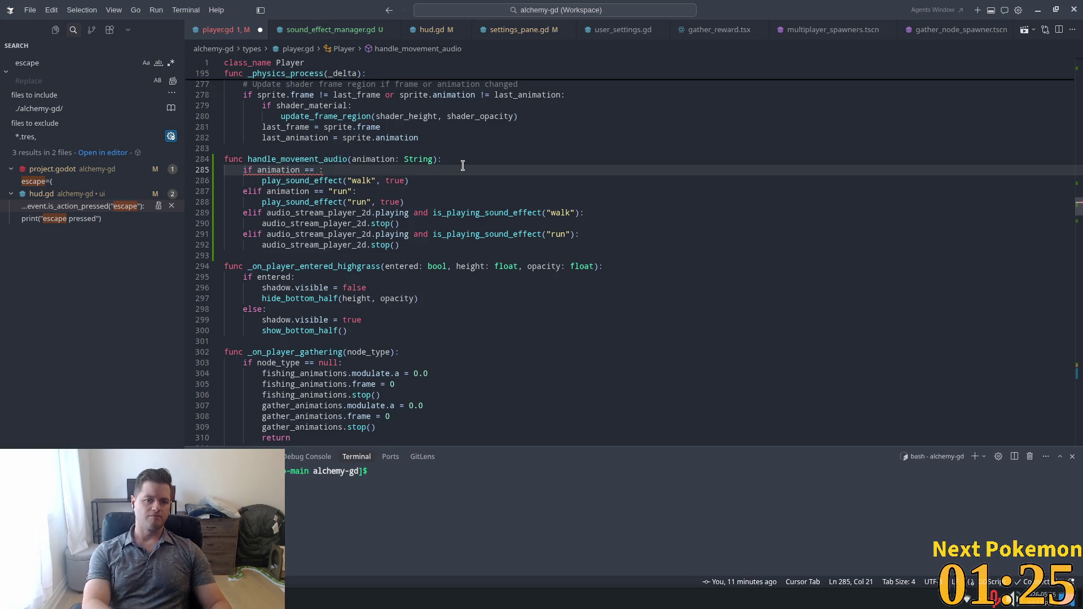
key("BackSpace")
key("BackSpace")
key("BackSpace")
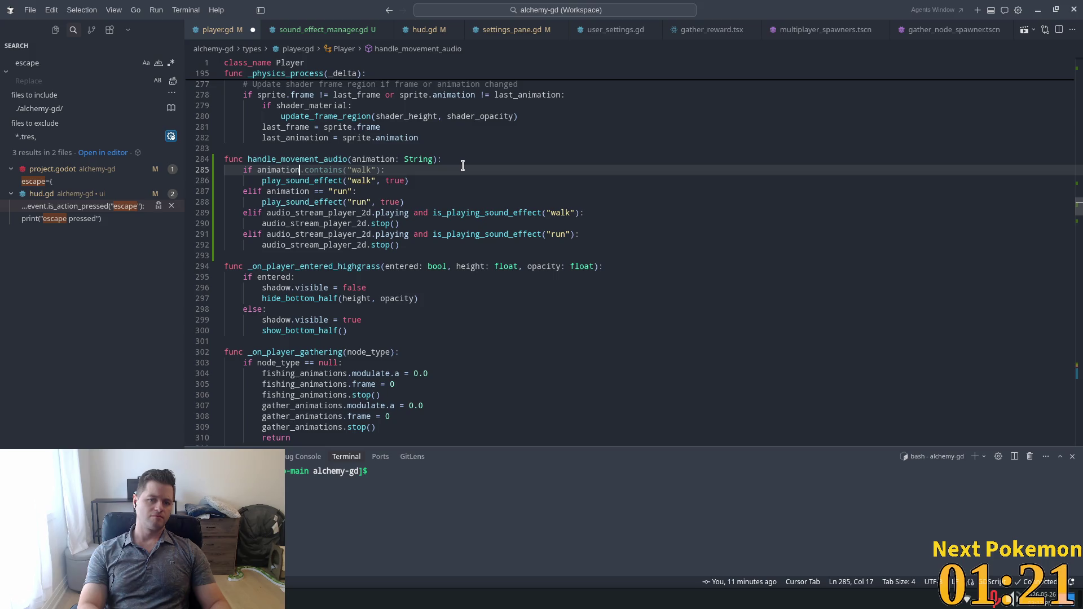
key("Left")
key("Left")
key("Left")
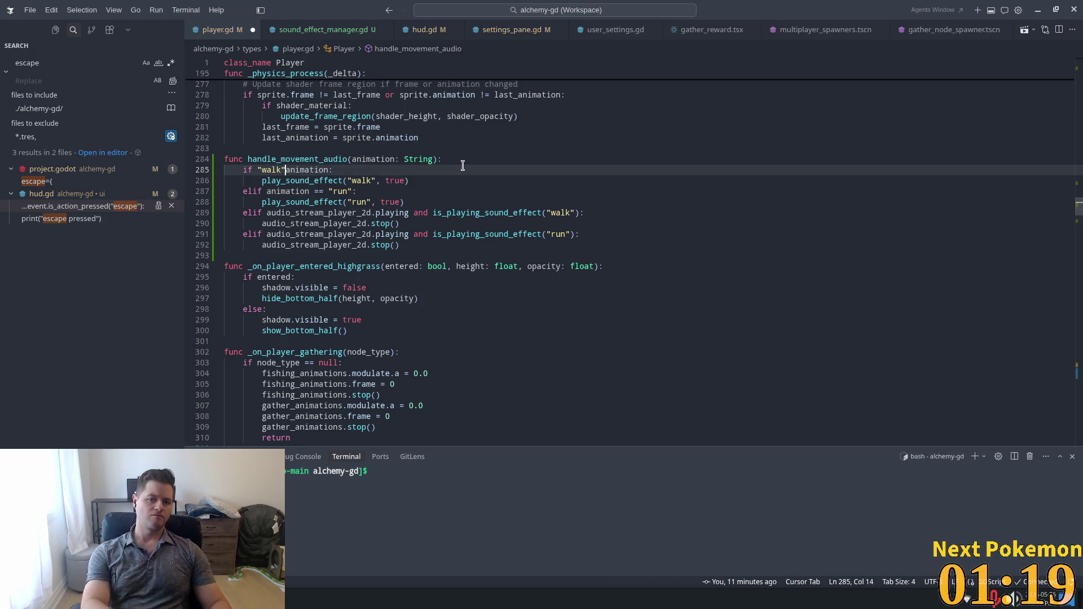
key("Tab")
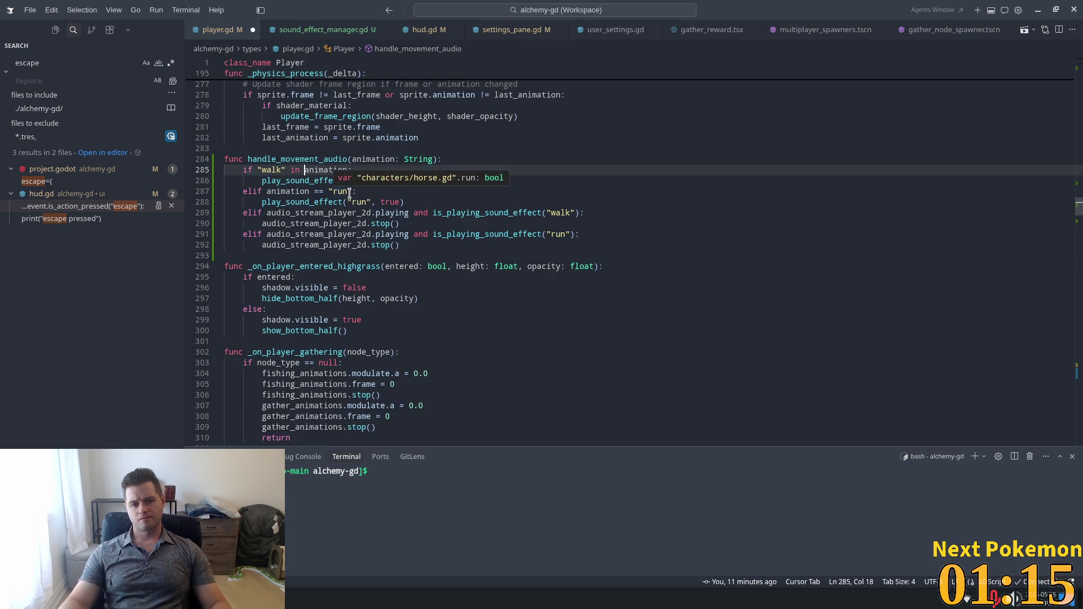
- Change the run branch test to '"run" in animation' and select the run sound check on line 291
left_click_drag(348, 192, 267, 192)
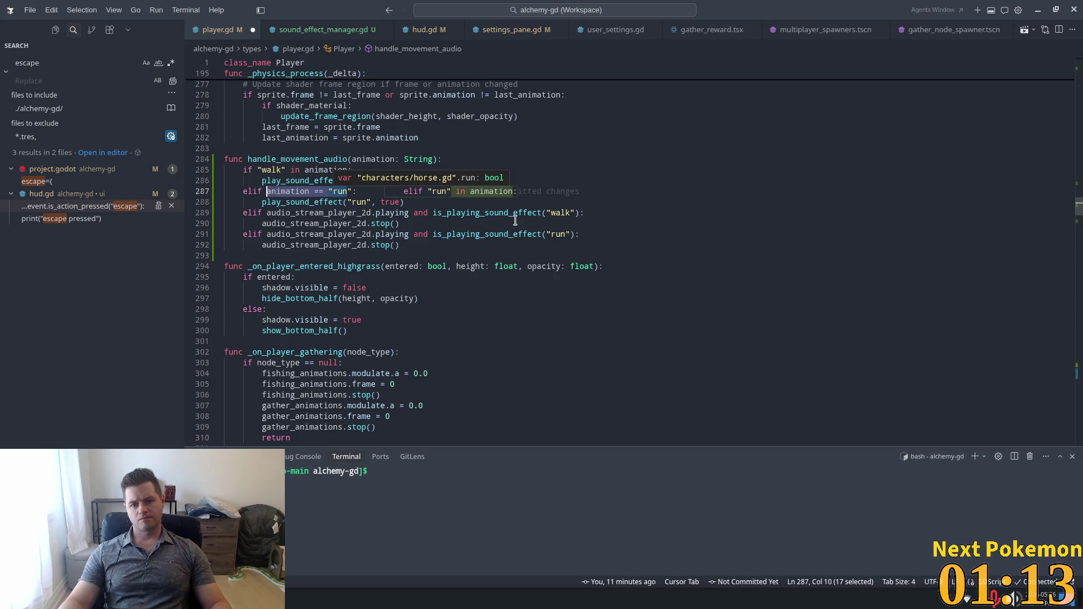
key("Tab")
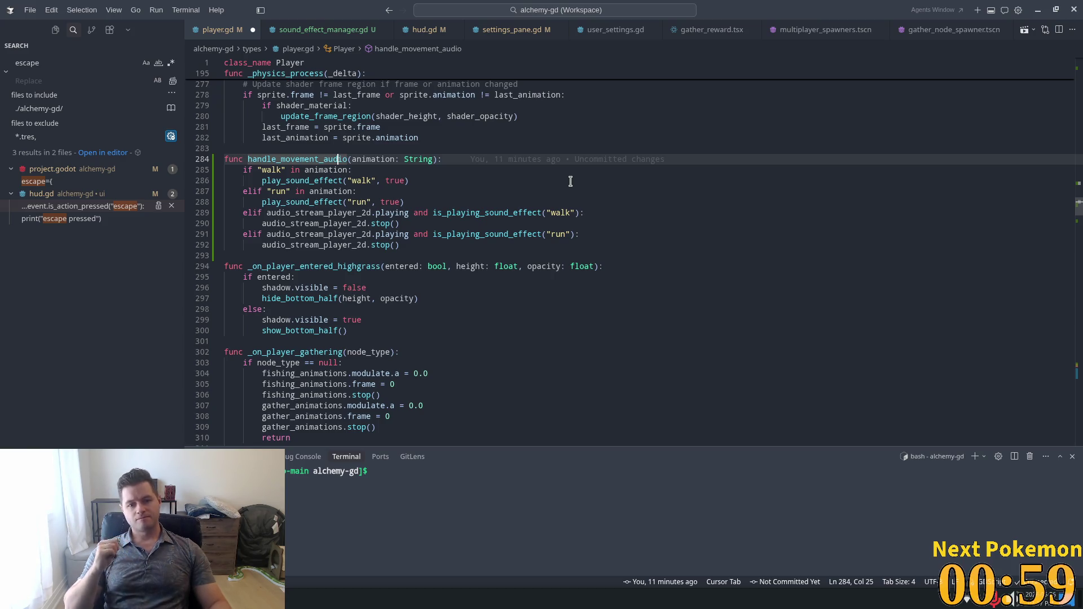
left_click(340, 213)
left_click(567, 223)
left_click_drag(575, 234, 432, 233)
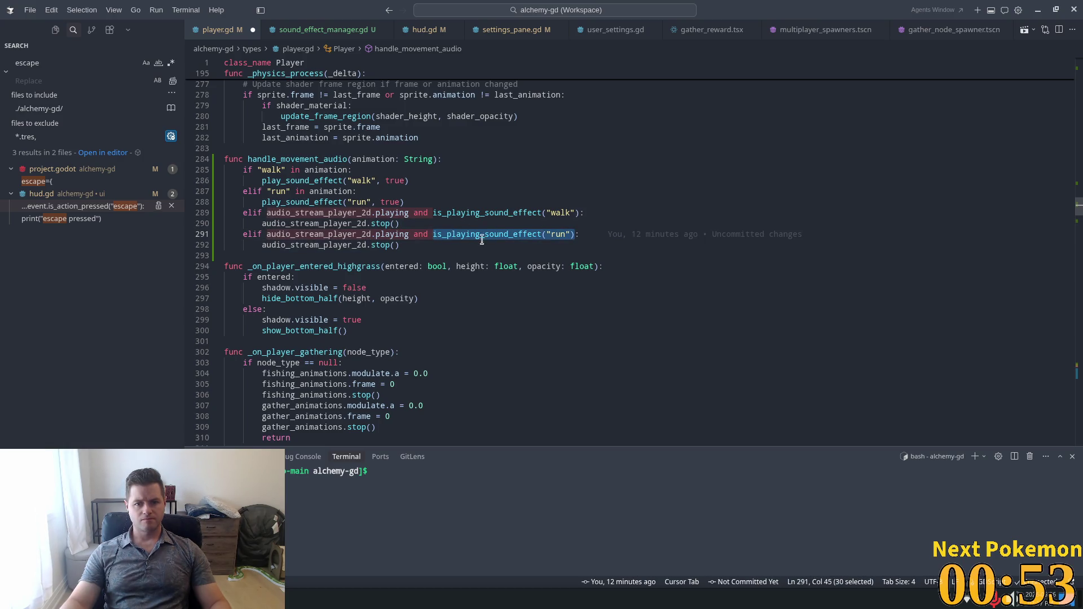
- Combine the walk and run sound checks into one stop condition and delete the redundant run branch
key("ctrl+x")
key("Up")
key("Up")
key("shift+End")
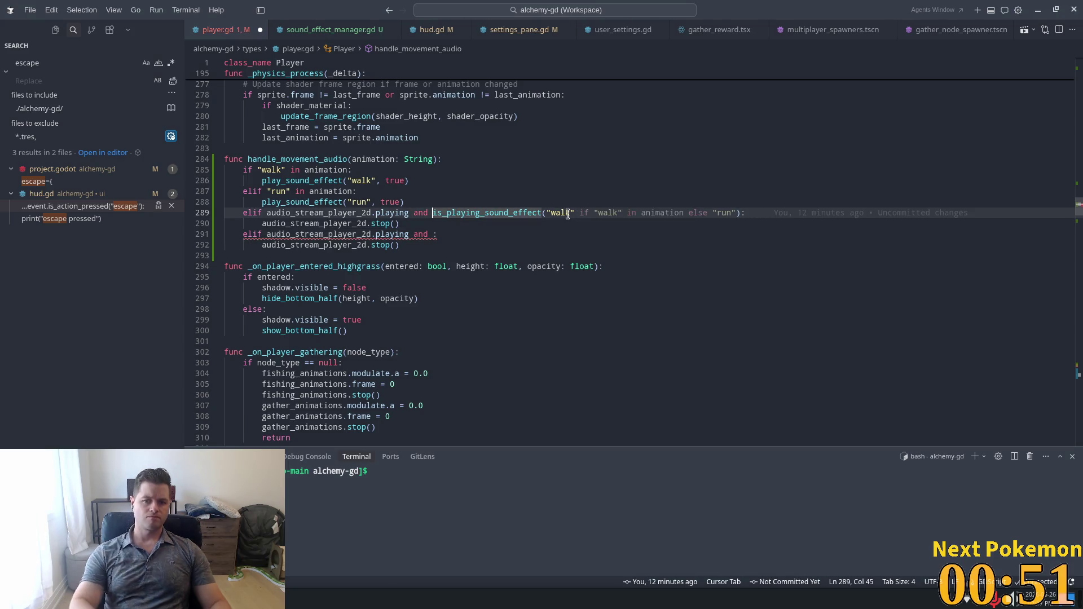
key("shift+Left")
type("(")
key("Right")
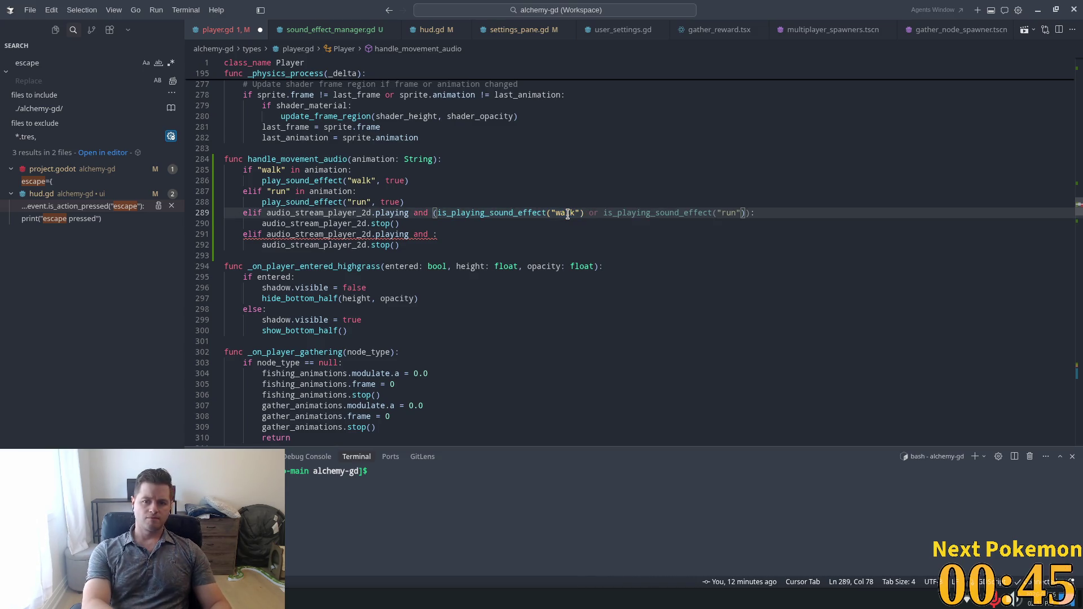
key("Tab")
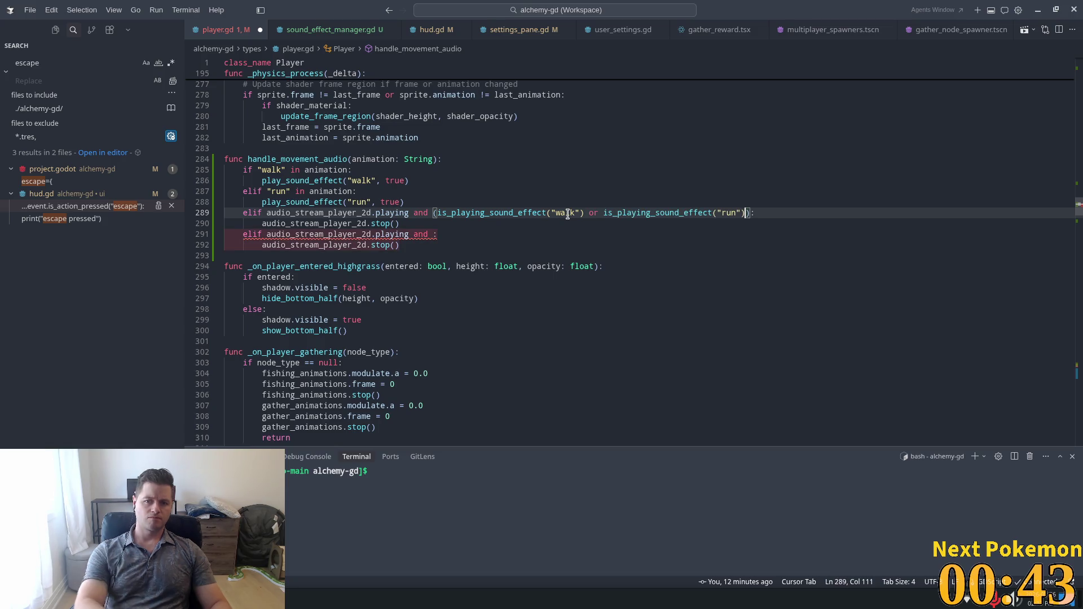
left_click_drag(401, 244, 193, 243)
key("shift+Up")
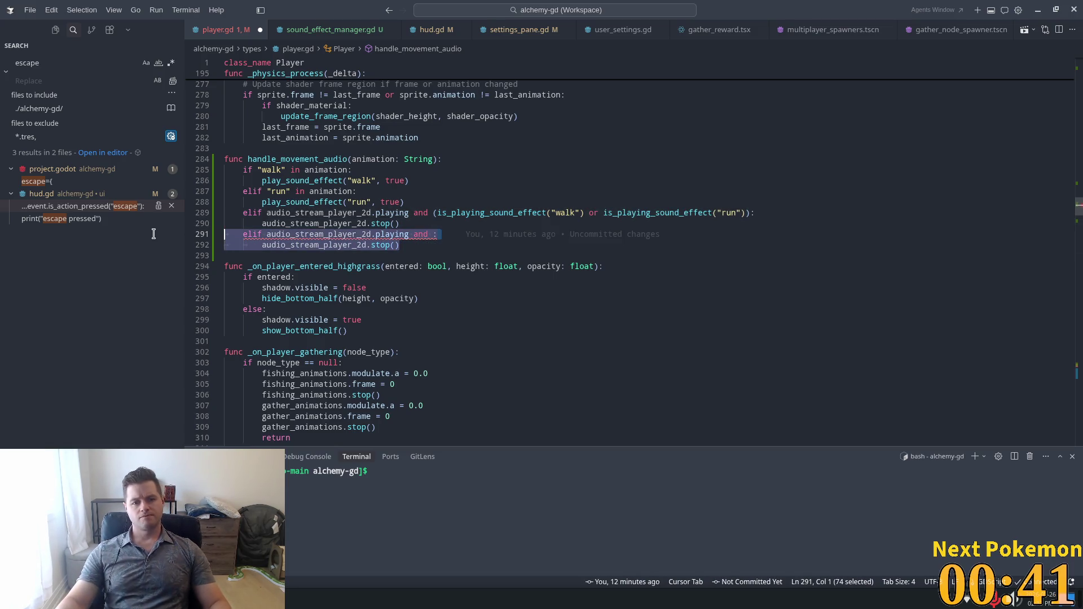
key("BackSpace")
key("BackSpace")
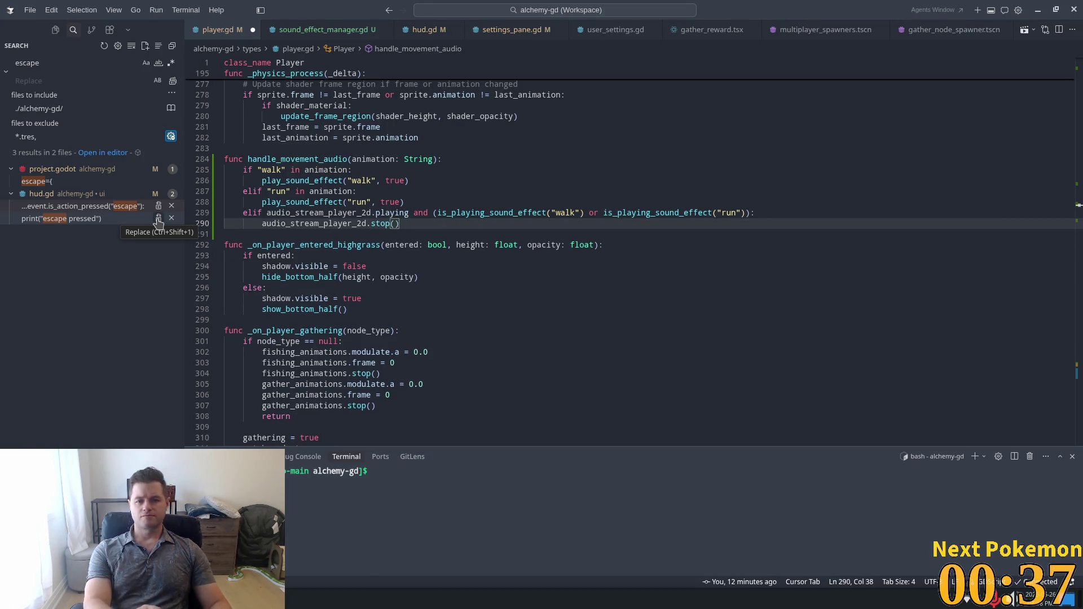
- Save player.gd and run the Alchemy project from the Godot editor
key("ctrl+s")
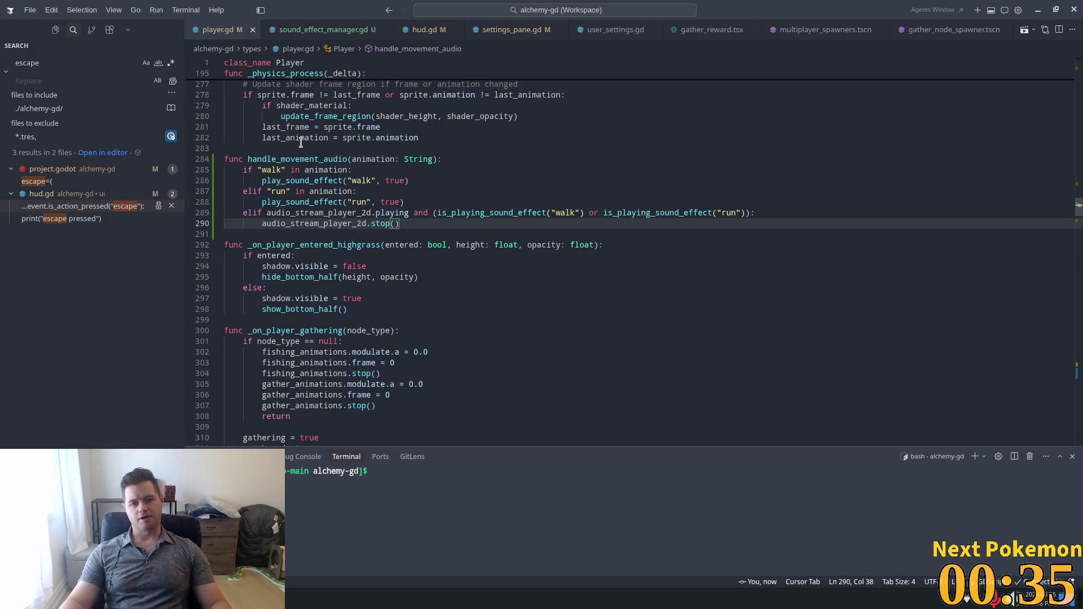
double_click(297, 159)
scroll(493, 227, "up", 5)
scroll(492, 226, "up", 5)
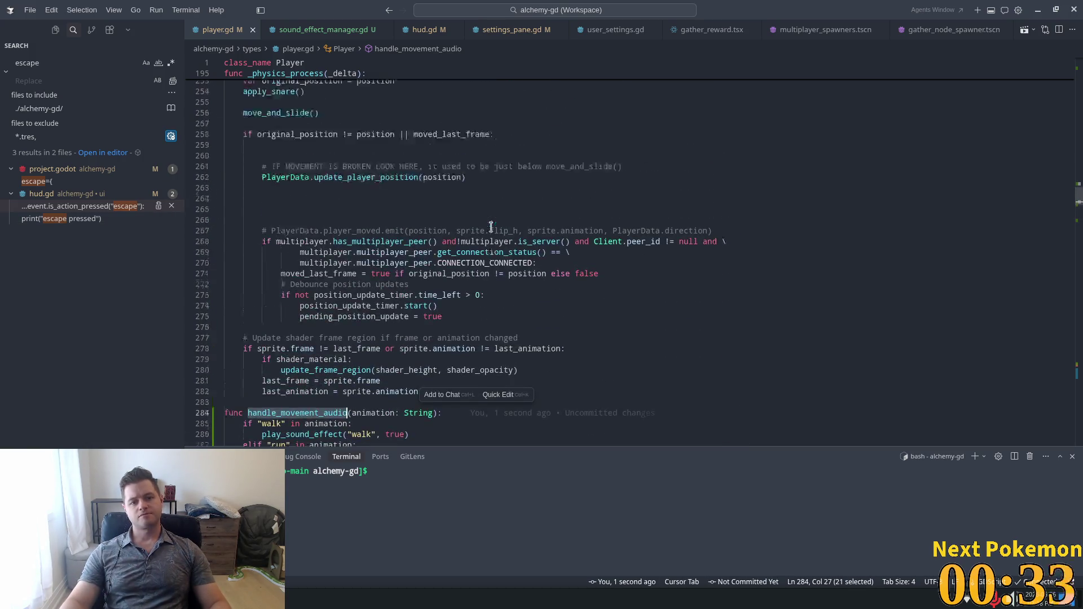
scroll(603, 225, "down", 5)
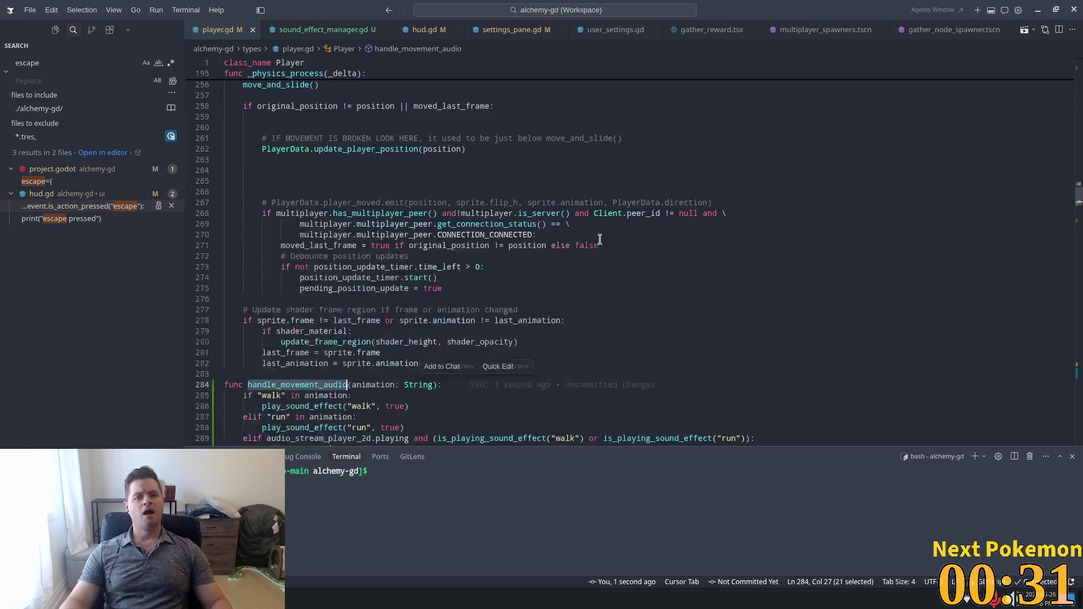
key("alt+Tab")
left_click(941, 28)
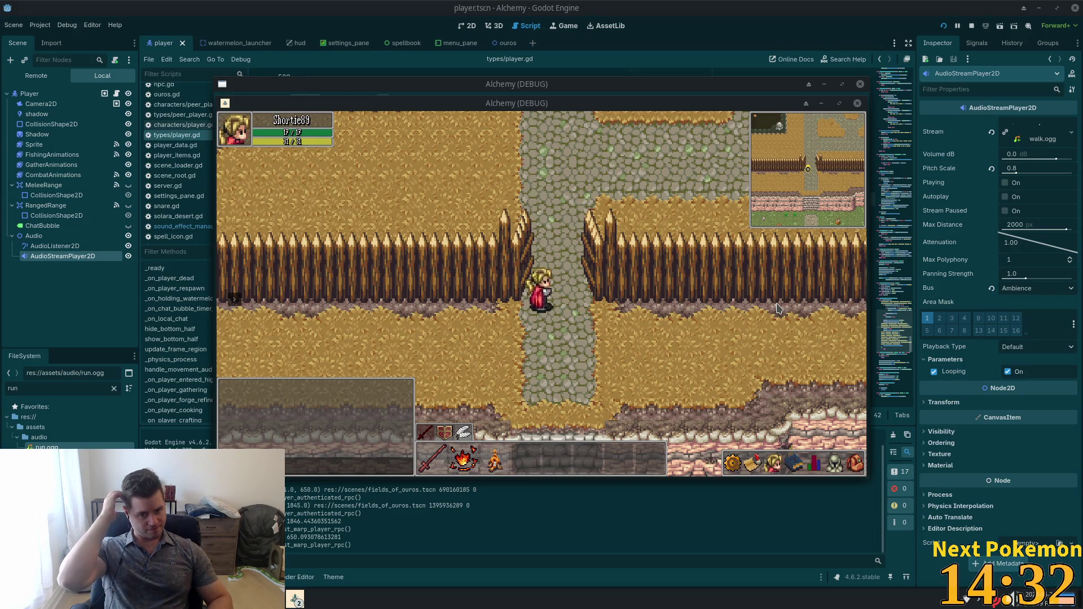
- Focus the running Alchemy debug game window
left_click(703, 306)
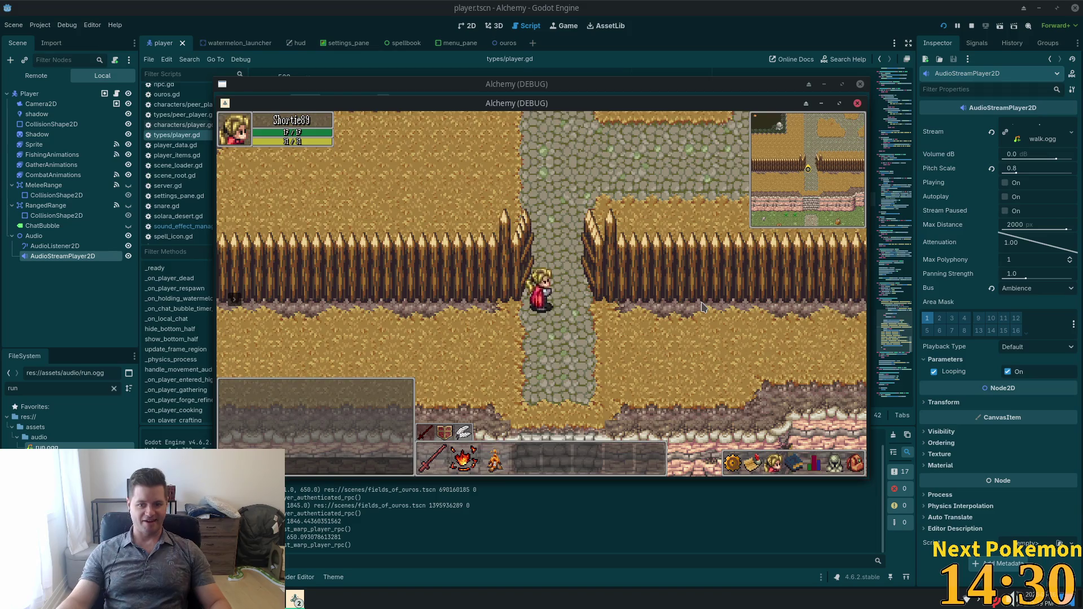
- Walk the character south down the stone path, then north to the brick wall and back
key("s")
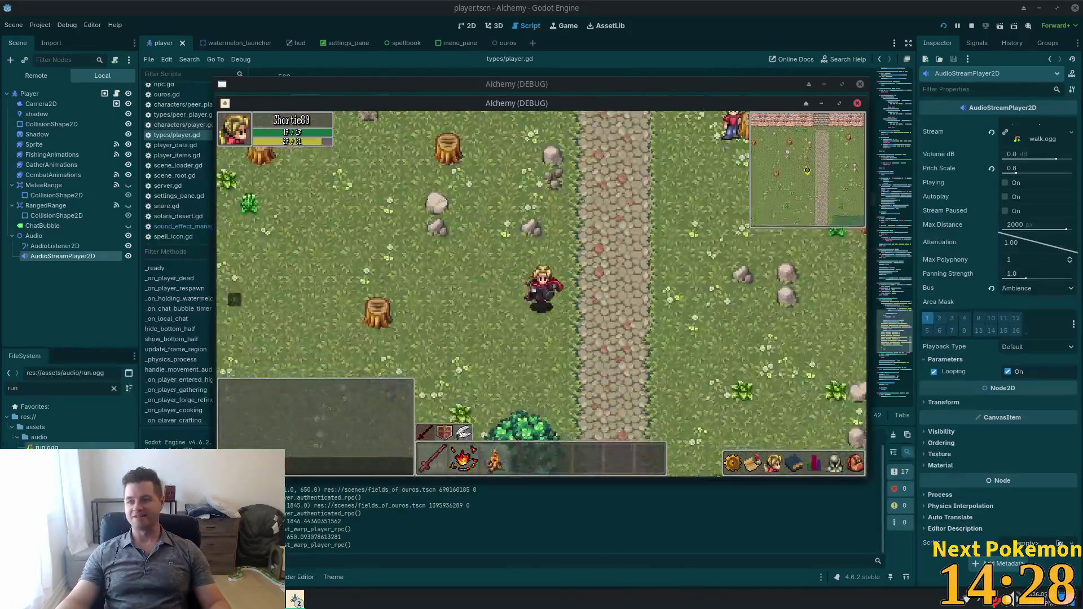
key("s")
key("d")
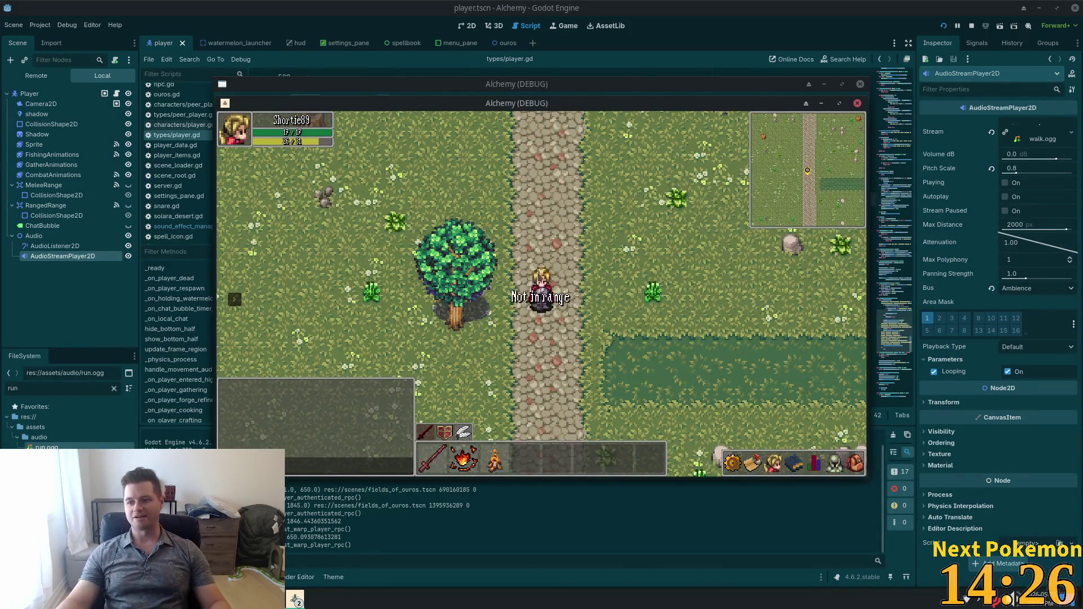
key("s")
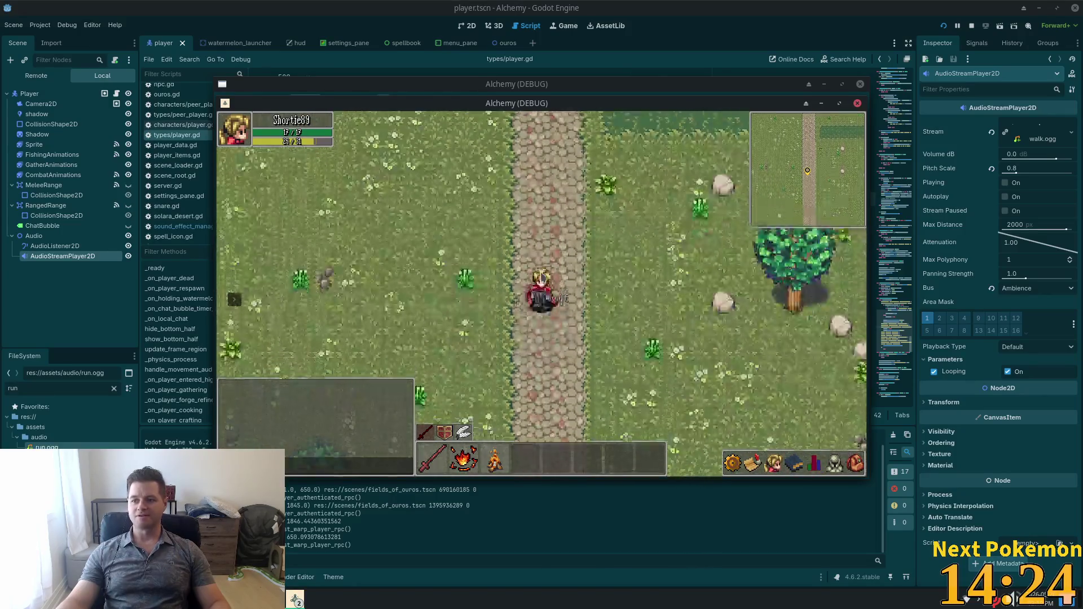
key("s")
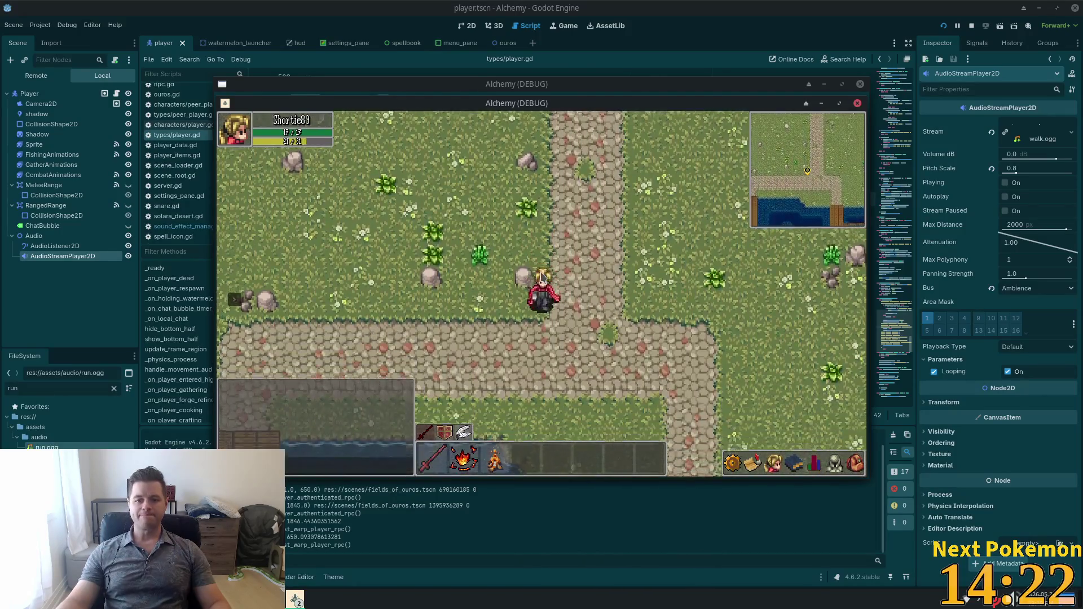
key("w")
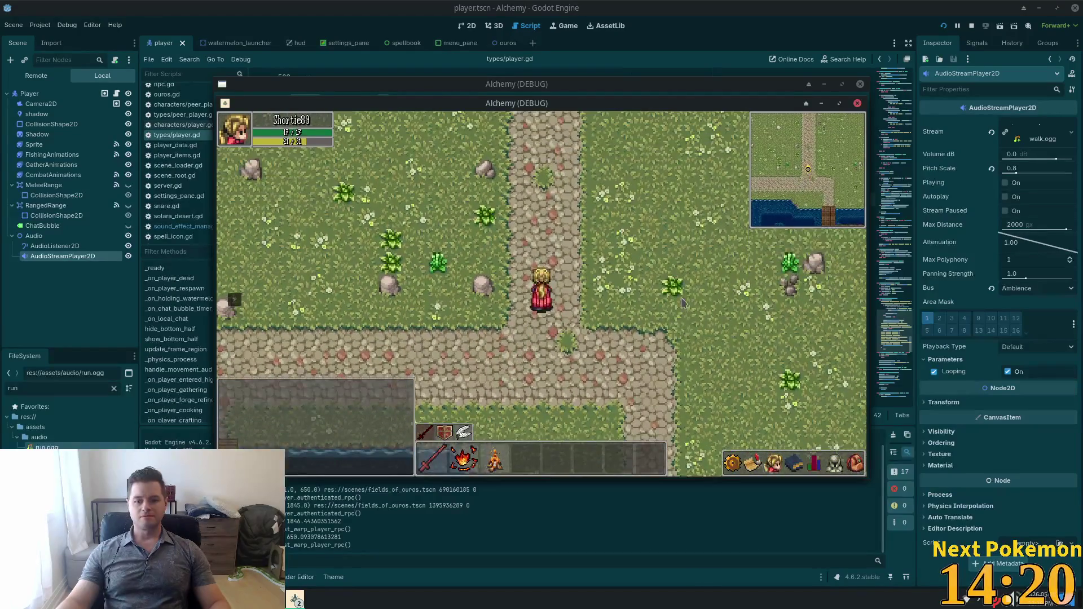
key("w")
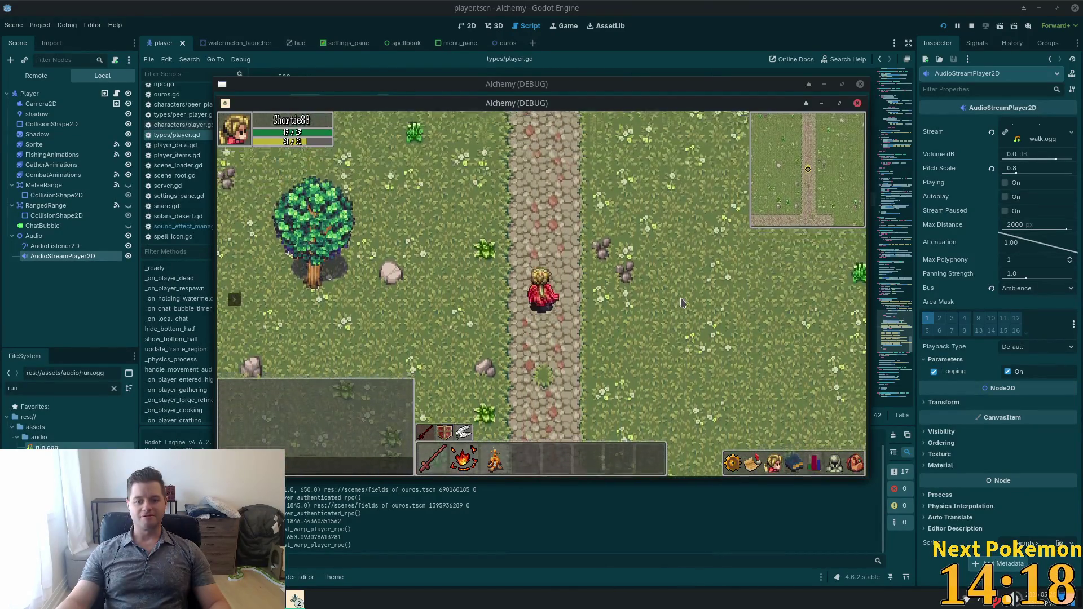
key("w")
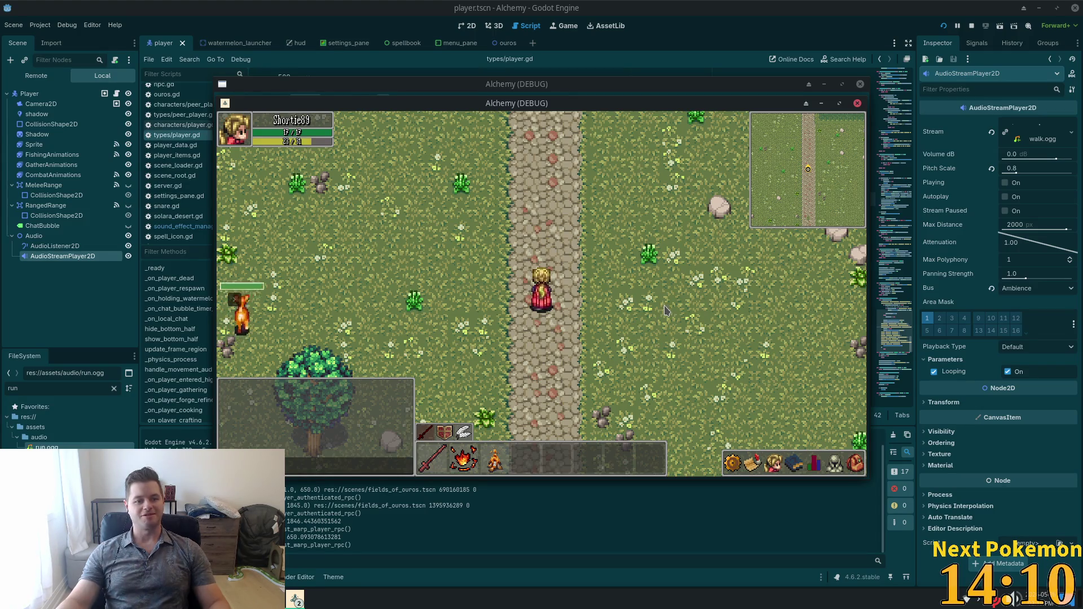
left_click(559, 283)
key("w")
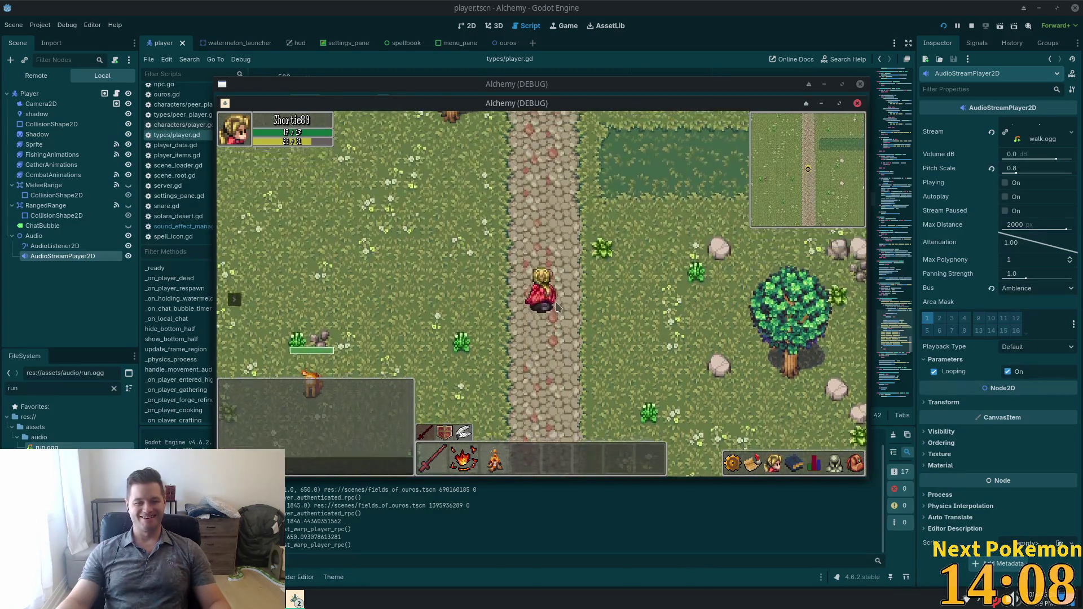
key("w")
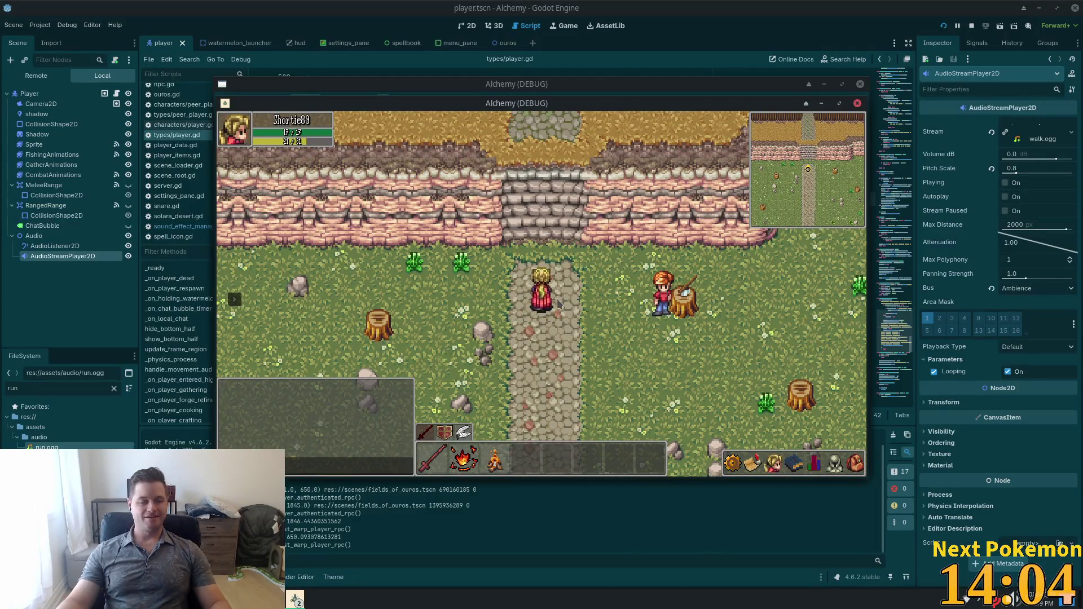
key("s")
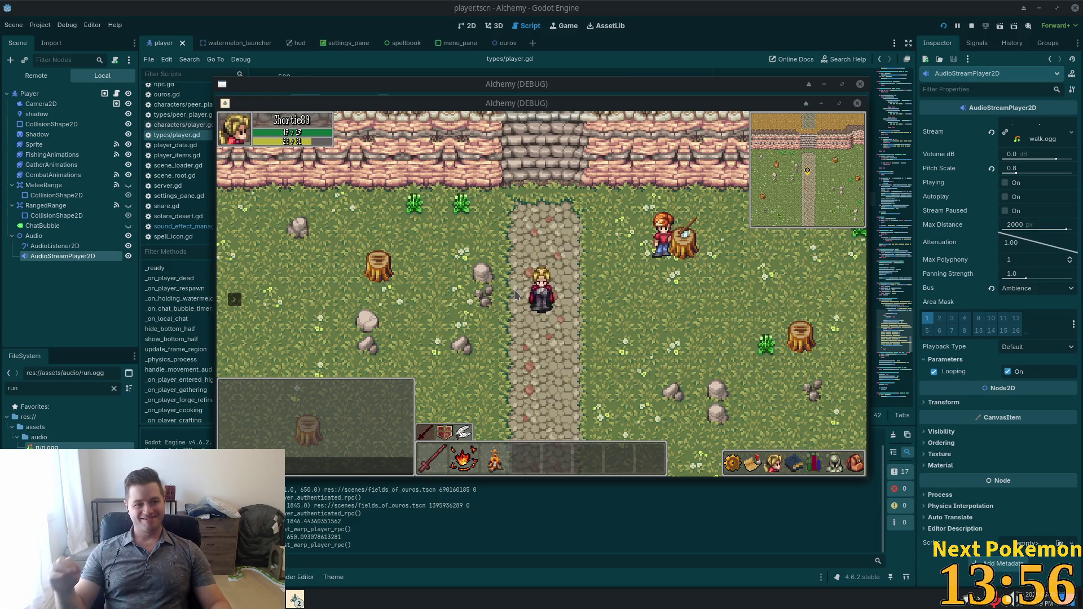
key("alt+Tab")
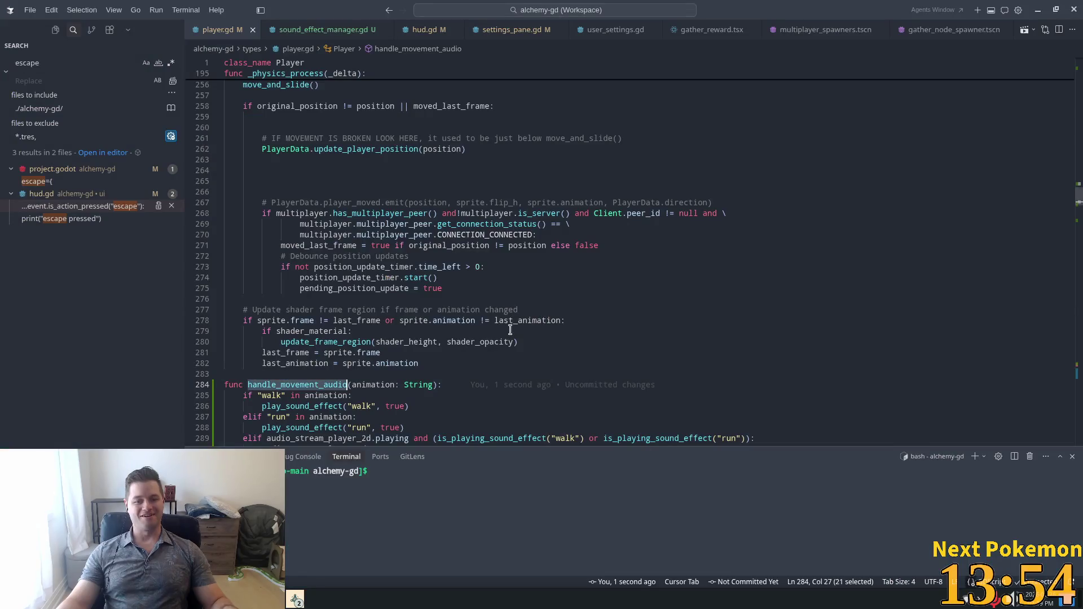
- Add 'and not is_playing_sound_effect' checks to the walk and run branches on lines 285 and 287
scroll(504, 330, "down", 3)
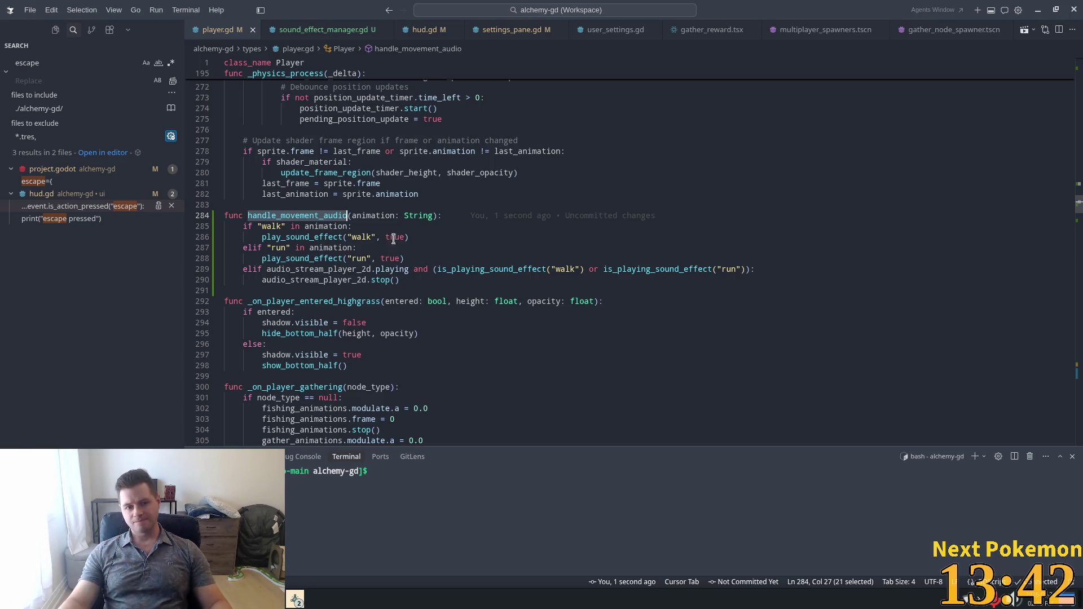
left_click(346, 226)
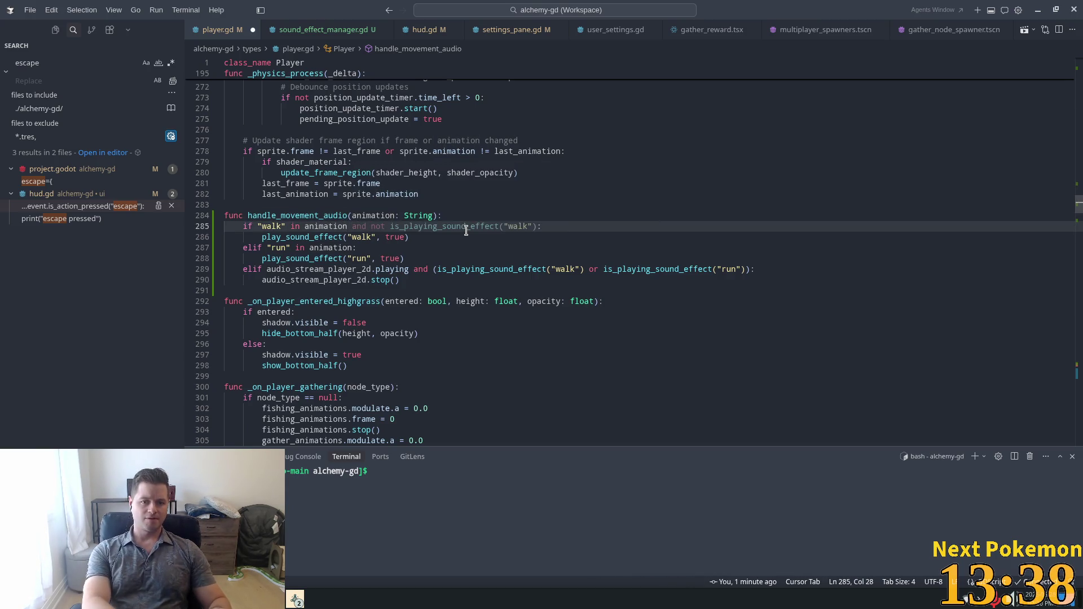
key("Tab")
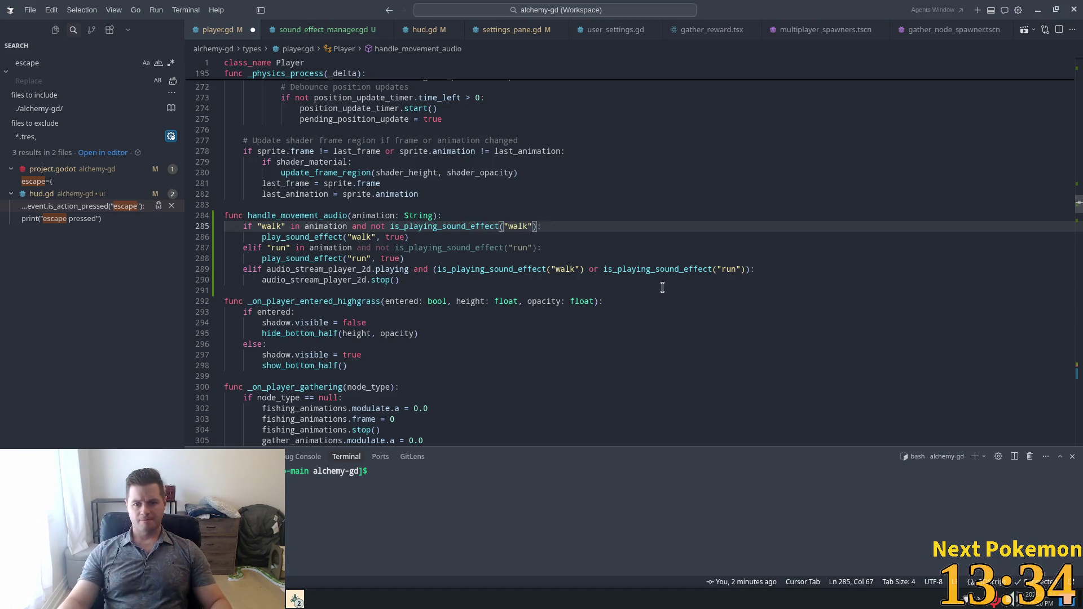
key("Tab")
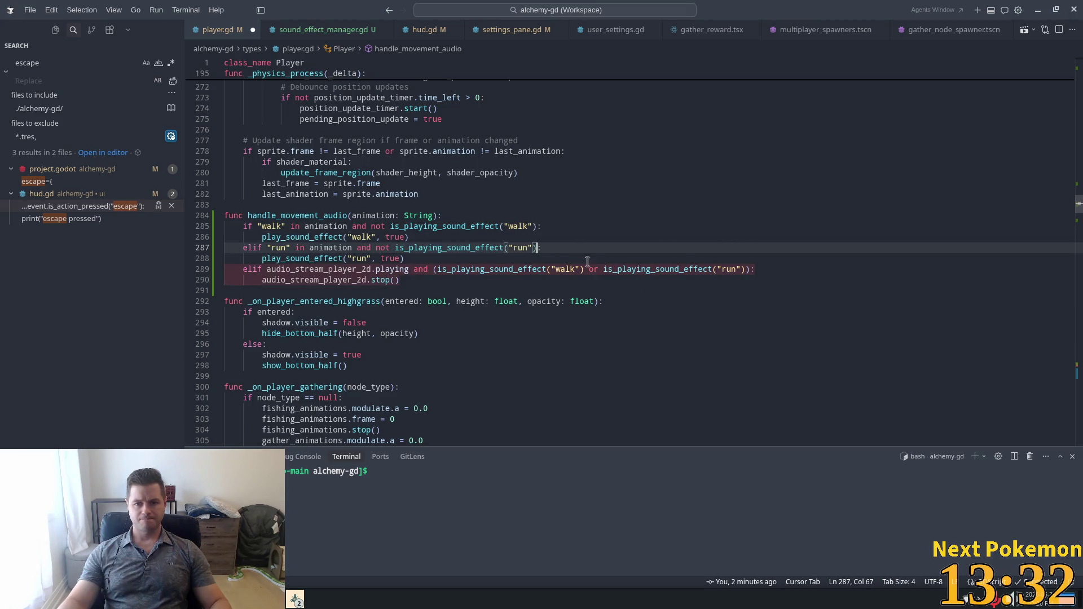
key("Up")
key("Up")
key("Up")
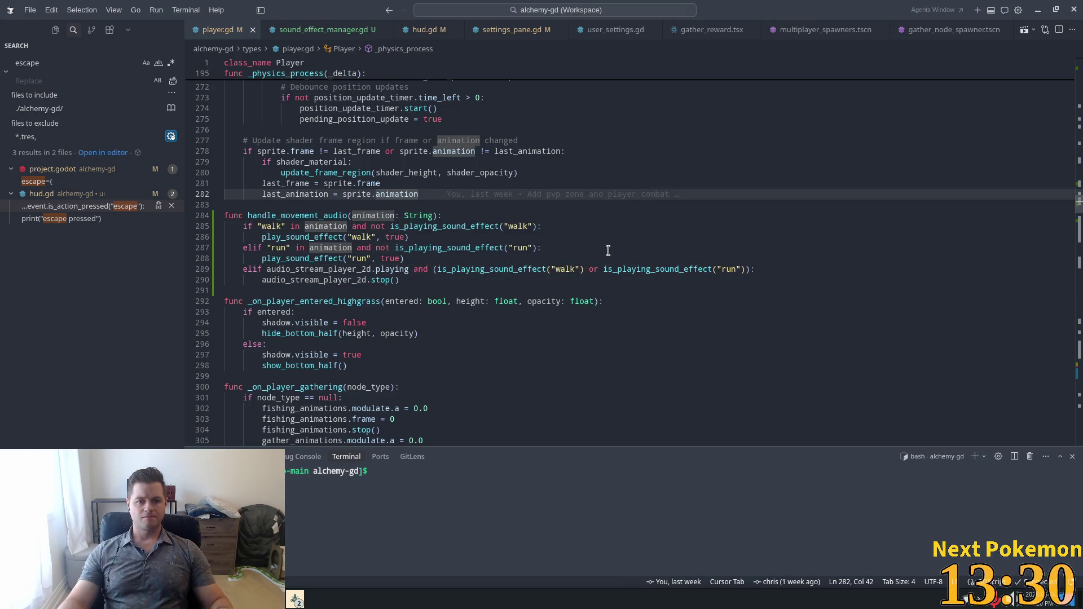
key("alt+Tab")
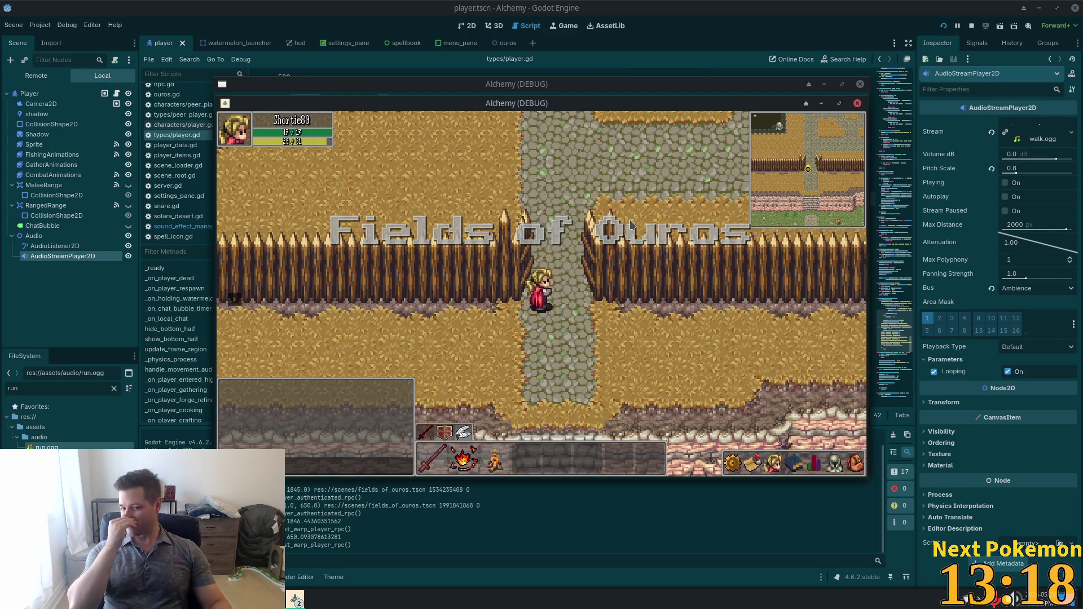
- Walk the character south through the gate and along the stone path, then head north-east
key("Down")
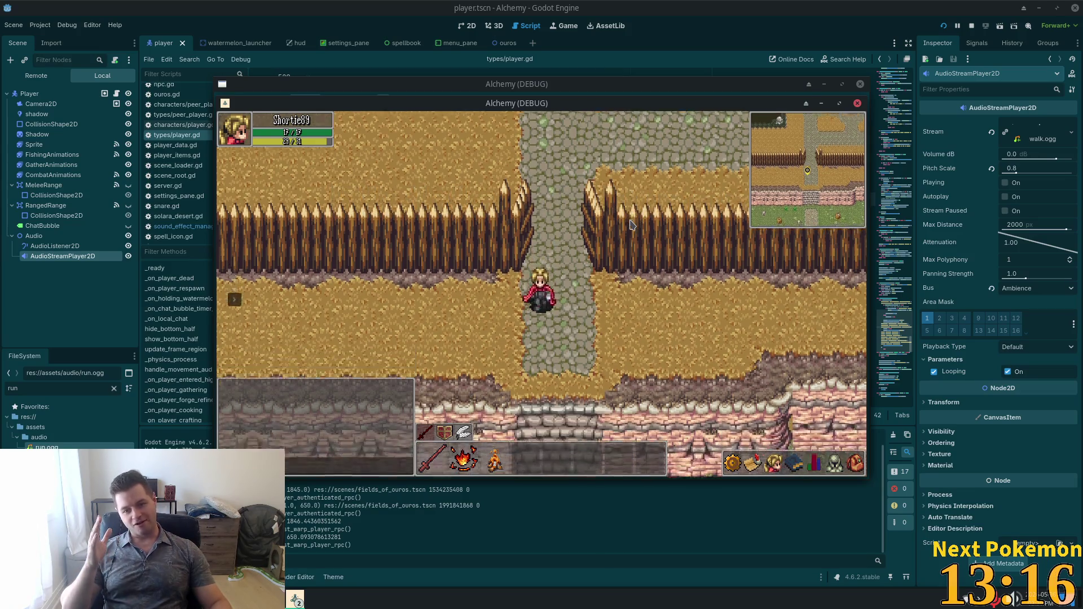
key("Down")
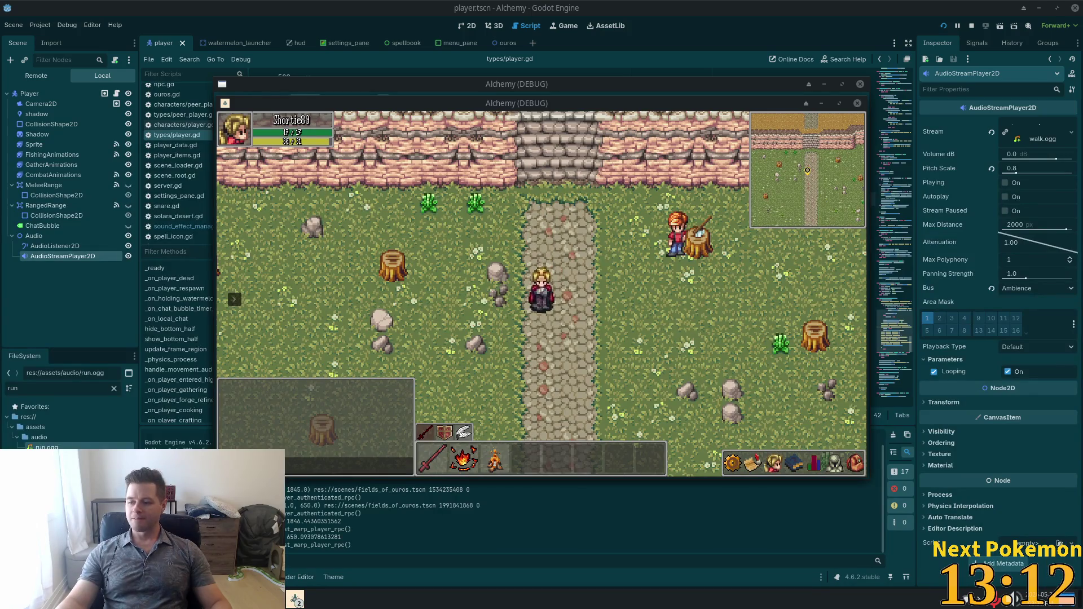
key("Down")
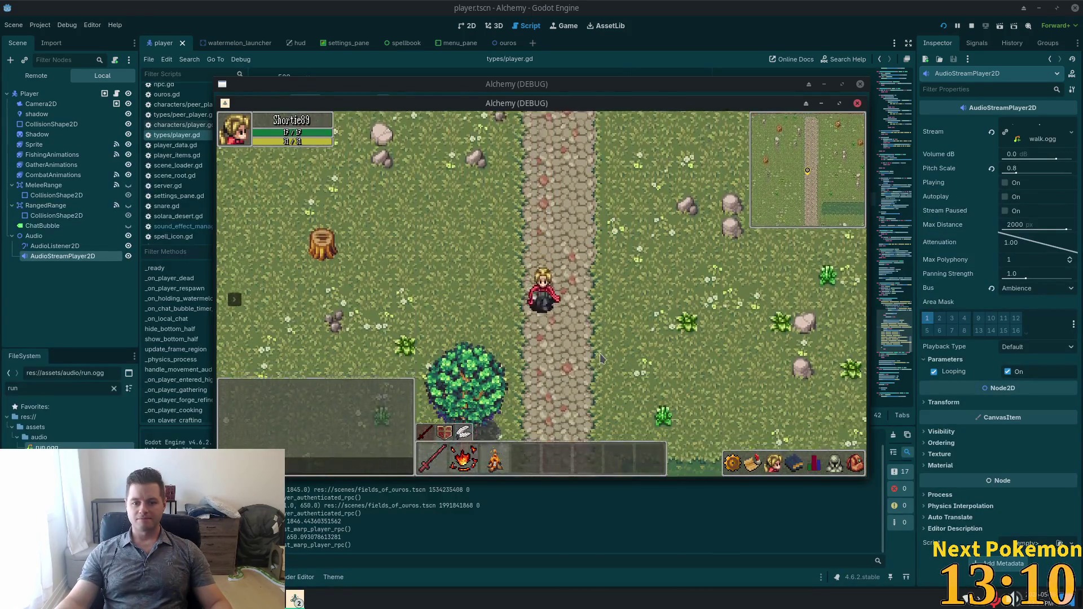
key("Down")
key("Up")
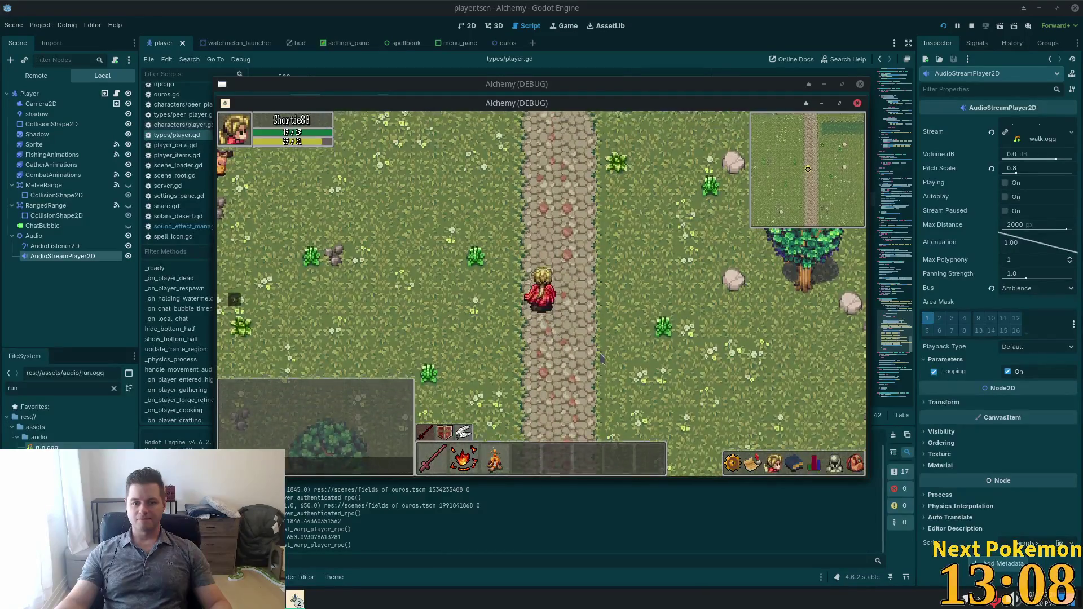
key("Up")
key("Right")
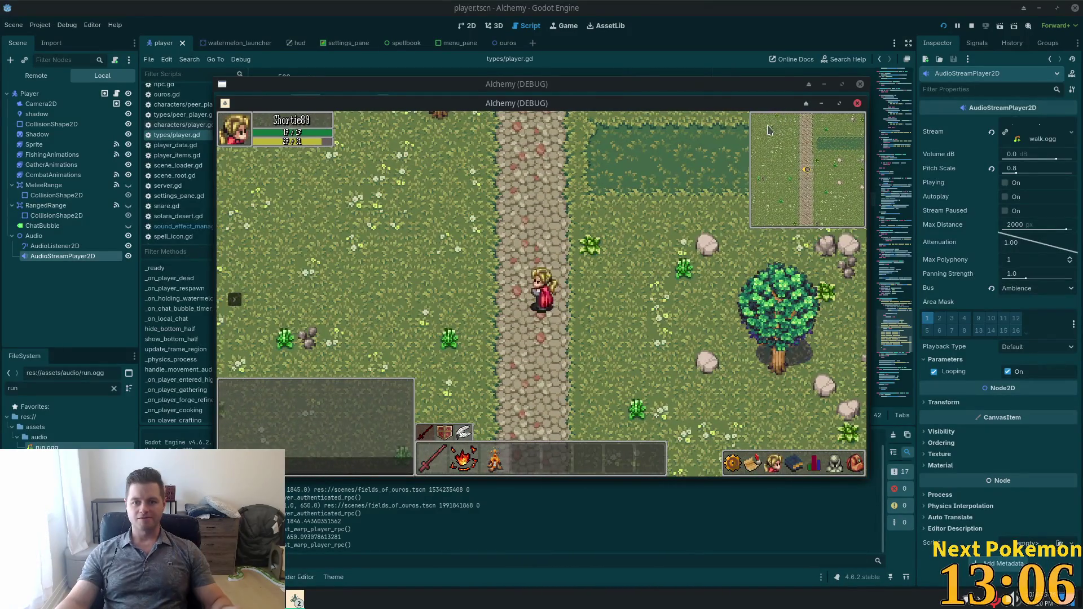
key("alt+Tab")
key("alt+Tab")
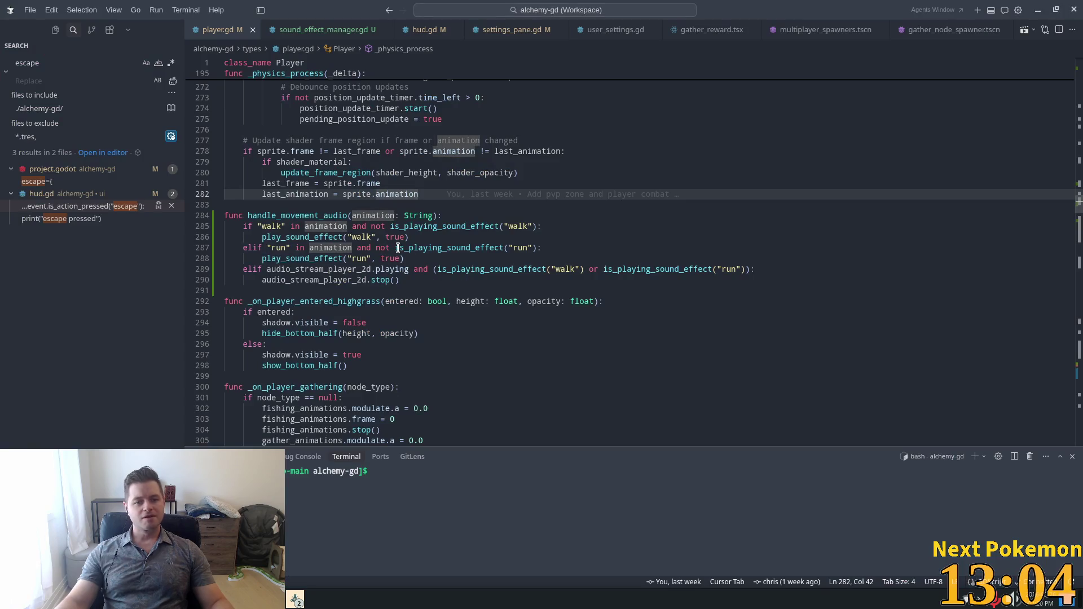
double_click(280, 226)
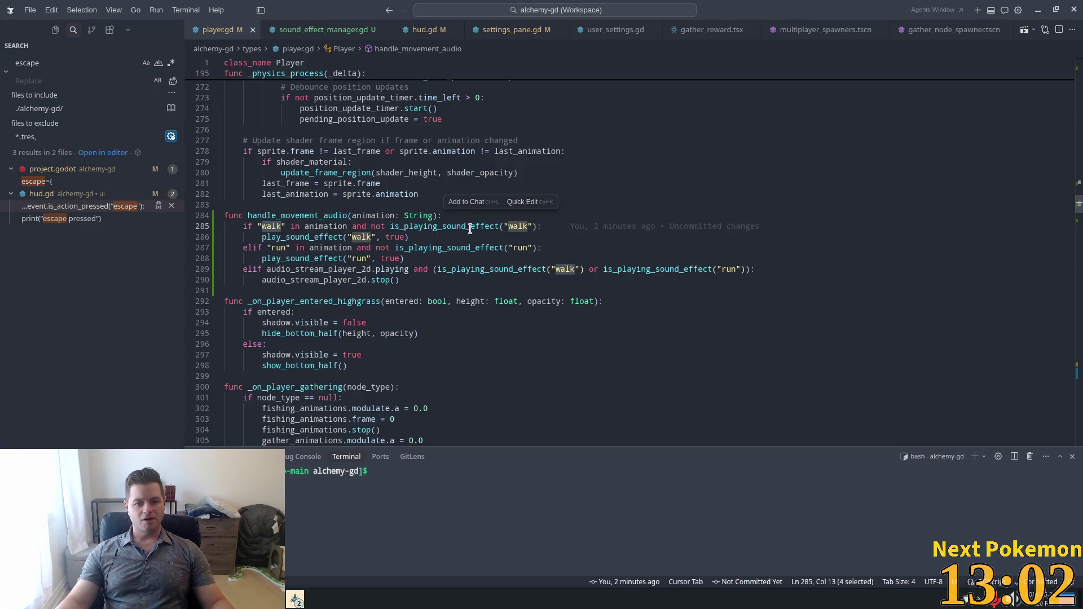
- Review the walk and run conditions, then jump to the is_playing_sound_effect definition
left_click(400, 227)
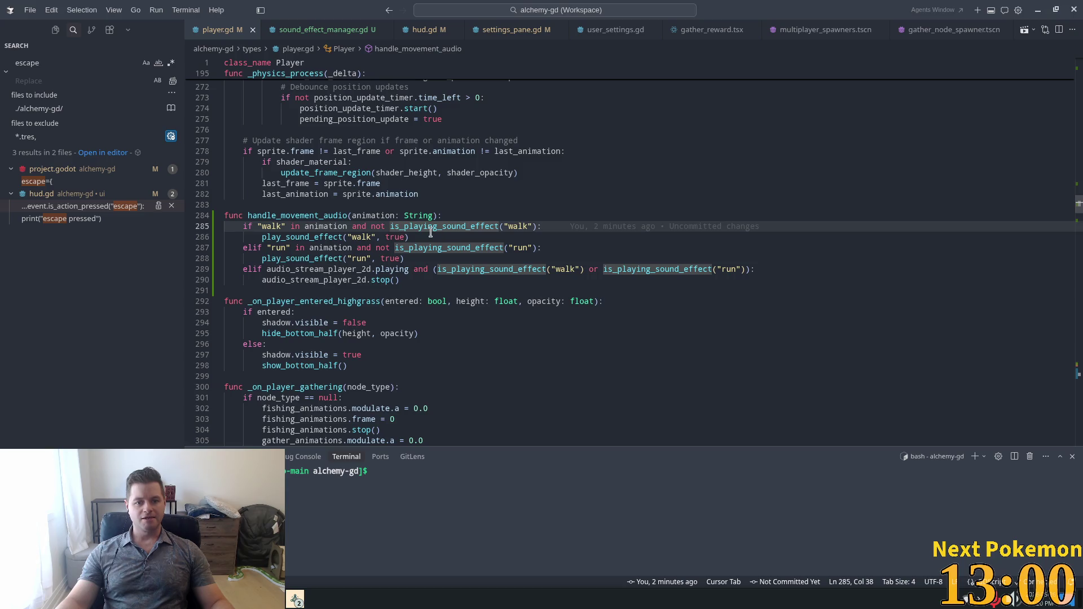
double_click(400, 227)
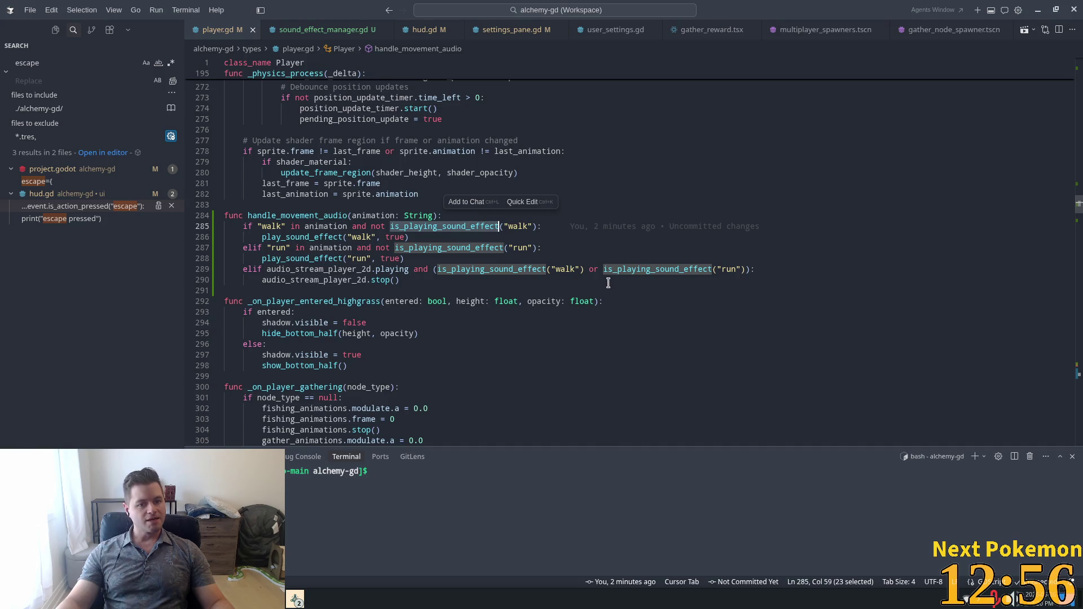
left_click_drag(319, 237, 306, 226)
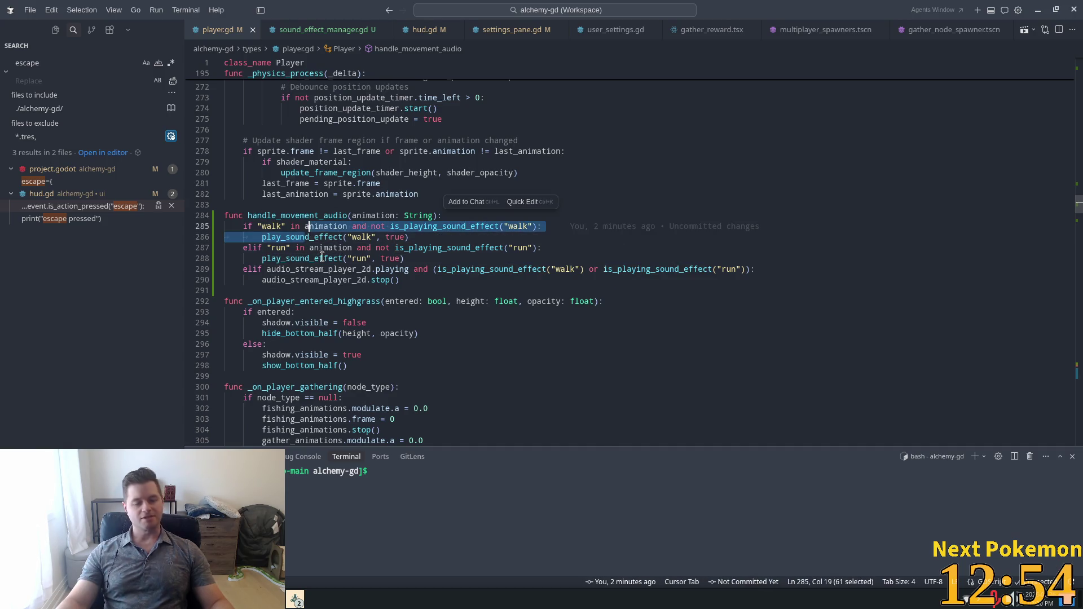
left_click(401, 280)
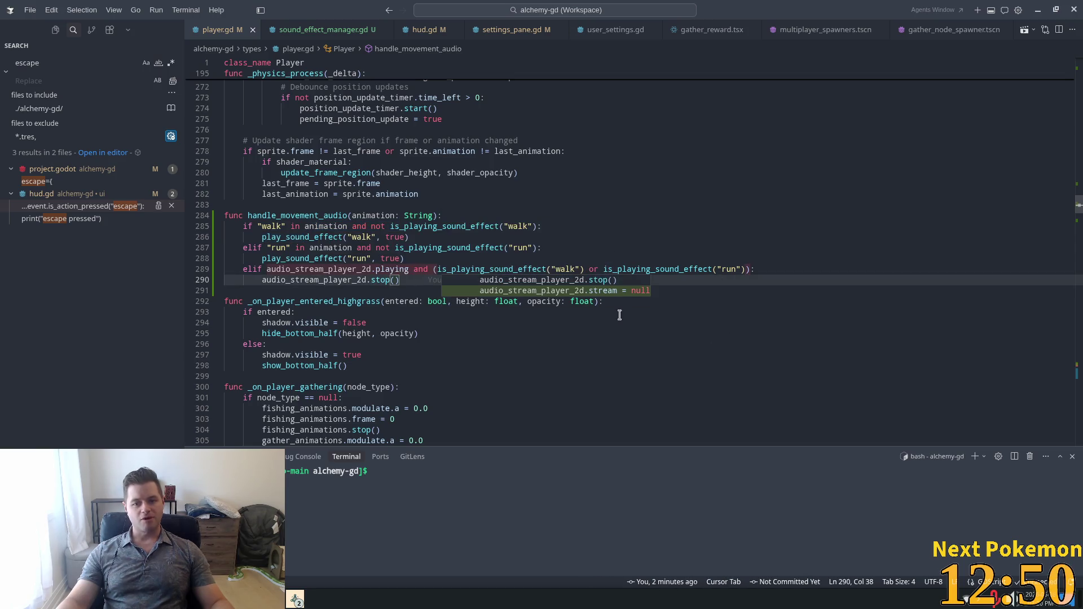
left_click(453, 248)
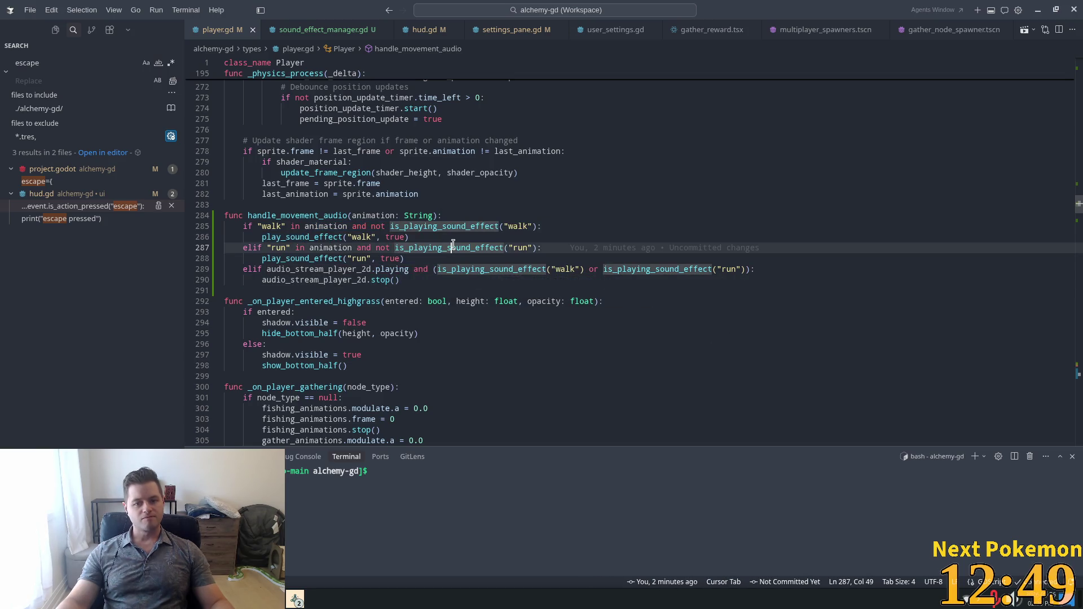
double_click(358, 226)
left_click(258, 227)
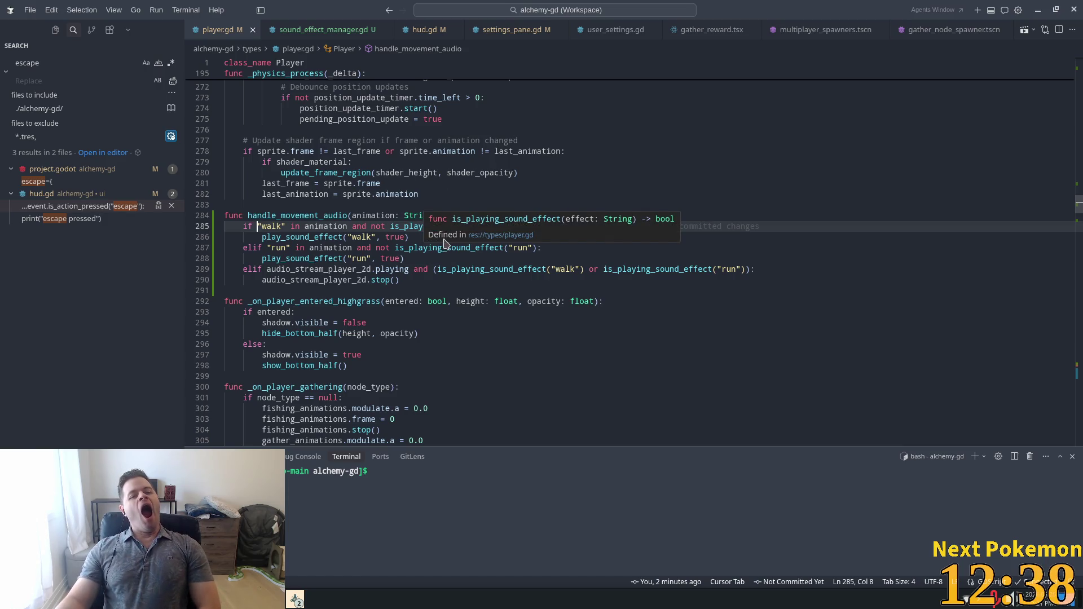
left_click(446, 246, "ctrl")
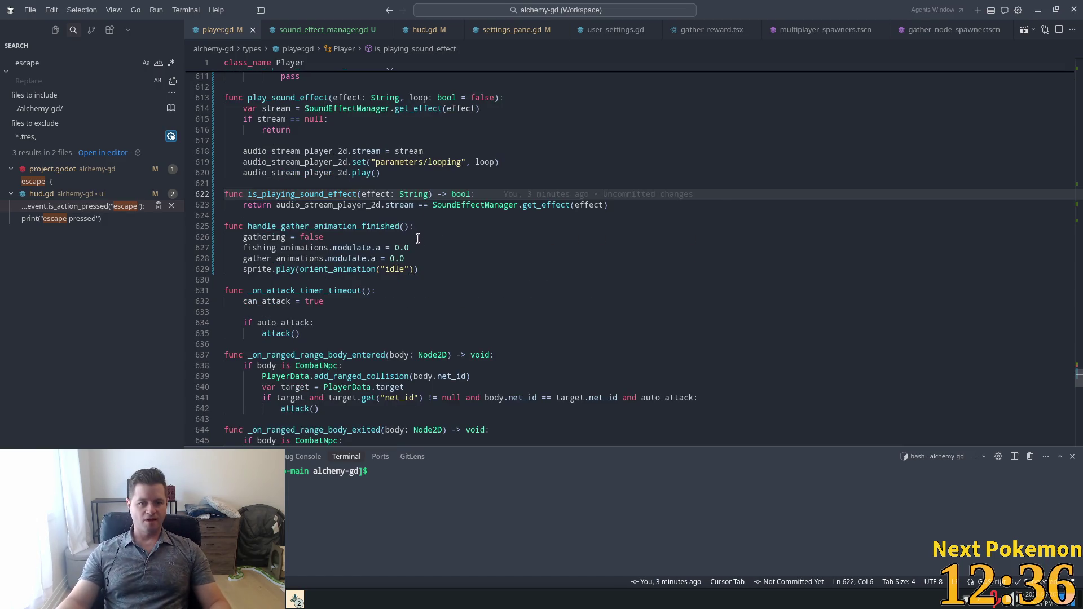
- Inspect is_playing_sound_effect's stream comparison and the play_sound_effect function
left_click(382, 208)
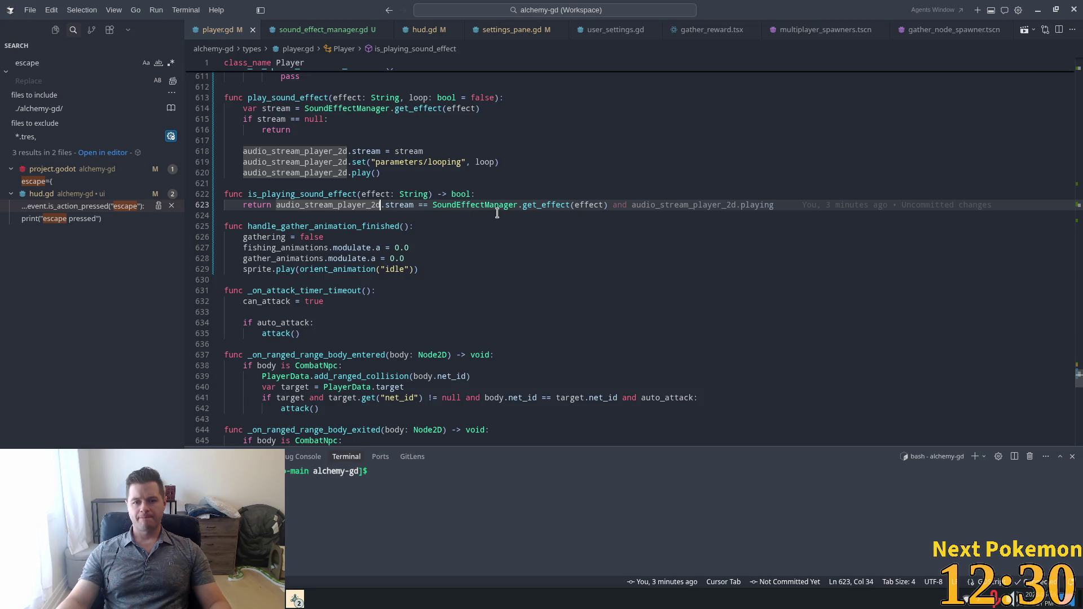
mouse_move(399, 205)
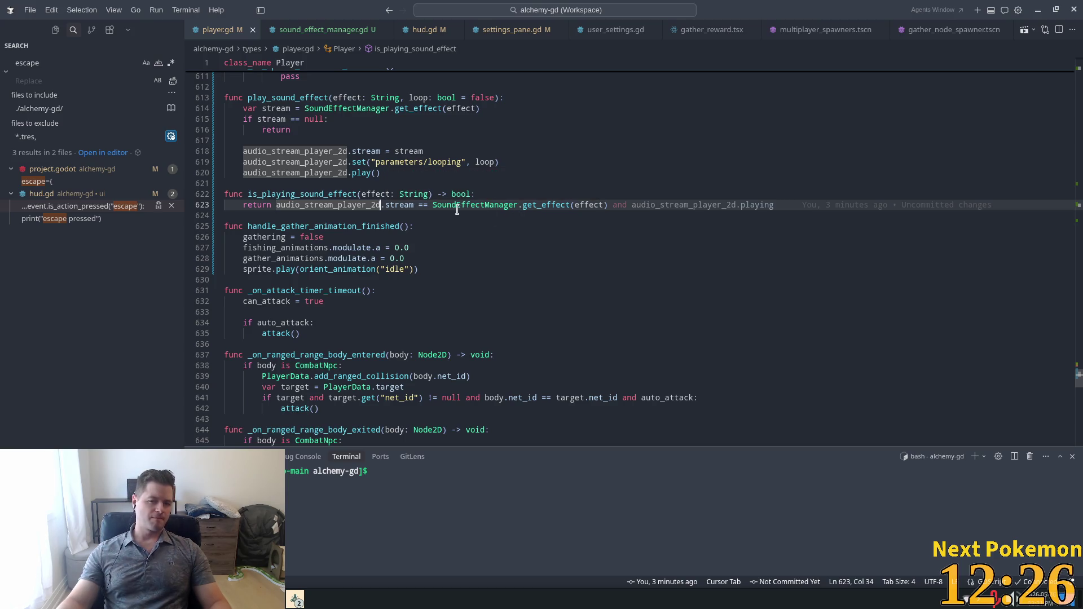
double_click(401, 206)
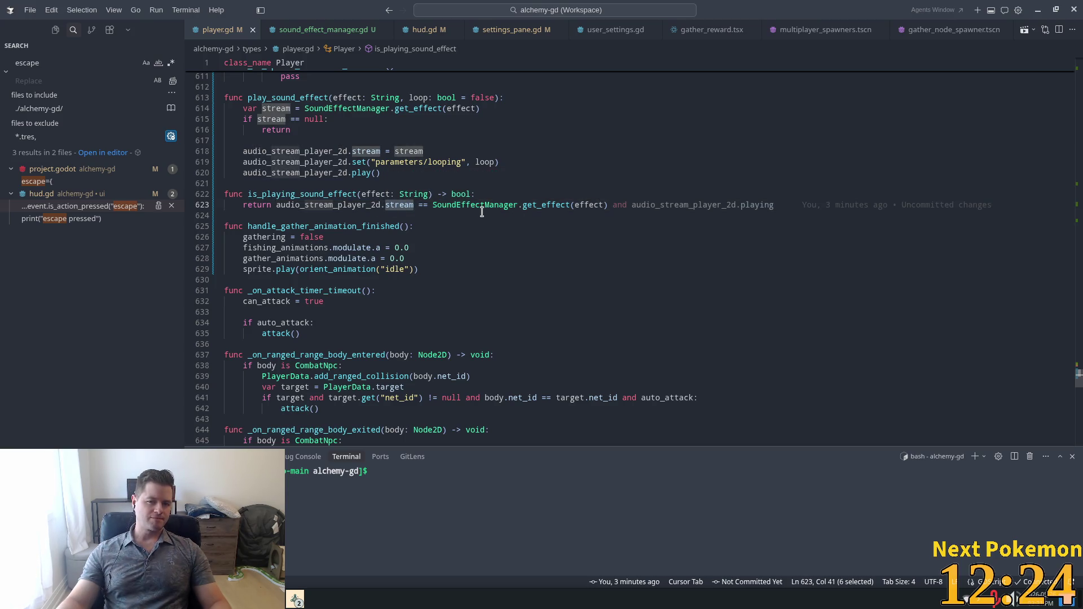
key("alt+Tab")
key("alt+Tab")
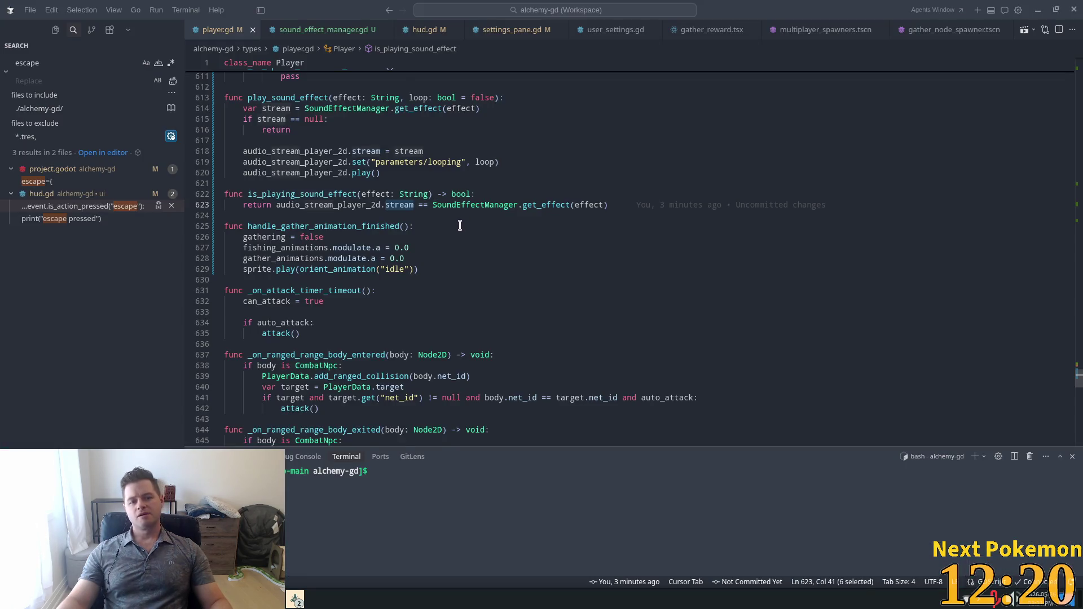
scroll(460, 225, "up", 15)
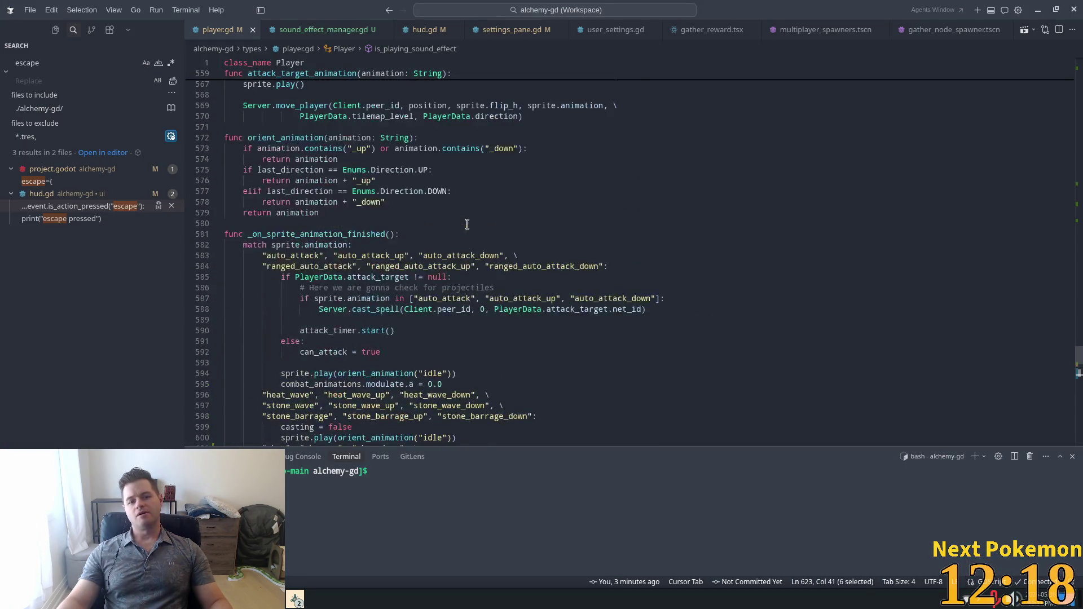
scroll(467, 225, "down", 14)
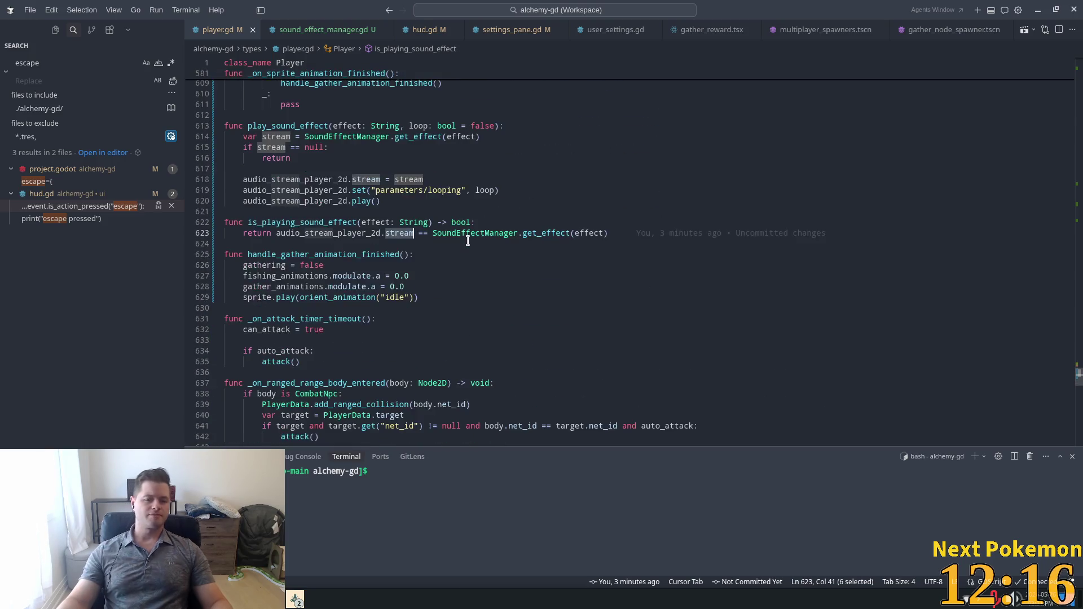
scroll(467, 241, "down", 5)
scroll(466, 237, "up", 10)
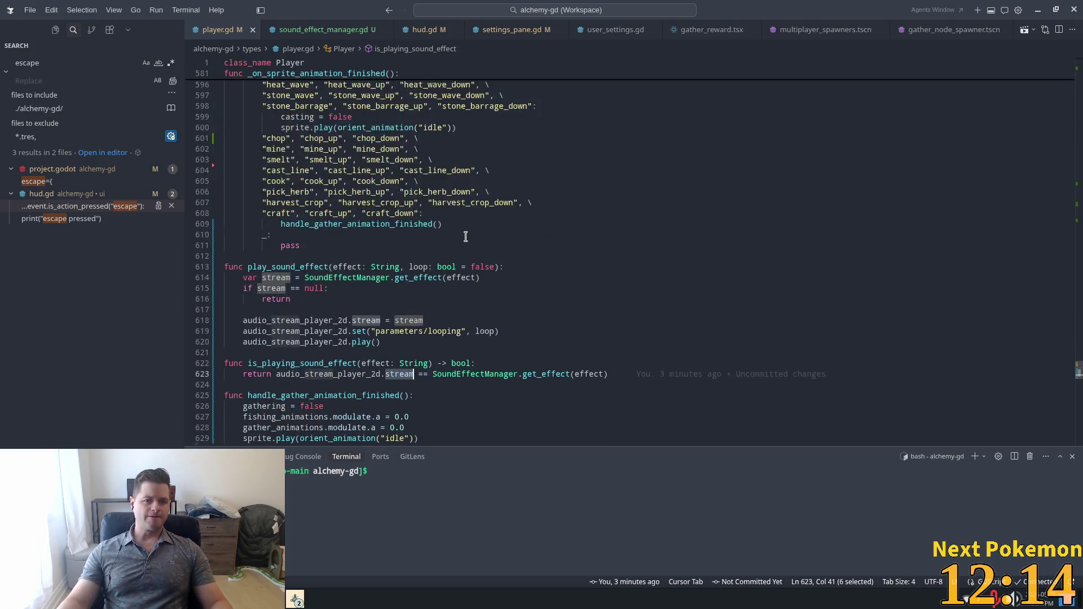
scroll(465, 237, "up", 1)
double_click(309, 295)
- Search player.gd for 'handle' to get back to handle_movement_audio
scroll(361, 265, "up", 4)
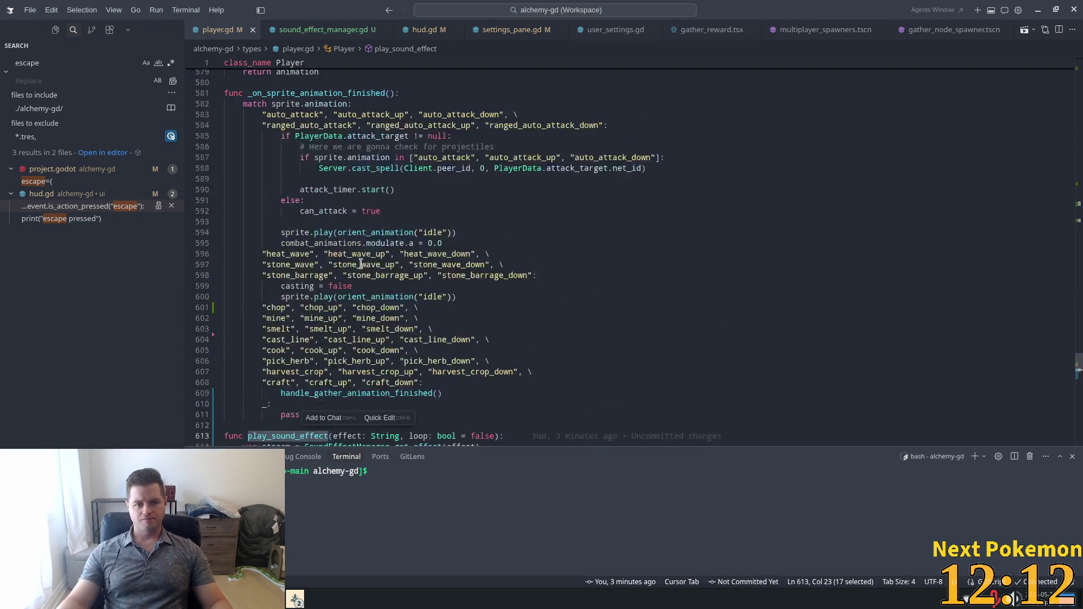
key("ctrl+f")
type("hand")
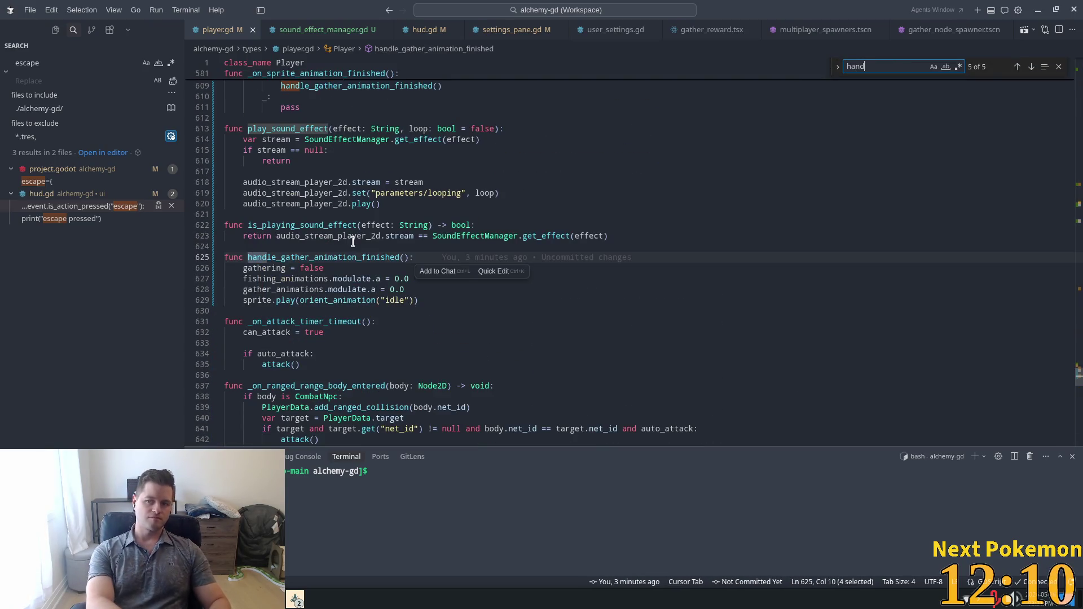
type("le")
key("Return")
key("Return")
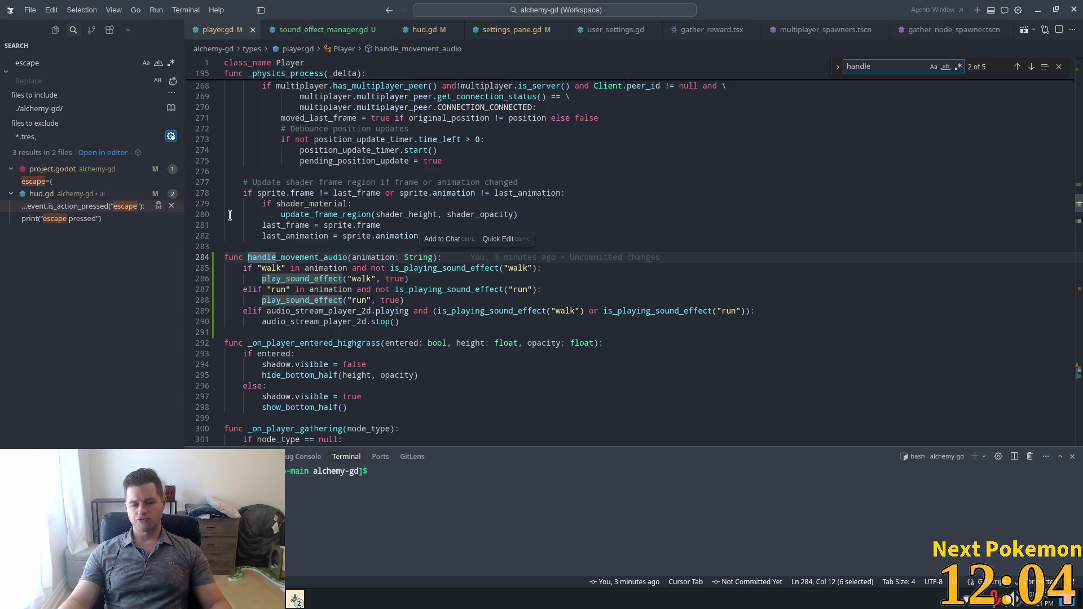
- Insert a debug print of handle_movement_audio and the animation at the function's top
double_click(287, 259)
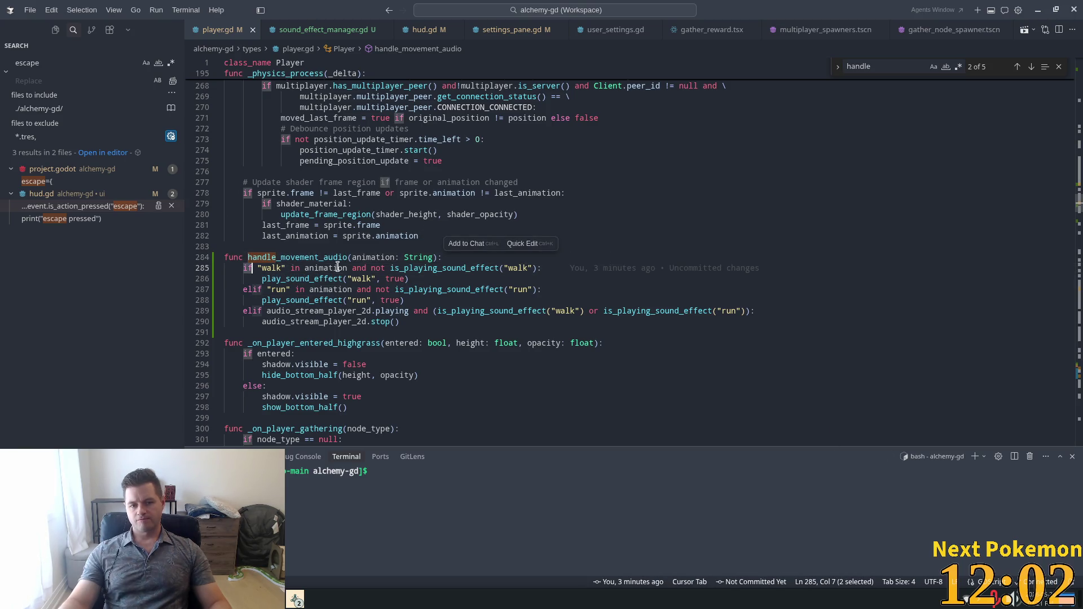
double_click(364, 259)
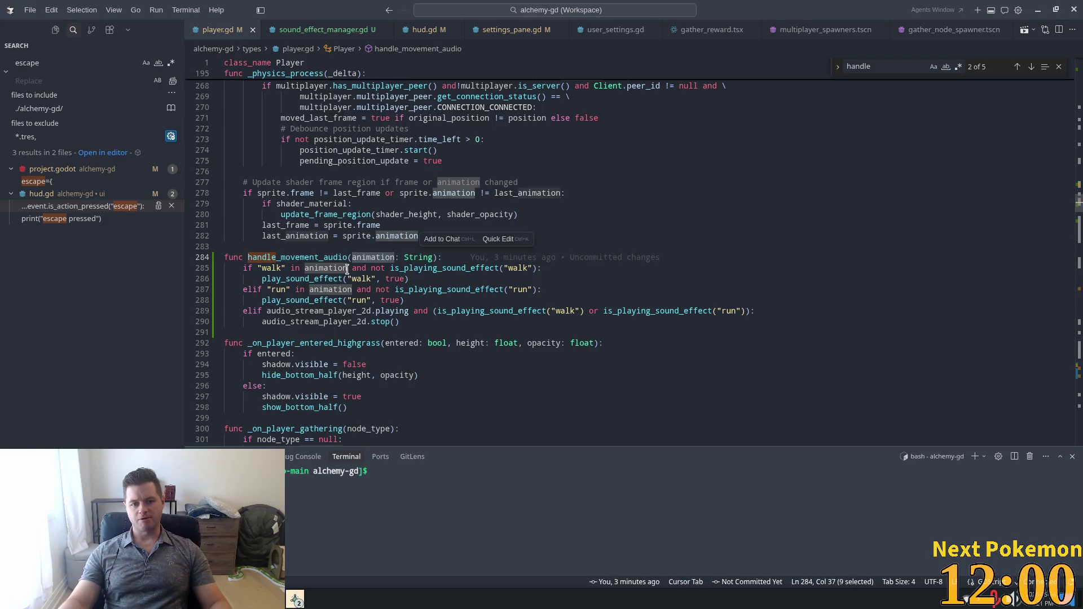
double_click(273, 268)
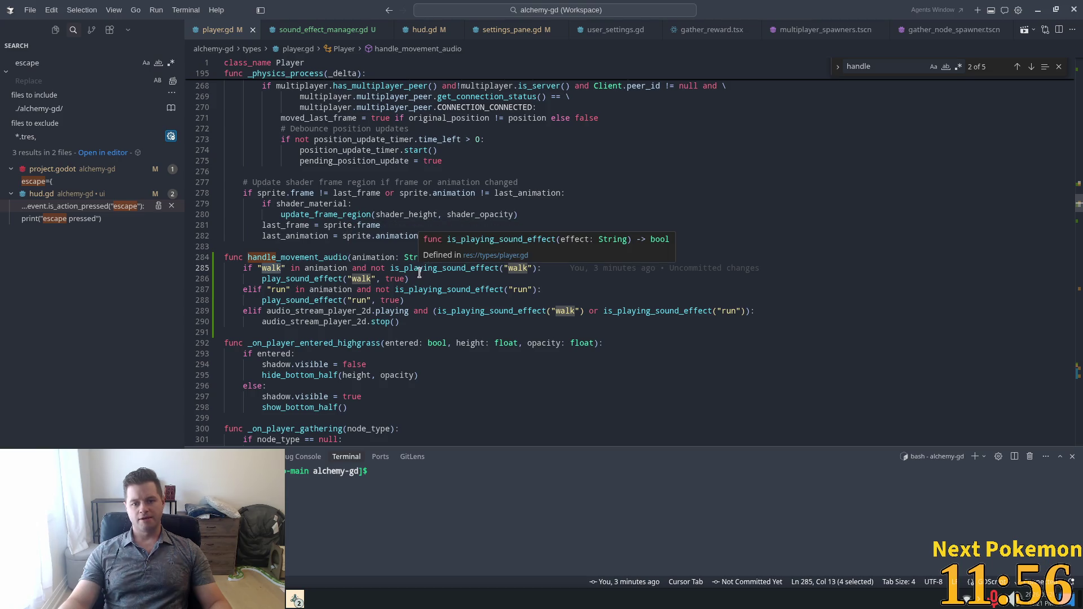
left_click(537, 269)
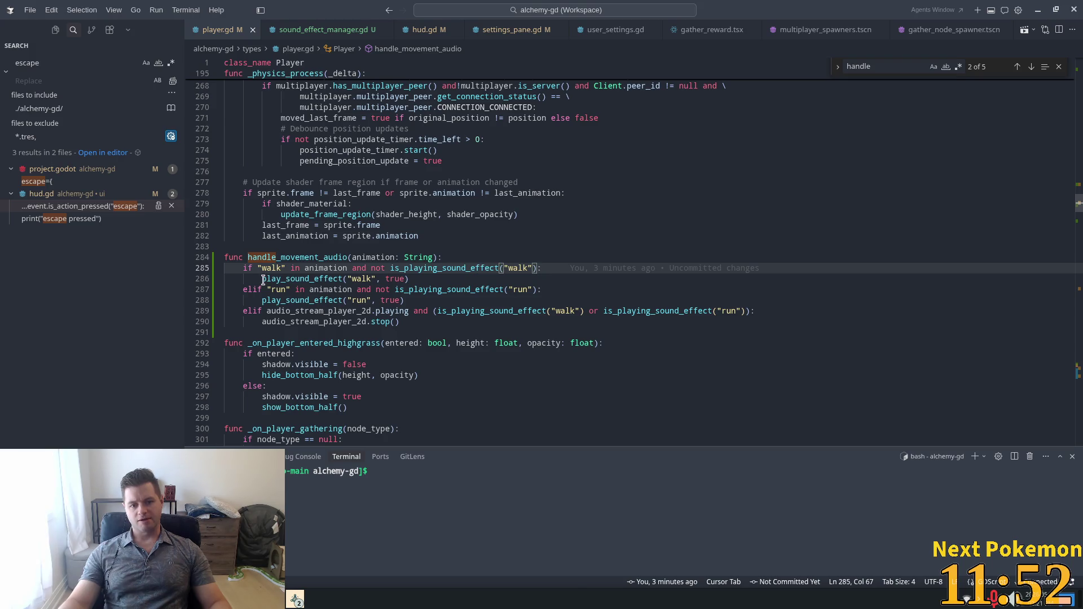
left_click_drag(271, 278, 415, 278)
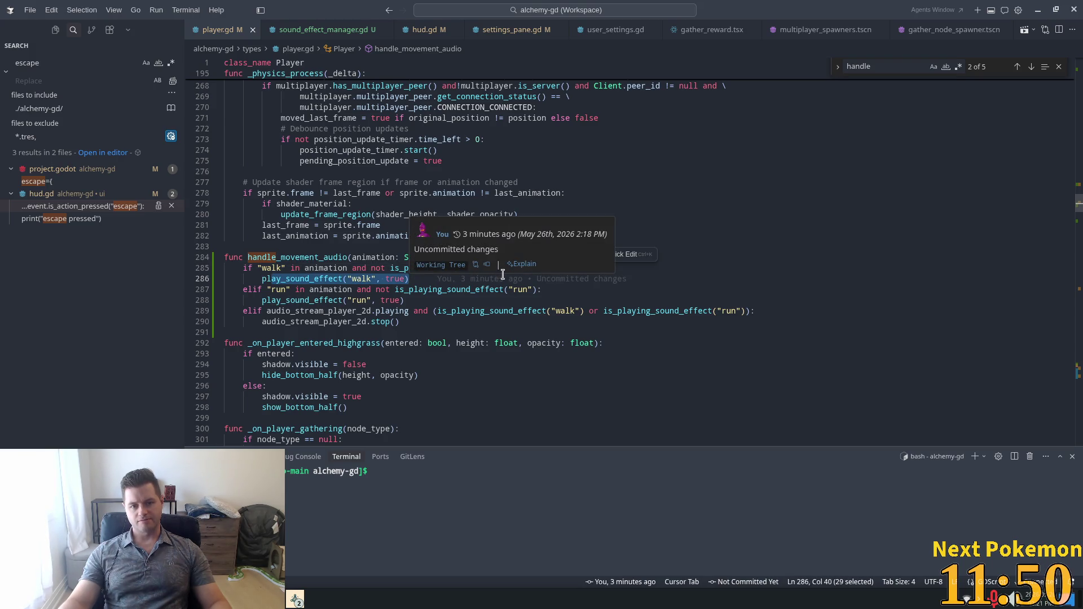
left_click(495, 253)
key("Return")
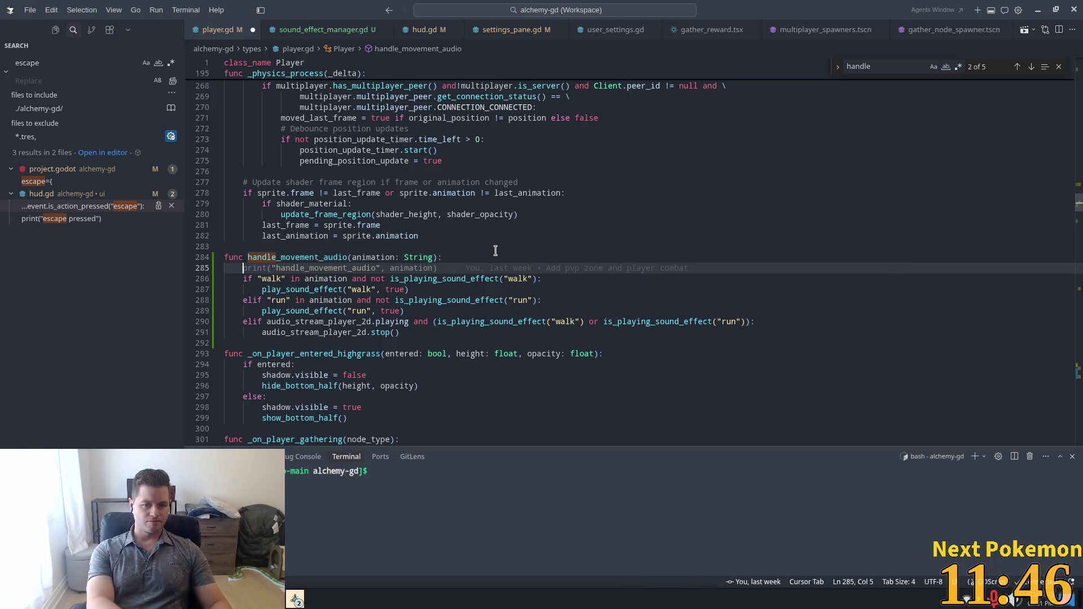
key("Tab")
- Add debug prints showing whether walk and run sounds are playing, then launch the game with F5
key("Return")
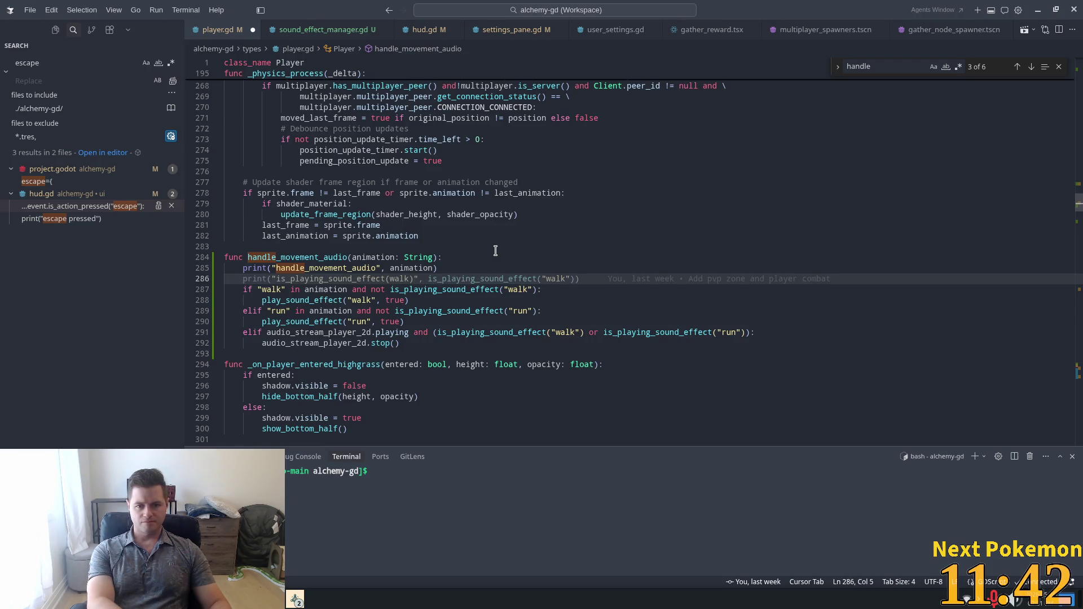
key("Tab")
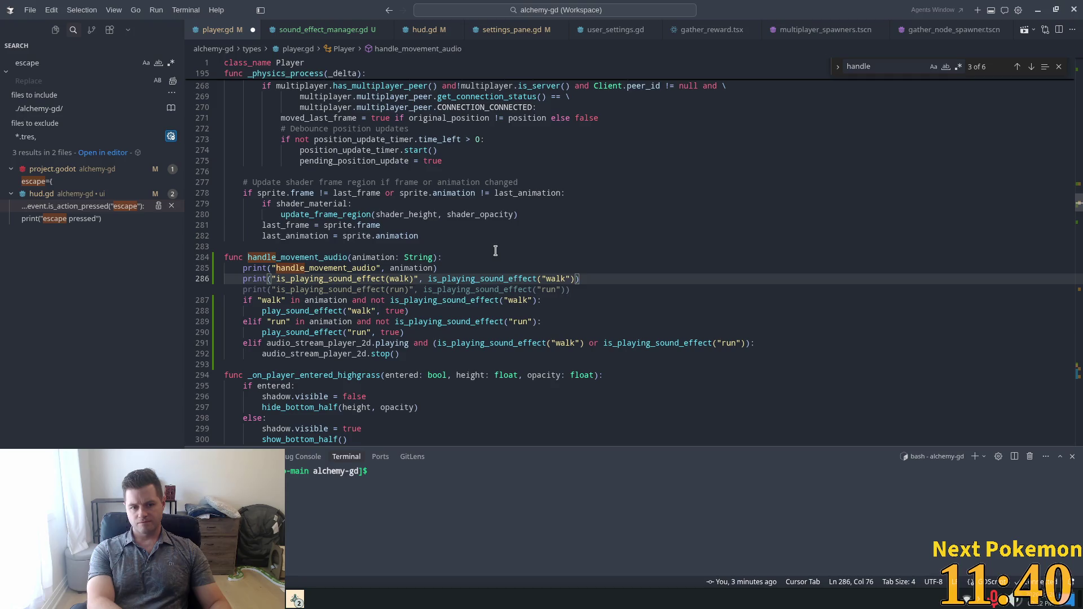
key("Tab")
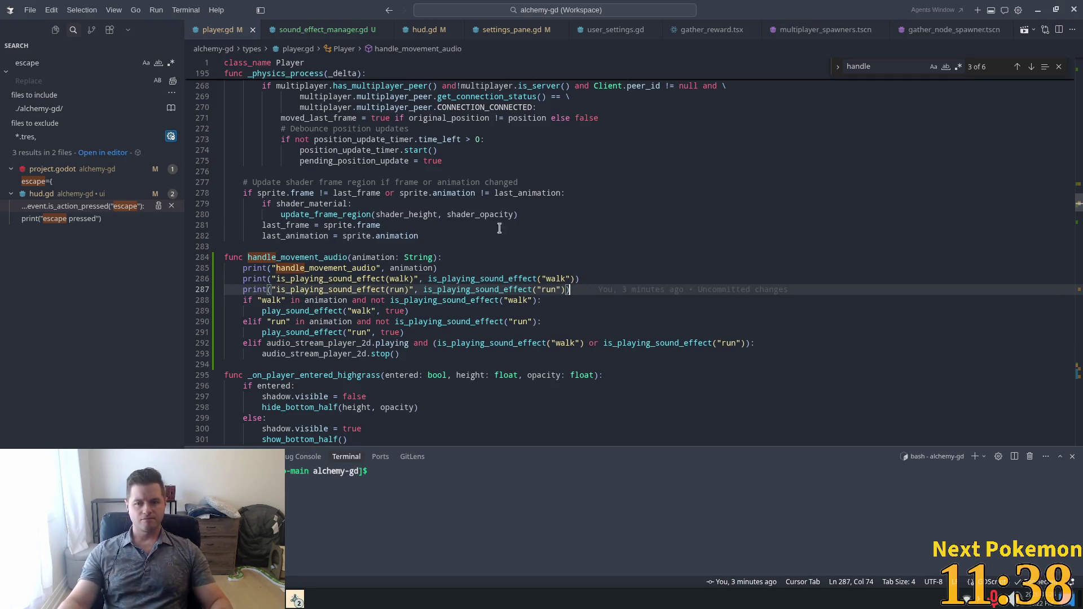
key("alt+Tab")
key("F5")
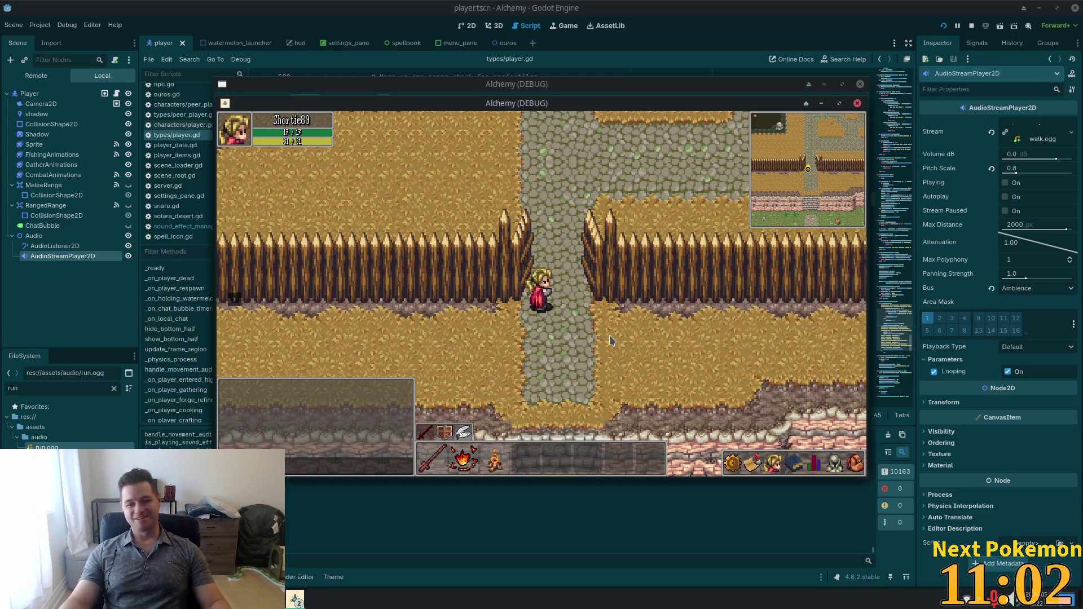
- Walk the character down the path into the grass field, then restart the game with F5
key("s")
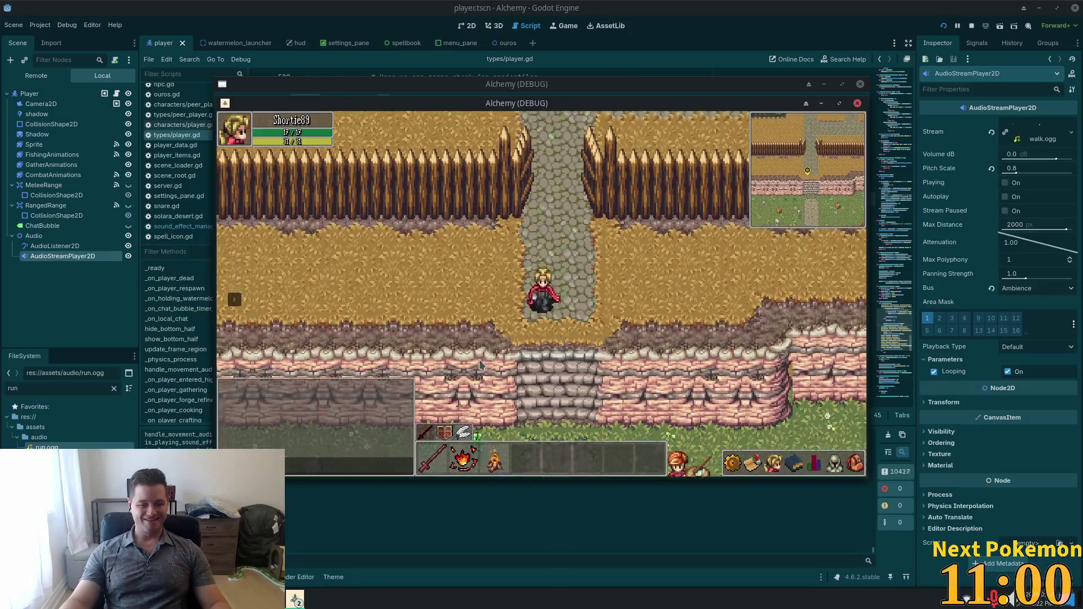
key("s")
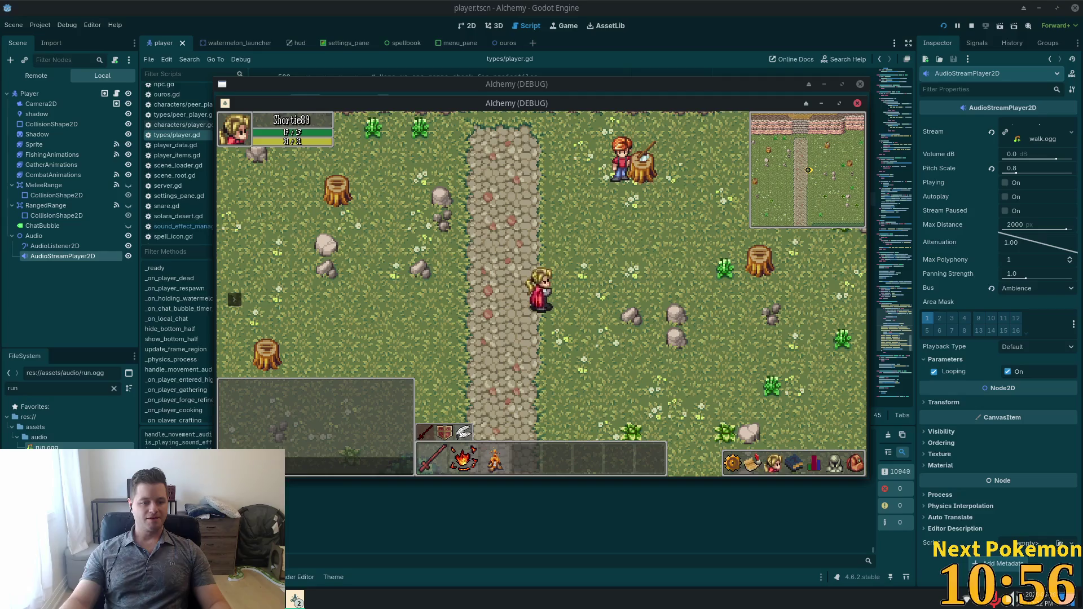
key("F5")
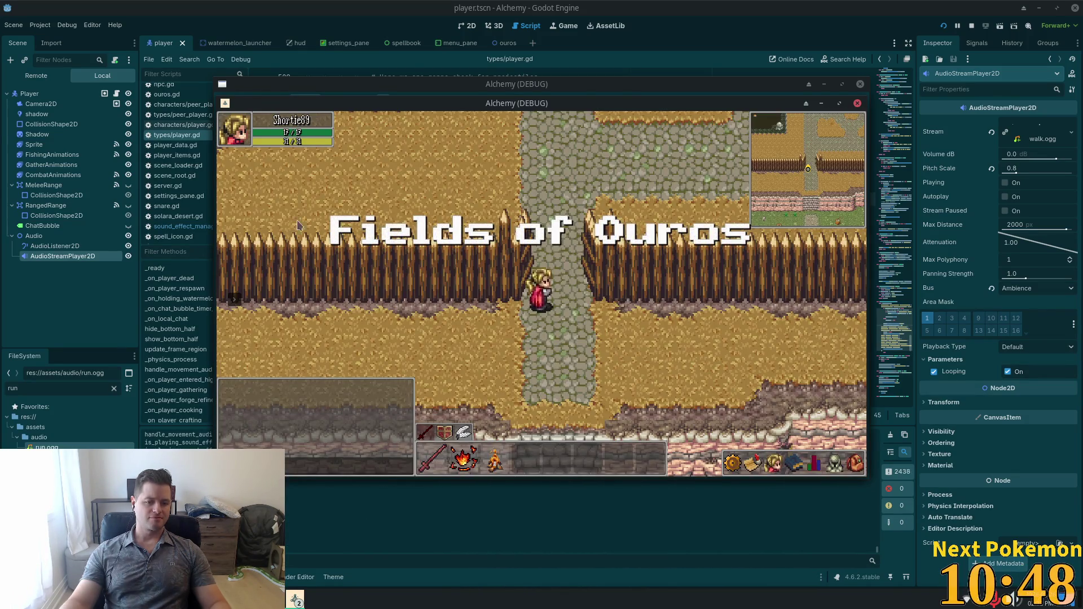
- Clear the walk.ogg stream from the player's AudioStreamPlayer2D and relaunch the game
left_click(70, 252)
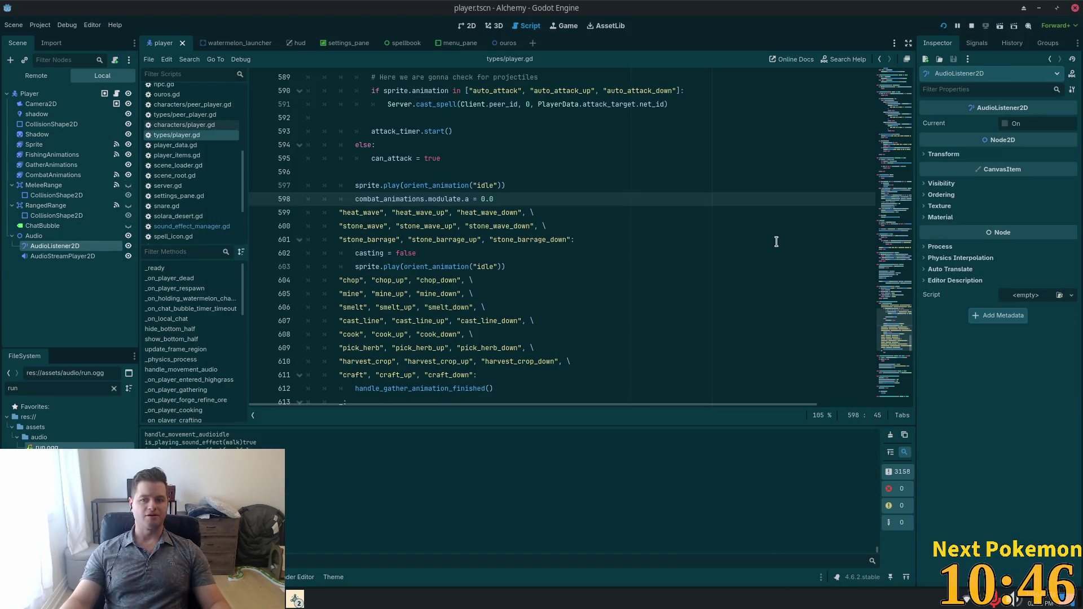
left_click(63, 256)
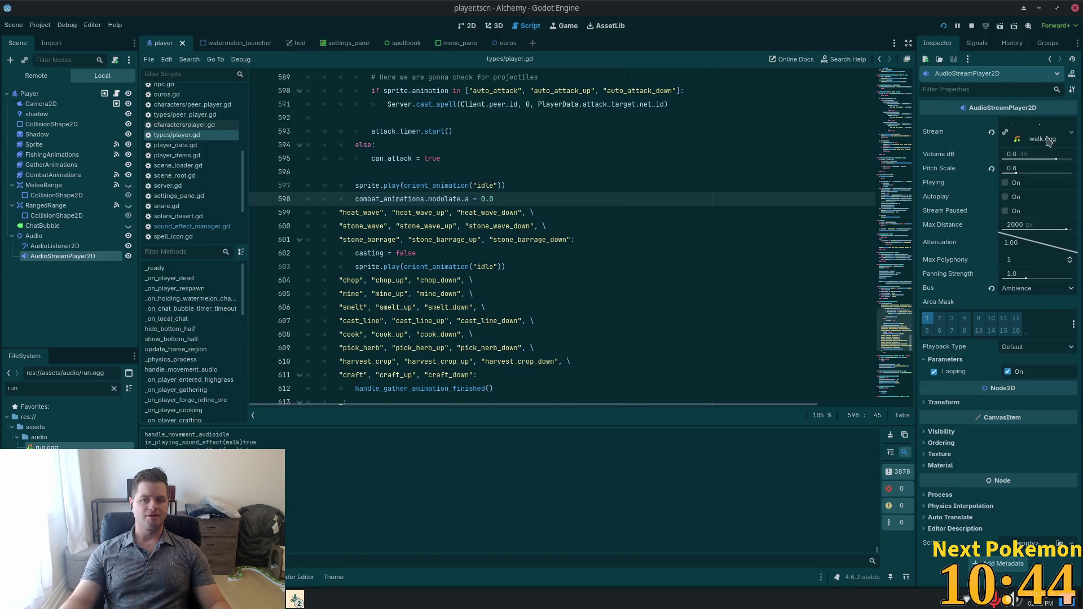
left_click(992, 133)
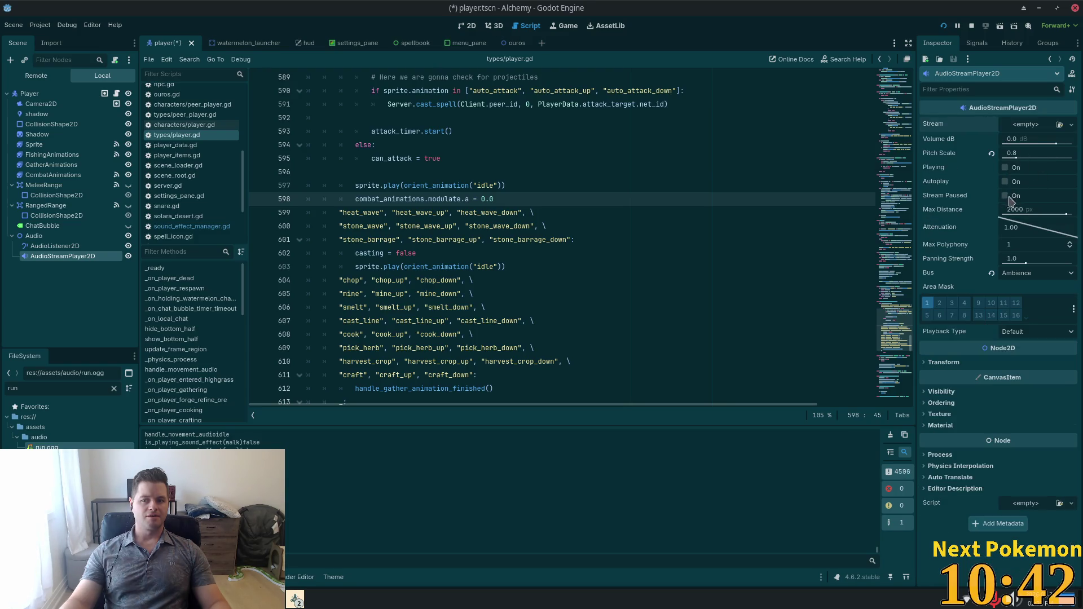
left_click(943, 26)
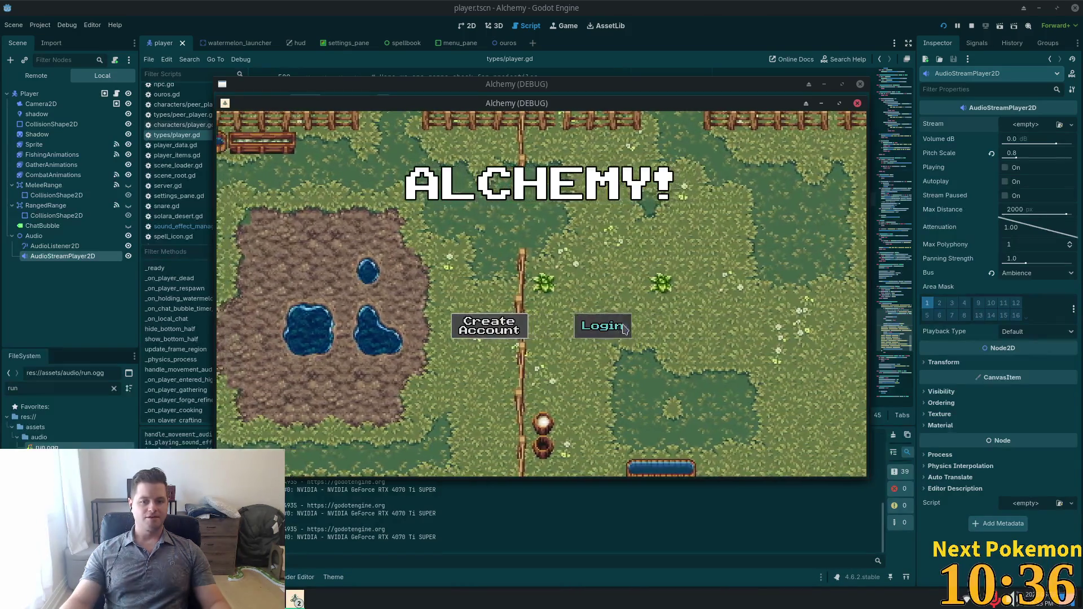
- Log in and walk the character through the fence gate down the cobblestone path
left_click(607, 333)
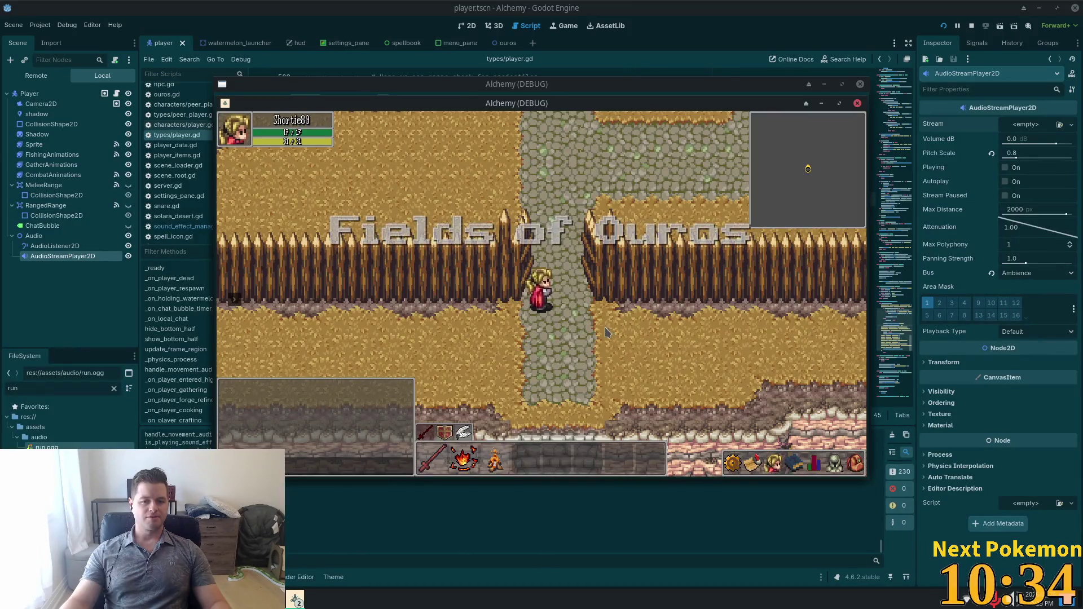
key("Down")
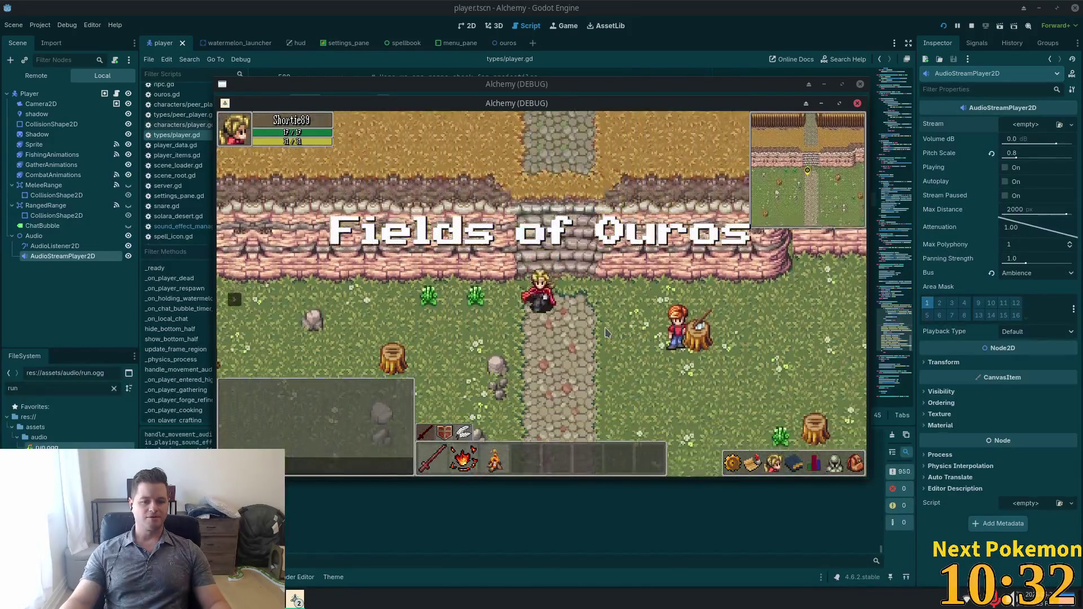
key("Down")
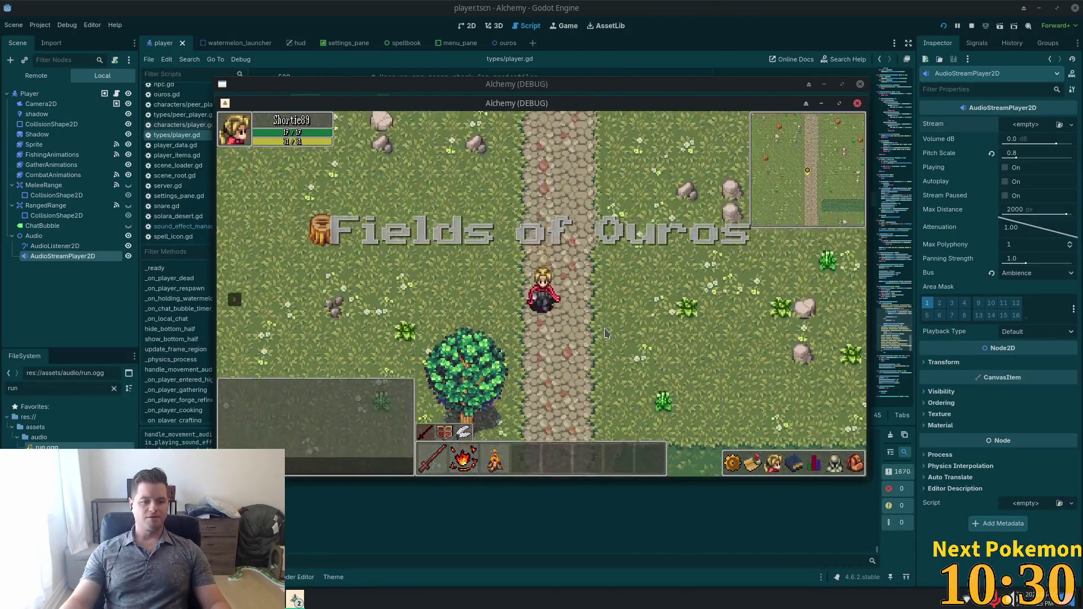
key("Down")
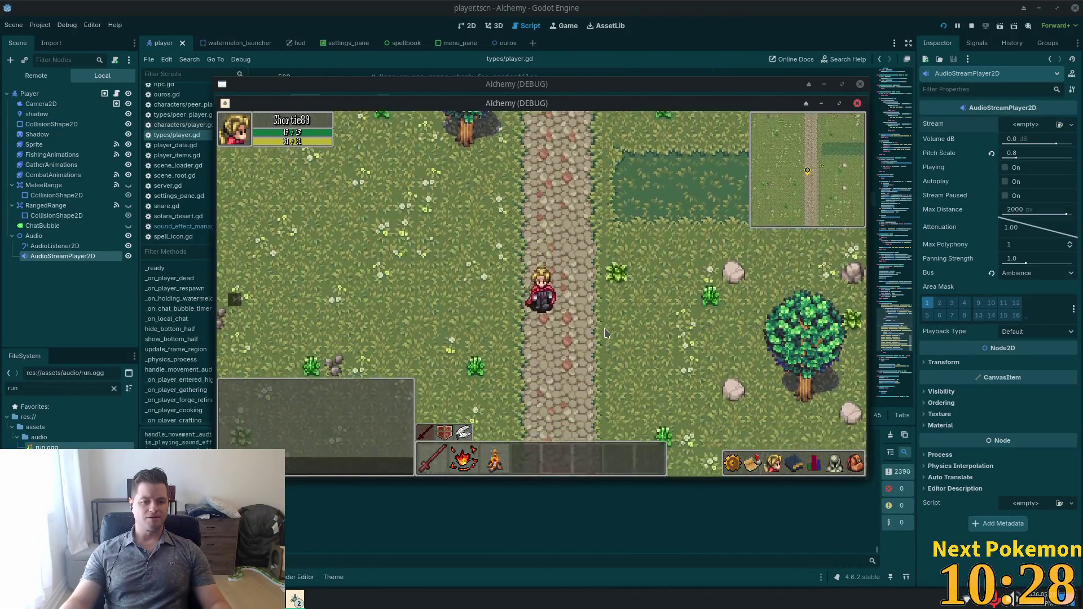
key("Down")
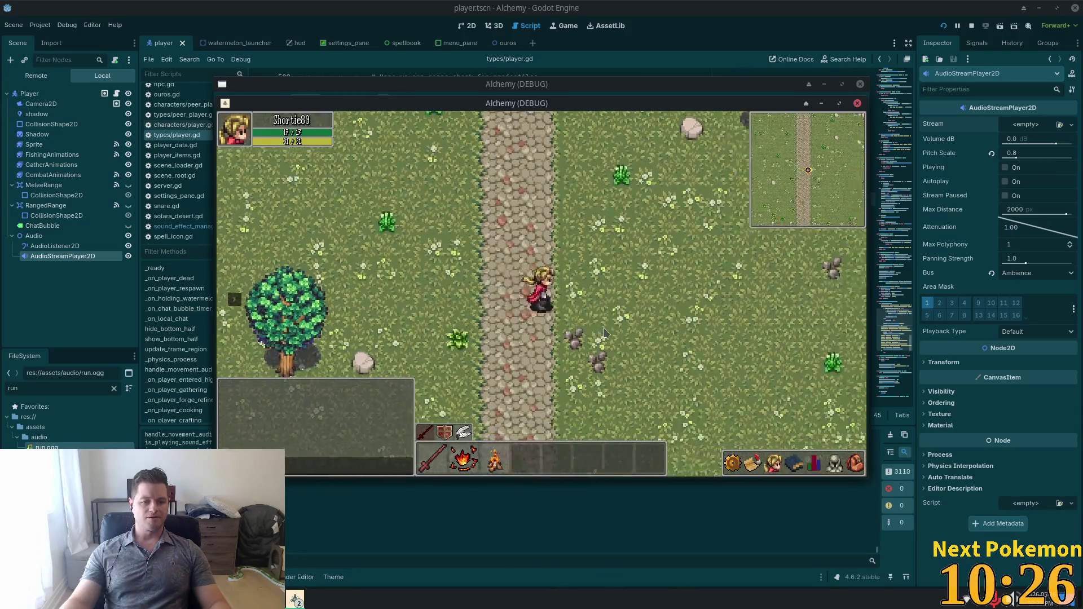
key("Down")
- Walk to the river's edge and along the wooden dock, then stop the game
key("Left")
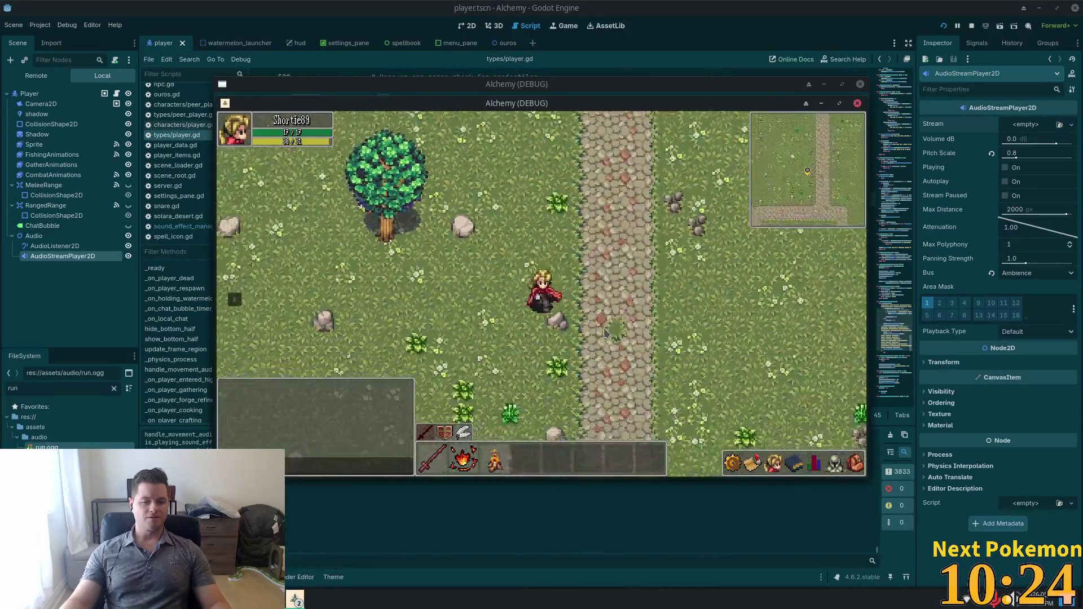
key("Down")
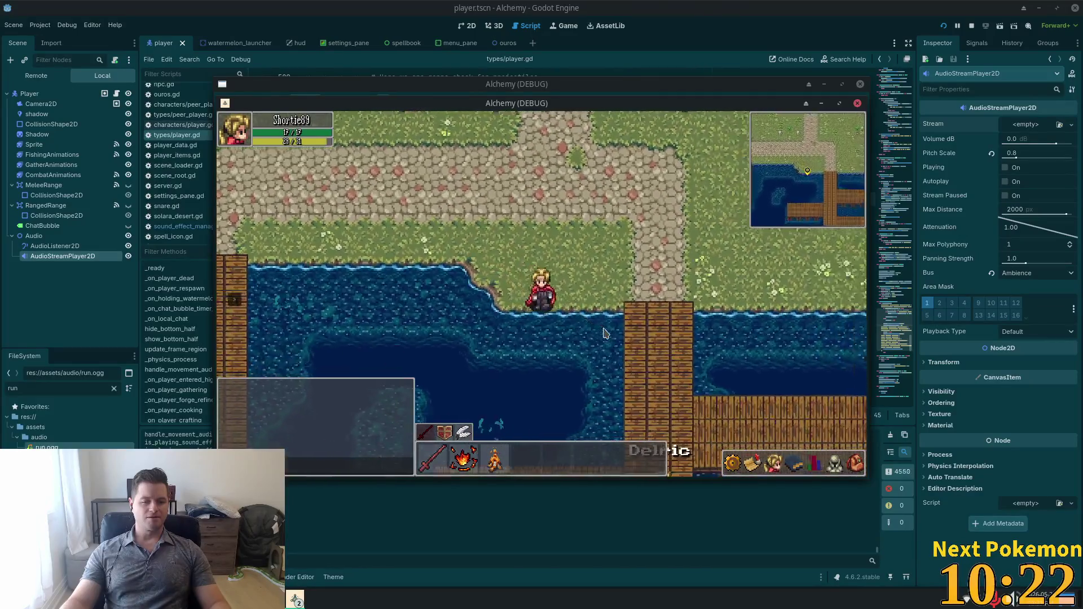
key("Right")
key("Down")
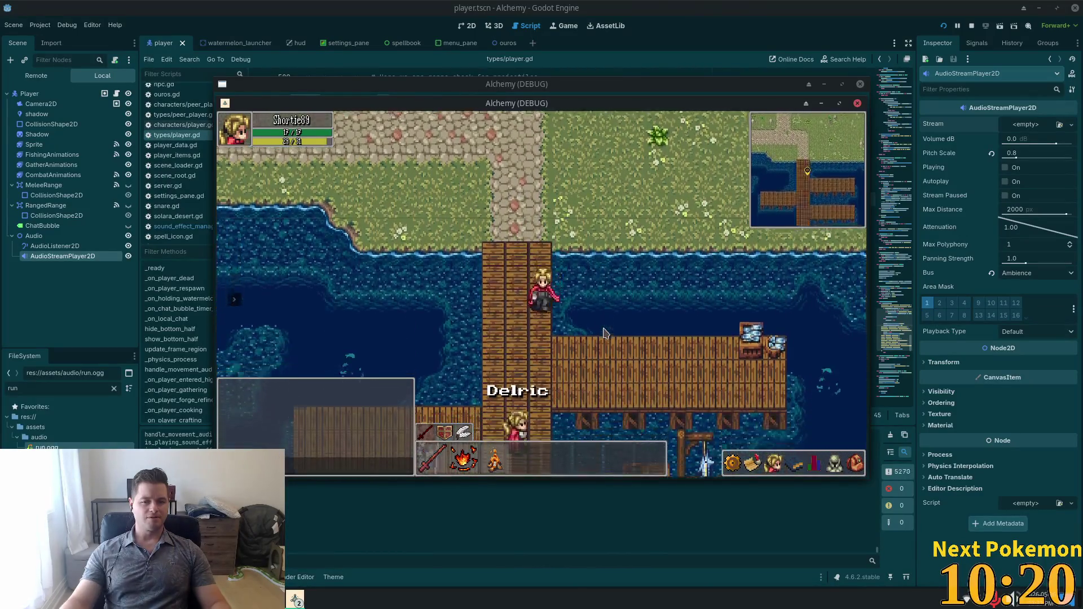
key("Down")
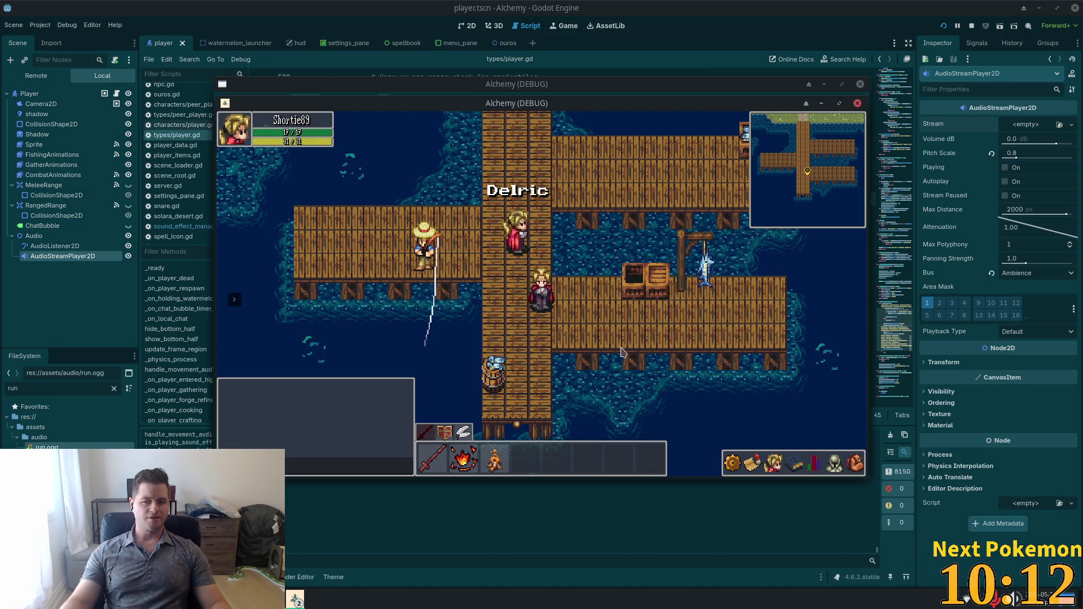
left_click(972, 26)
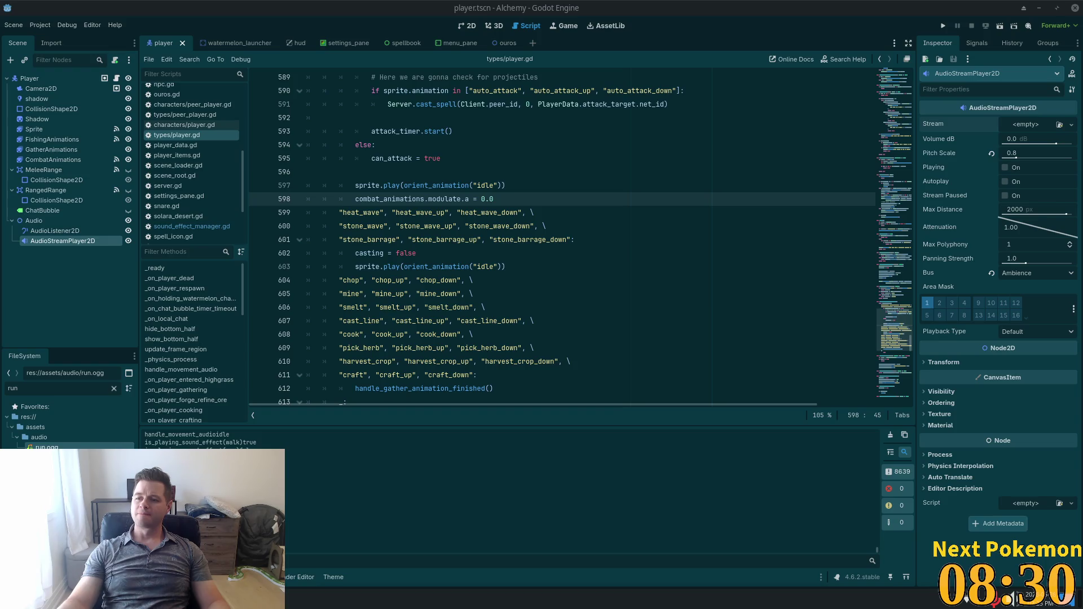
- Review player.gd code around lines 598–621 in Godot's script editor
left_click(608, 200)
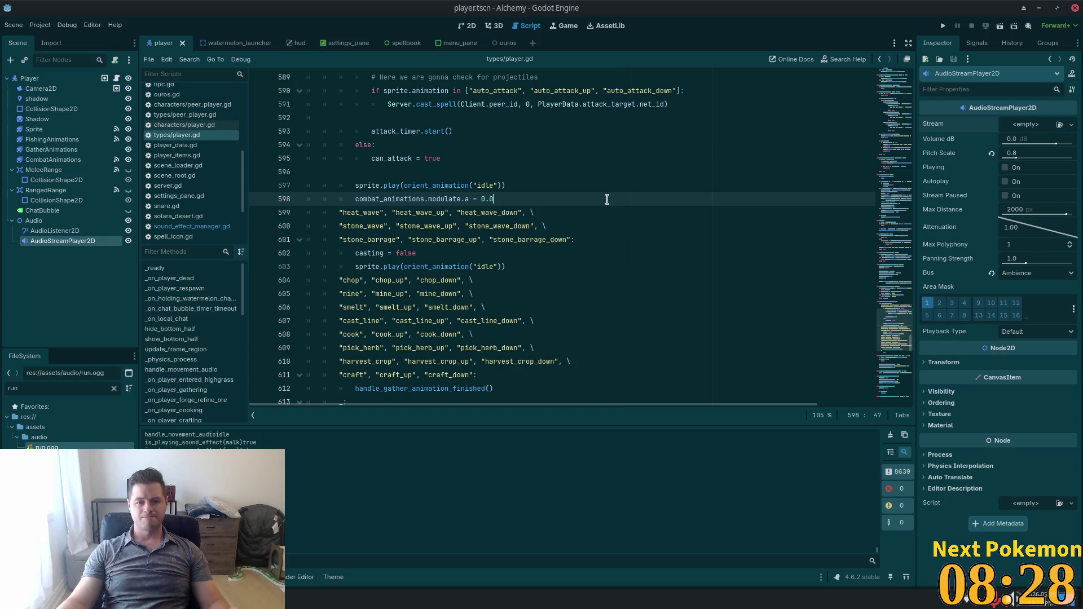
left_click(574, 251)
scroll(571, 252, "down", 4)
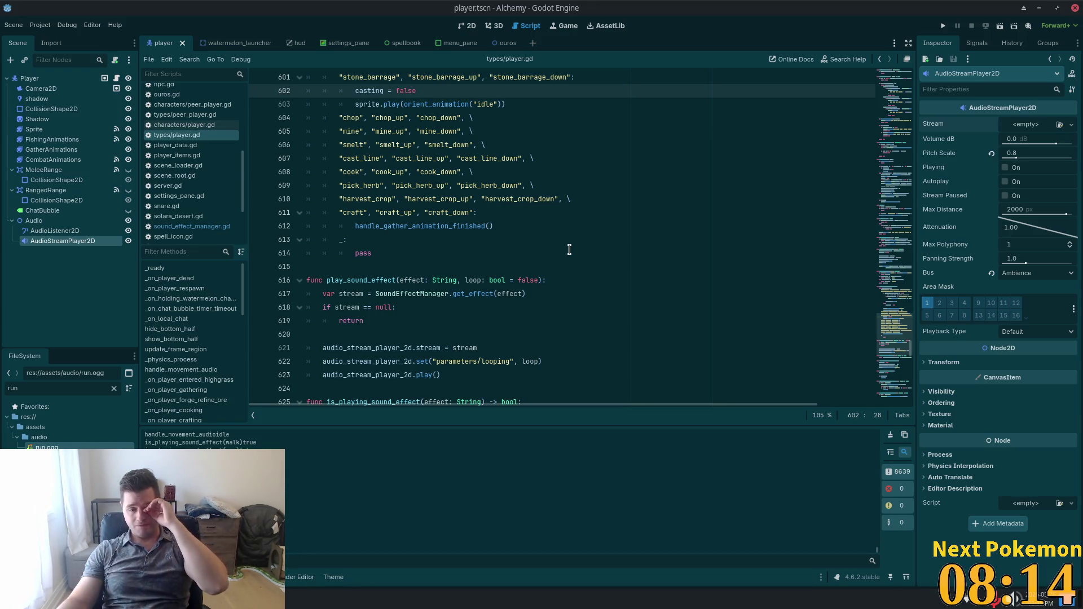
left_click(562, 244)
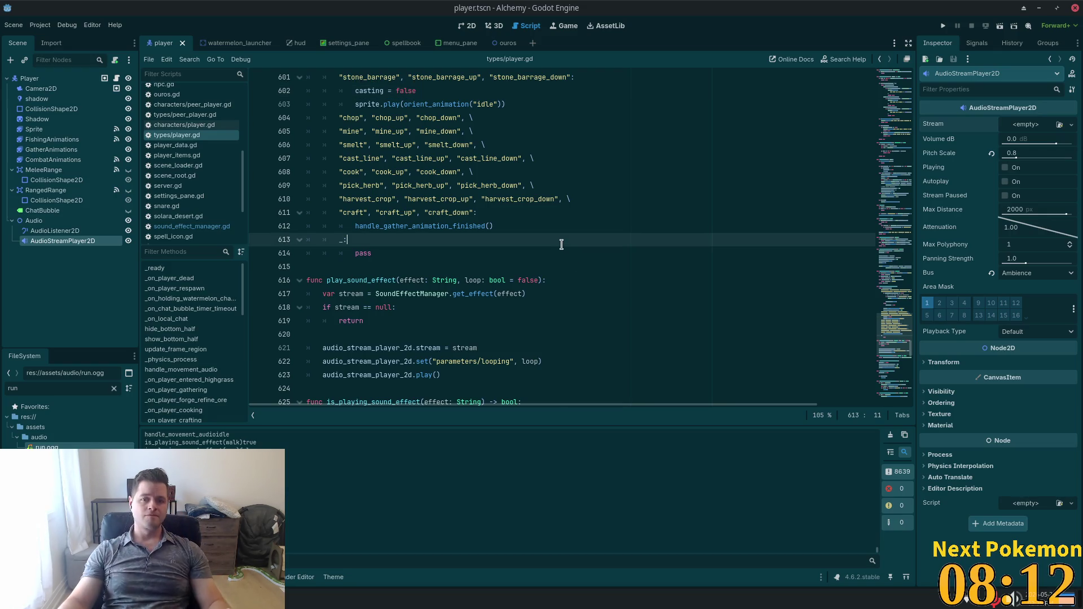
scroll(545, 244, "up", 5)
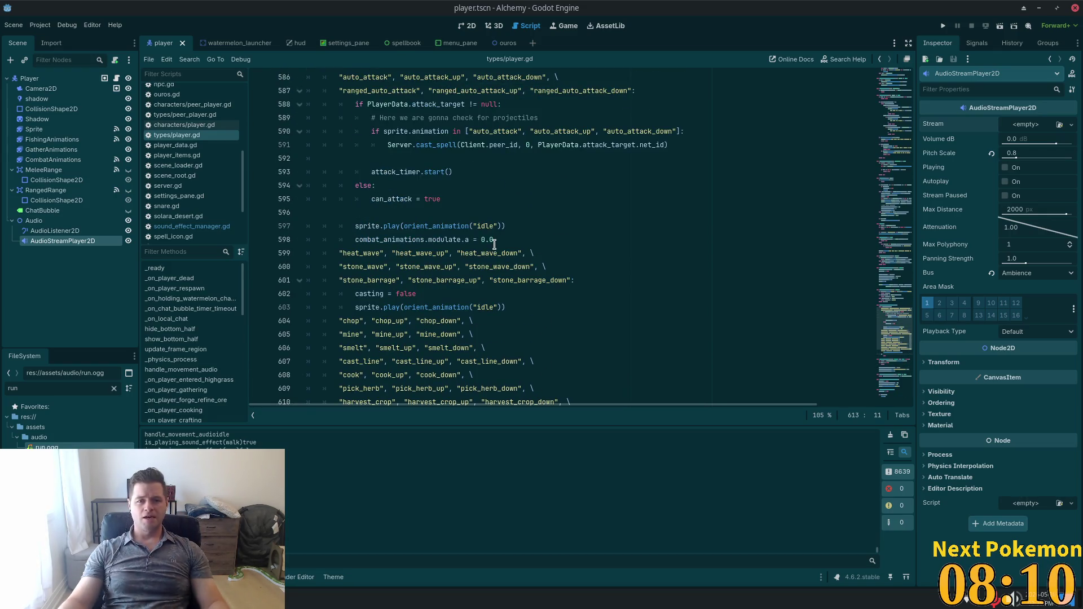
scroll(494, 244, "down", 8)
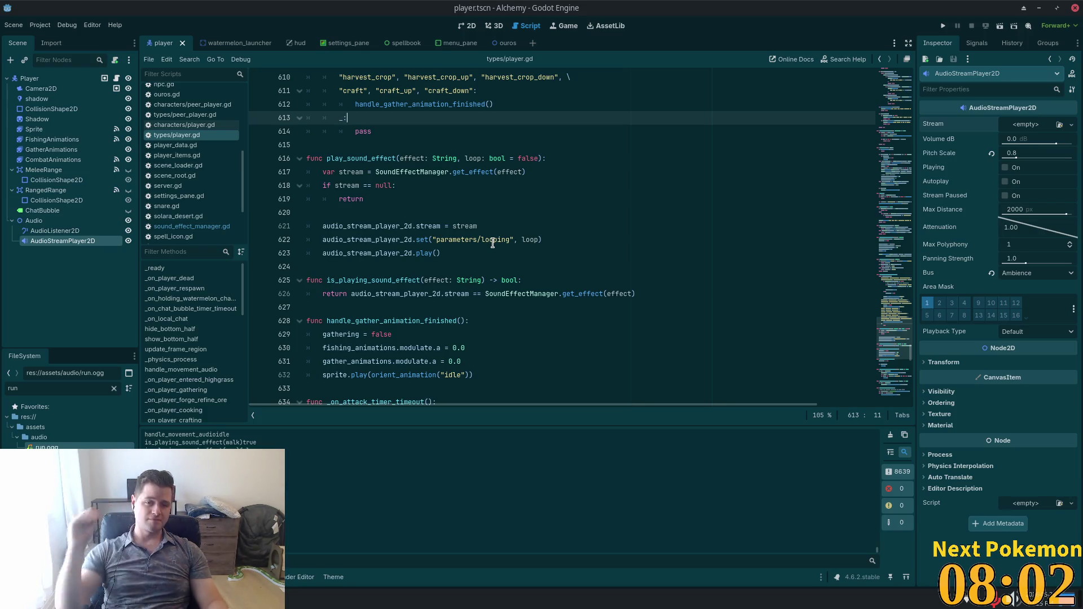
double_click(396, 186)
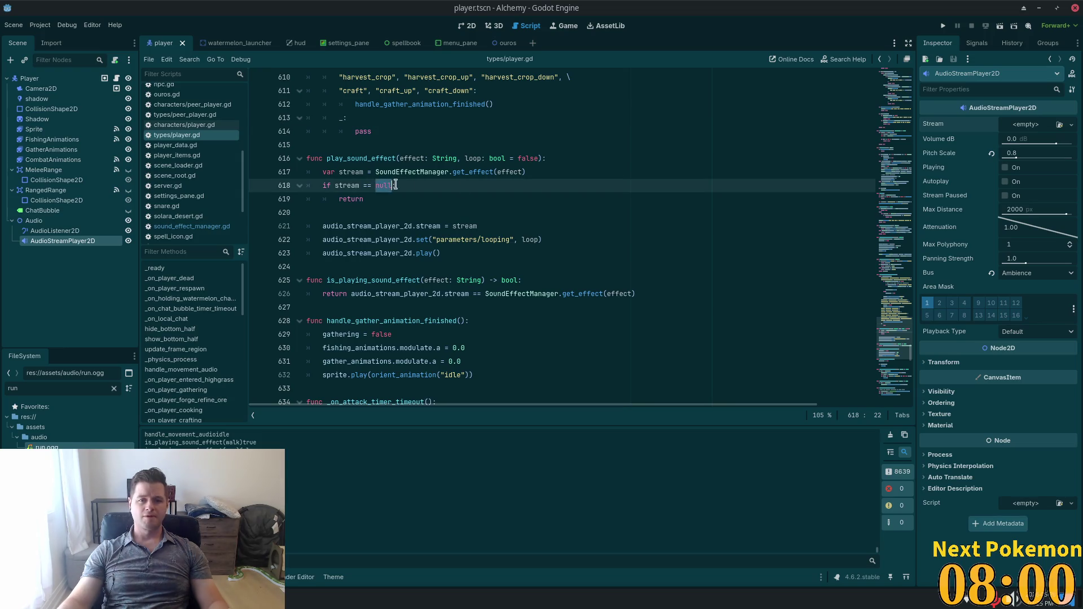
left_click(516, 227)
- Scroll back to _physics_process, place the caret on line 205, and switch to Cursor
scroll(649, 248, "up", 6)
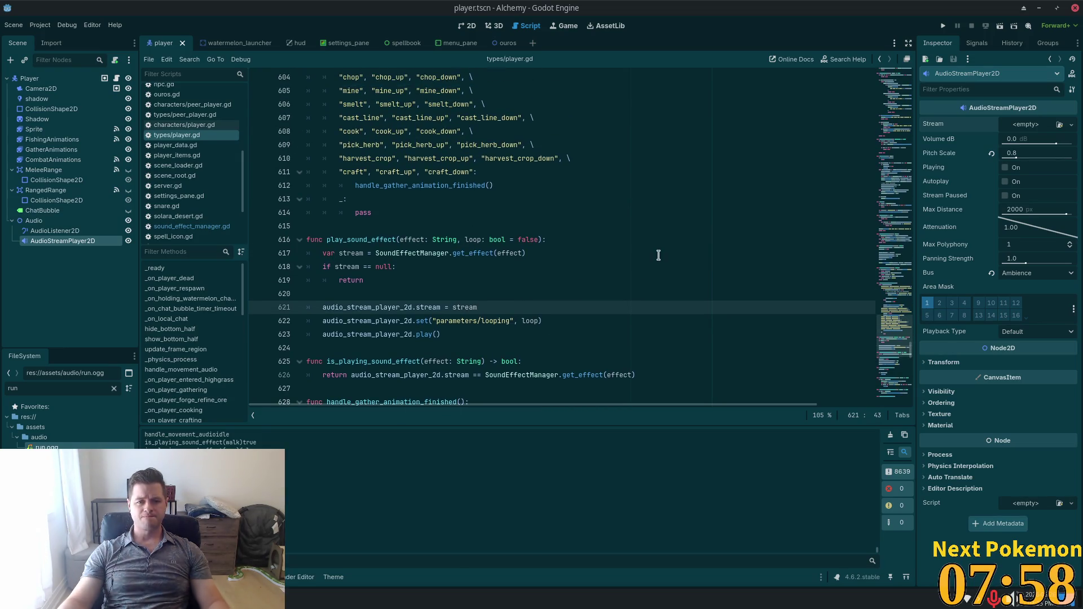
scroll(643, 243, "up", 5)
scroll(733, 254, "down", 5)
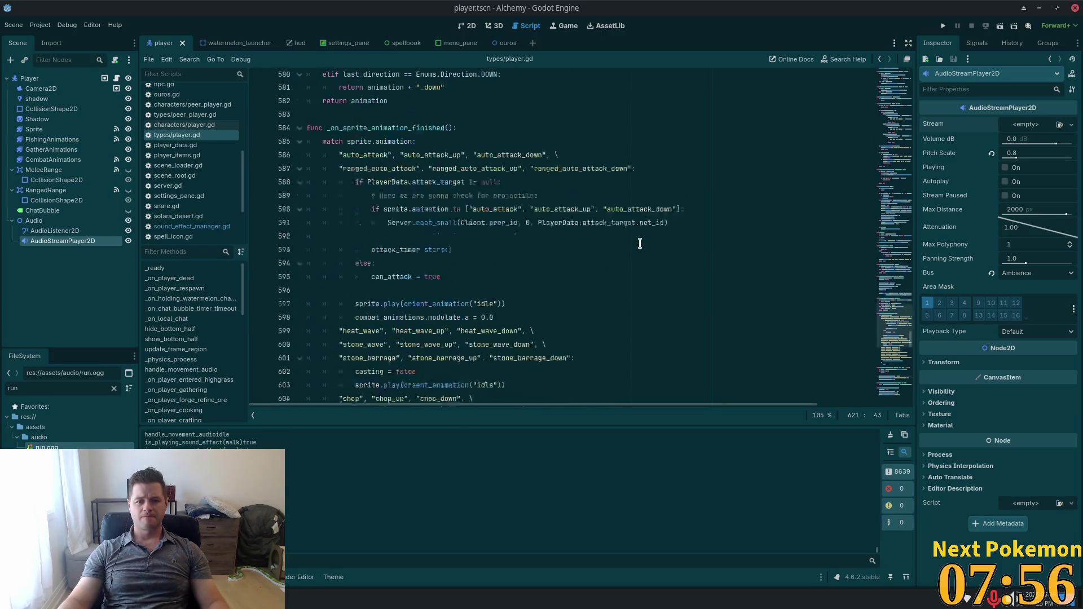
scroll(857, 271, "down", 14)
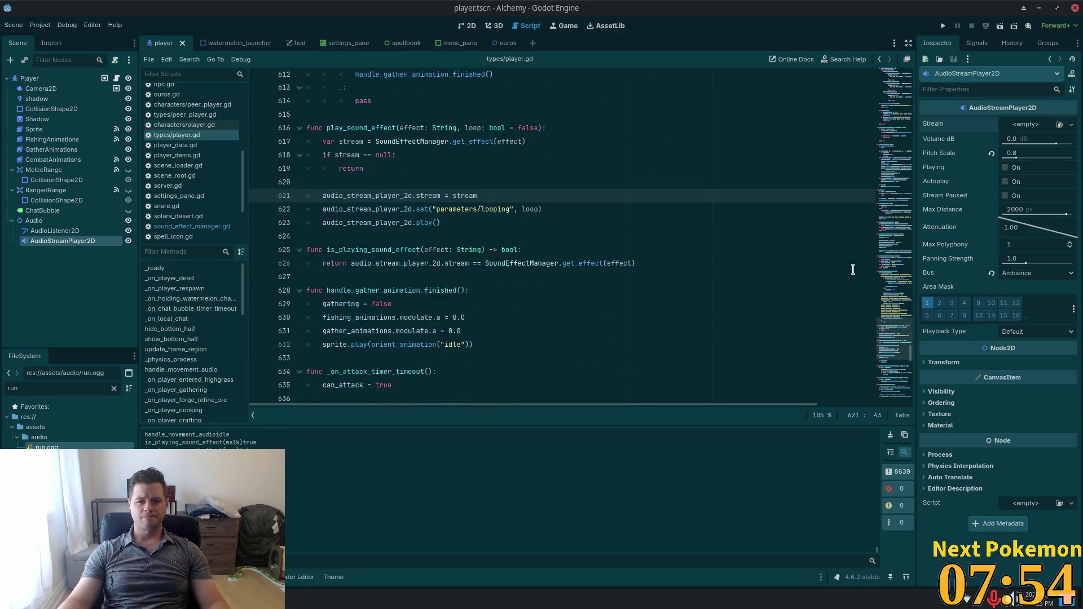
scroll(851, 270, "down", 4)
mouse_move(897, 345)
left_mouse_down()
mouse_move(917, 220)
mouse_move(911, 161)
left_mouse_up()
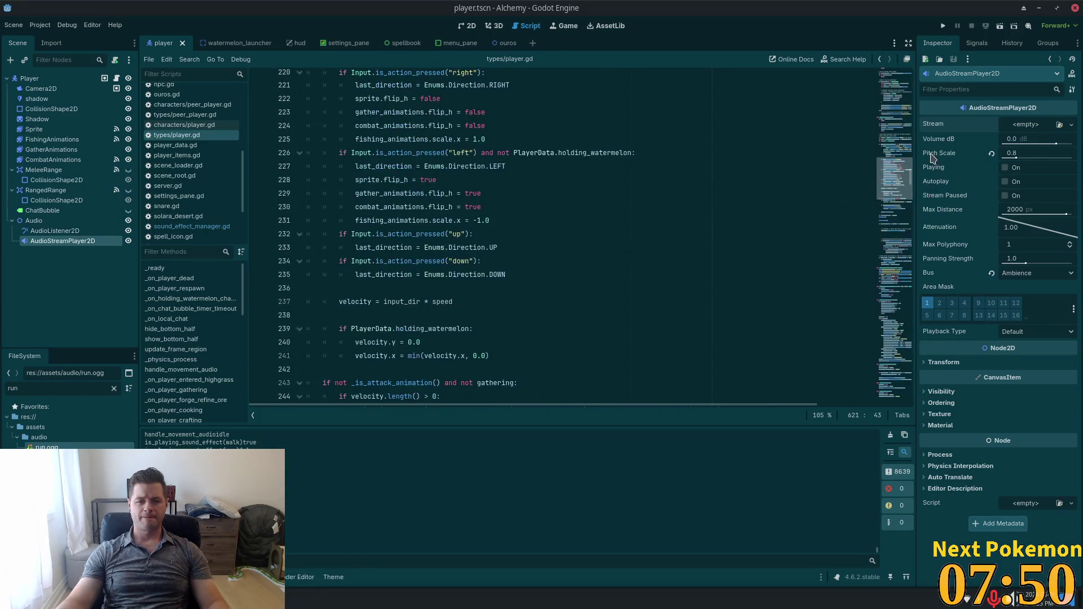
scroll(765, 234, "up", 7)
left_click(742, 236)
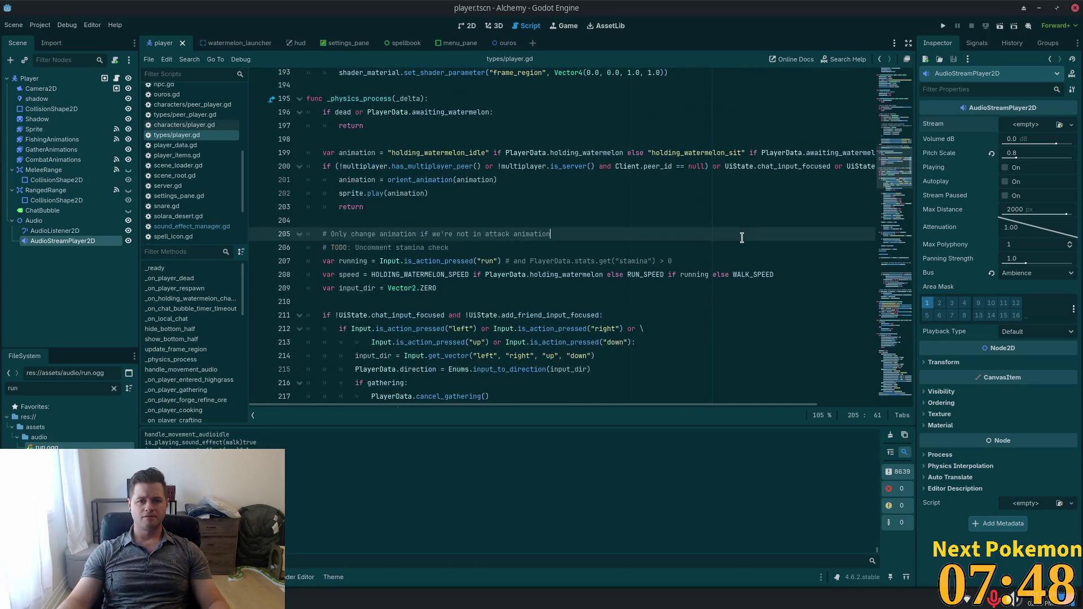
key("alt+Tab")
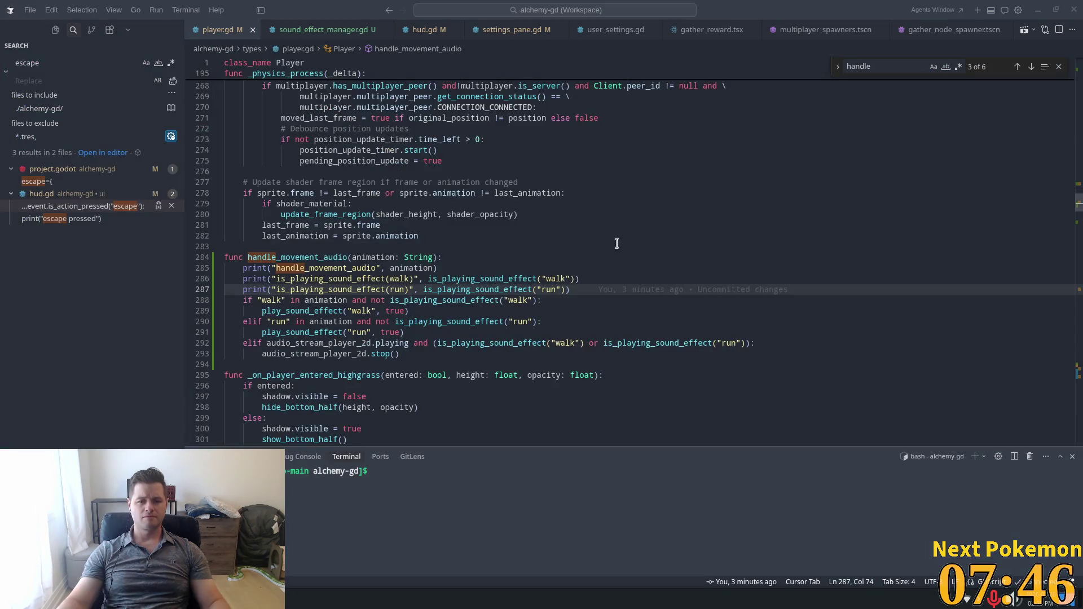
- Inspect handle_movement_audio, highlighting uses of walk, audio_stream_player_2d and is_playing_sound_effect
left_click(592, 245)
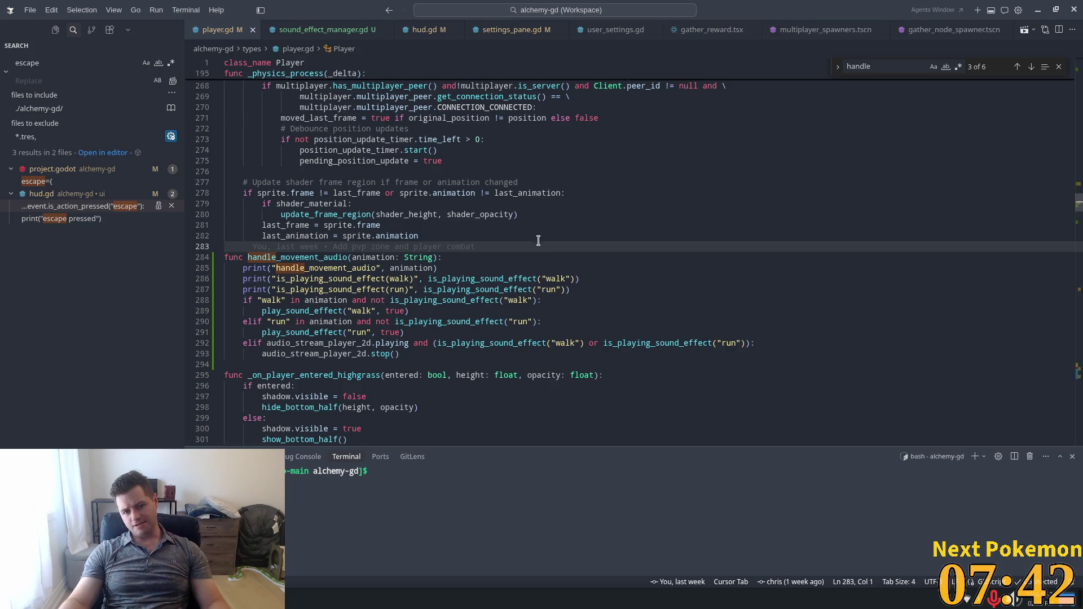
left_click(607, 299)
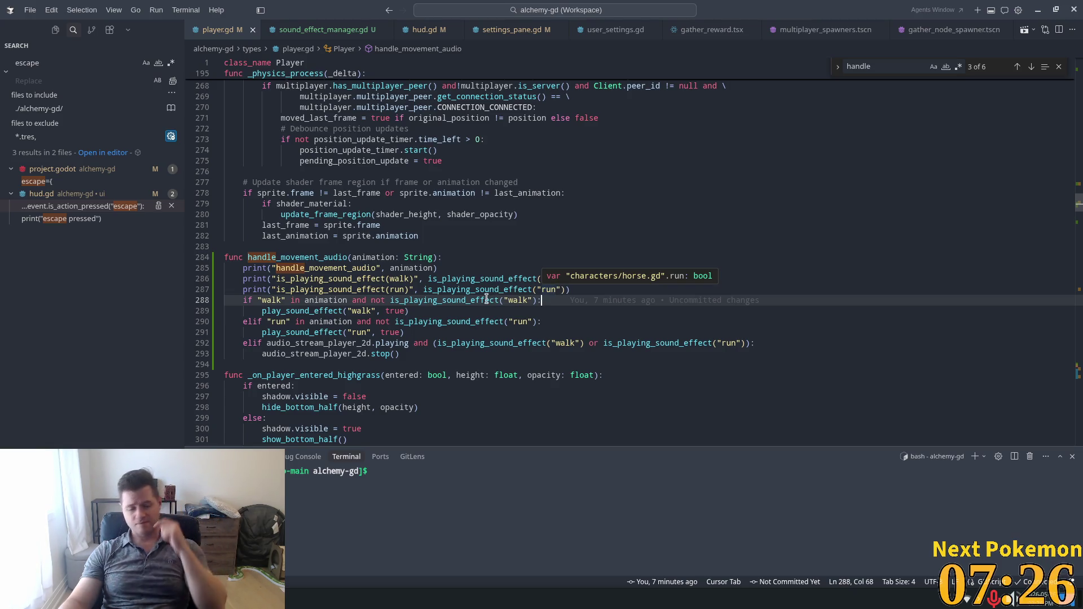
triple_click(463, 300)
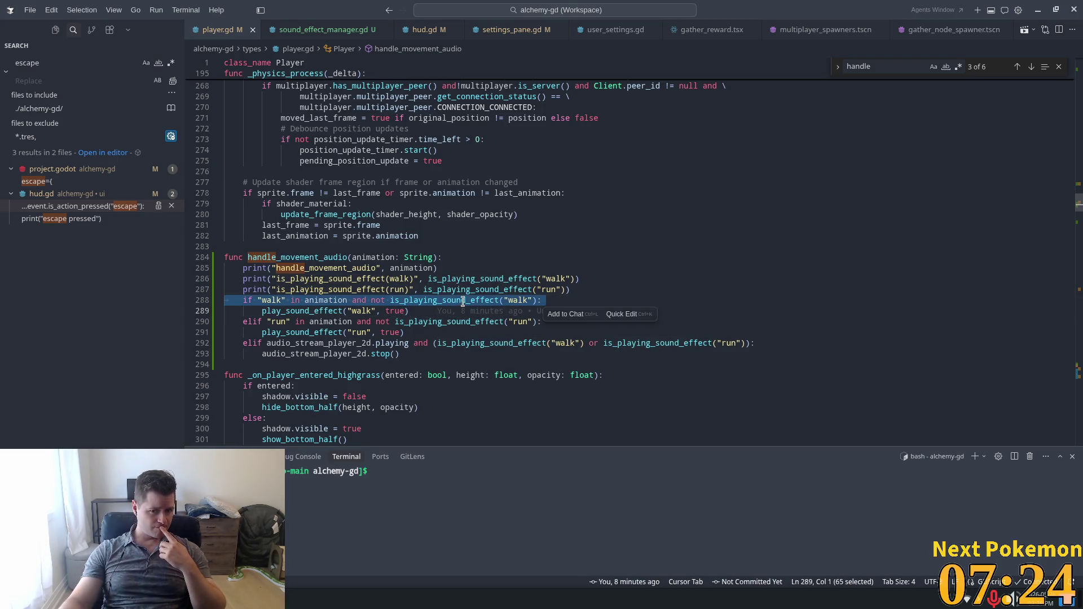
scroll(460, 301, "down", 1)
double_click(271, 272)
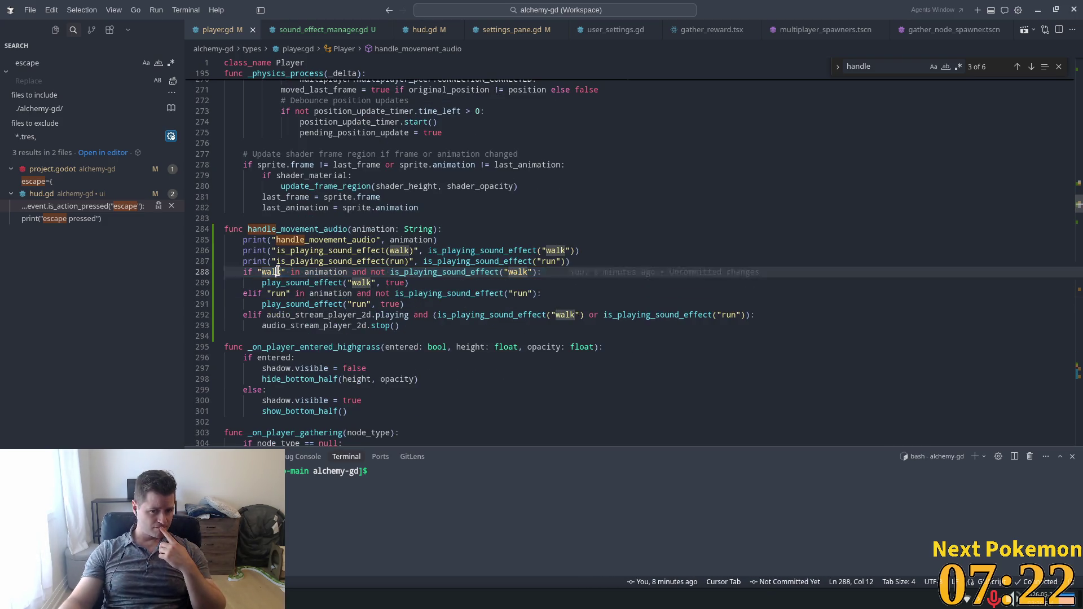
double_click(328, 316)
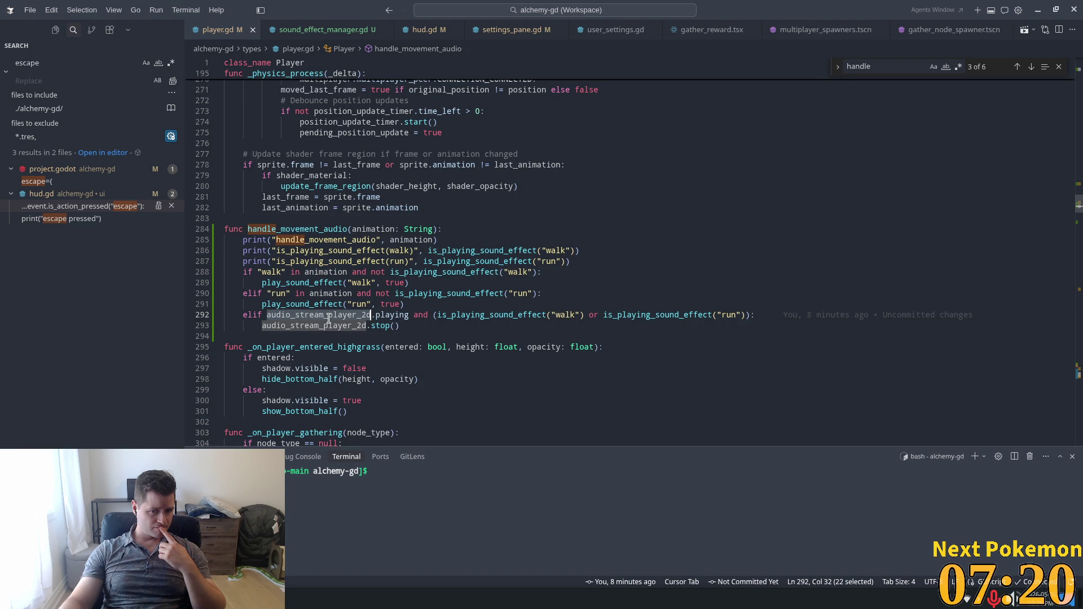
double_click(445, 316)
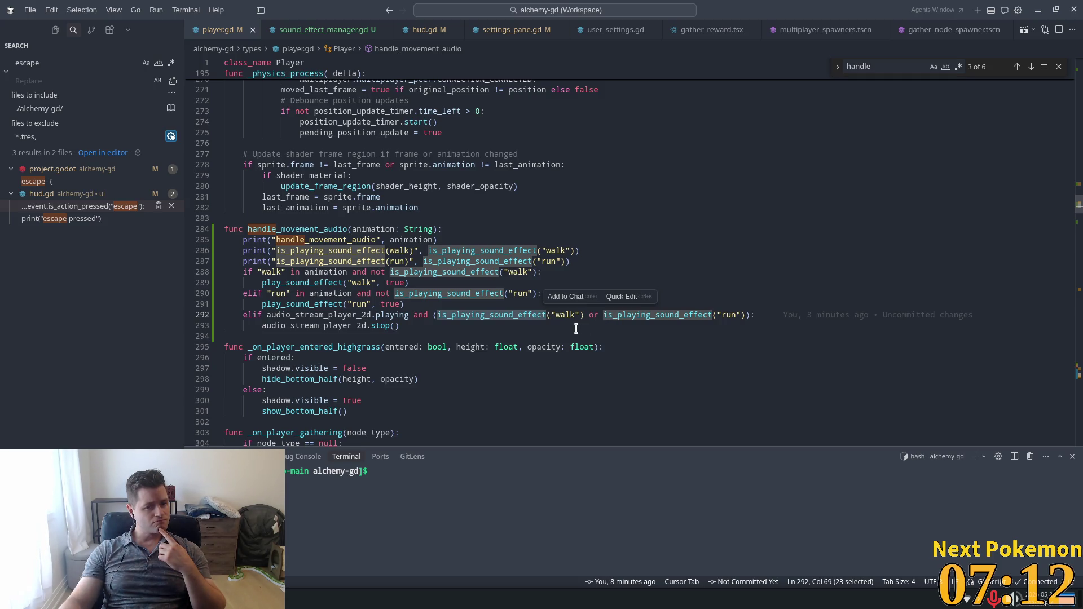
left_click(564, 272)
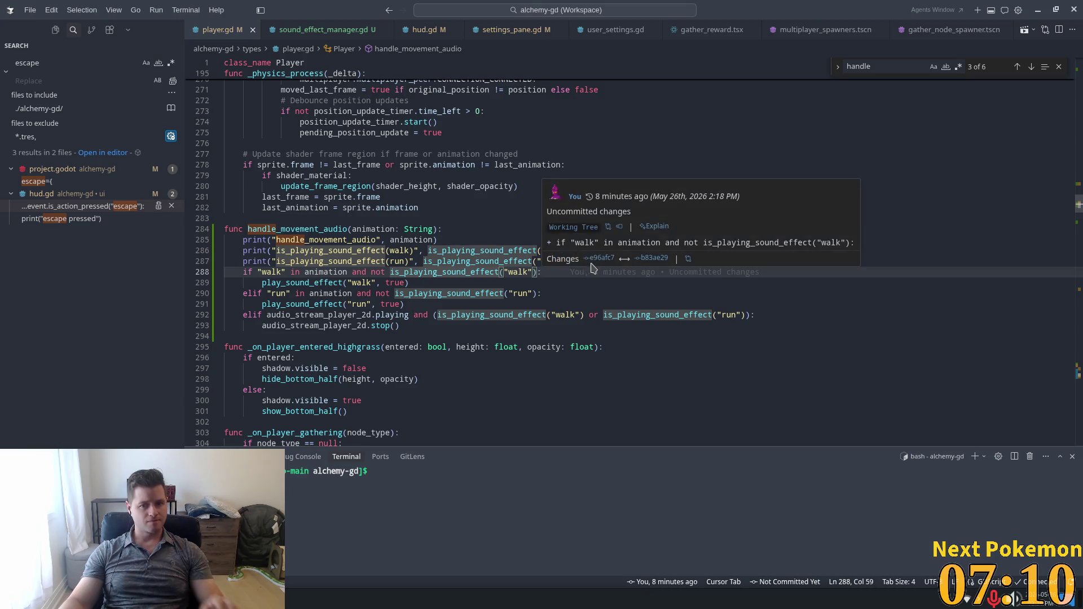
- Replace the three prints with 'playing walk audio', 'playing run audio' and 'stopping audio' prints, and save
left_click(589, 262)
mouse_move(589, 261)
left_mouse_down()
mouse_move(260, 229)
mouse_move(219, 241)
left_mouse_up()
key("BackSpace")
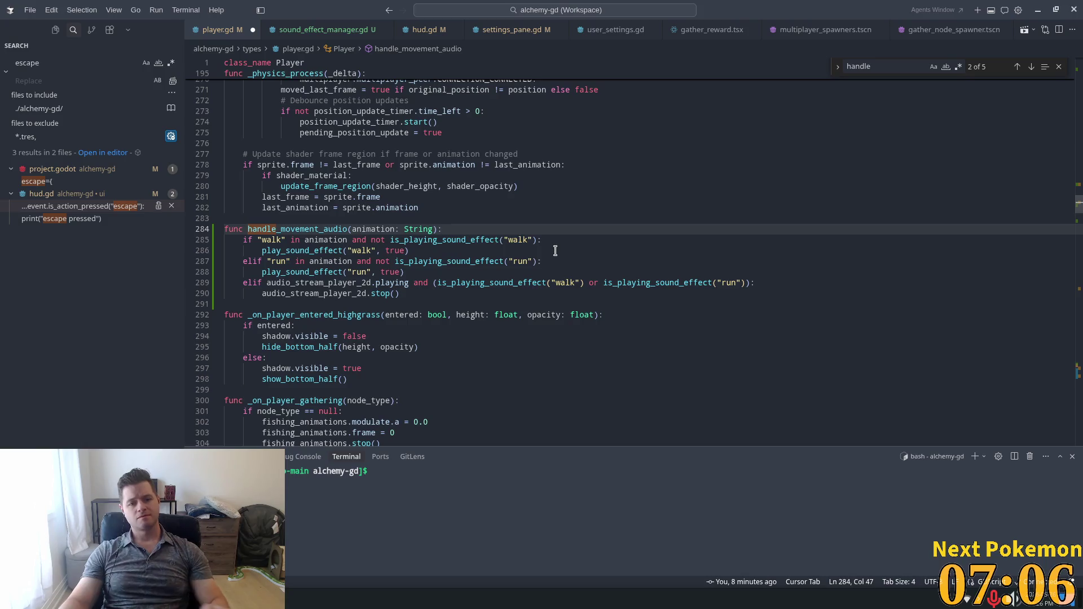
left_click(555, 236)
key("Return")
type("pri")
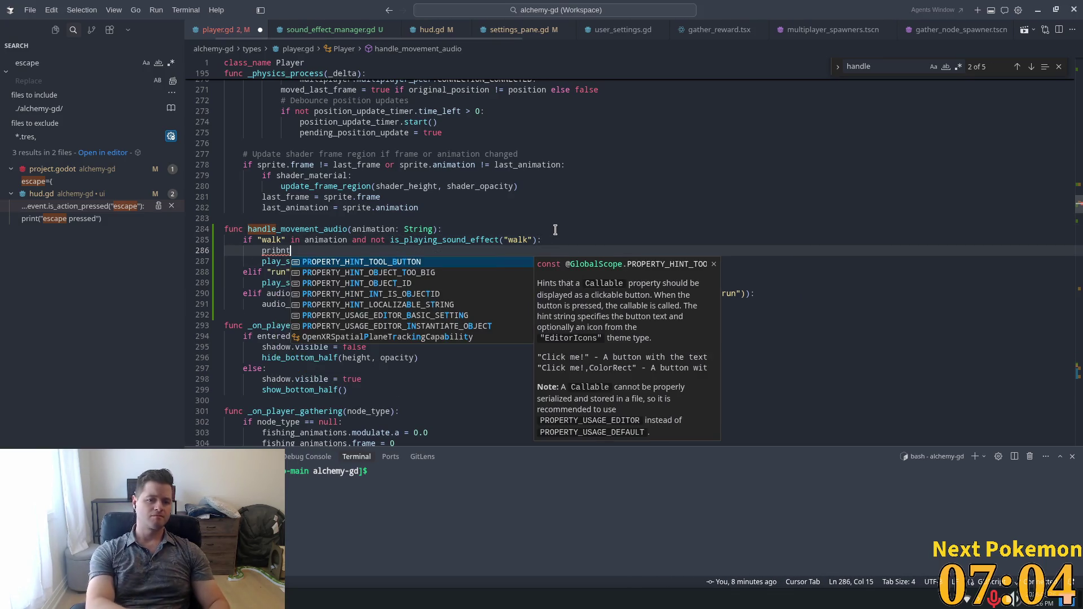
key("Tab")
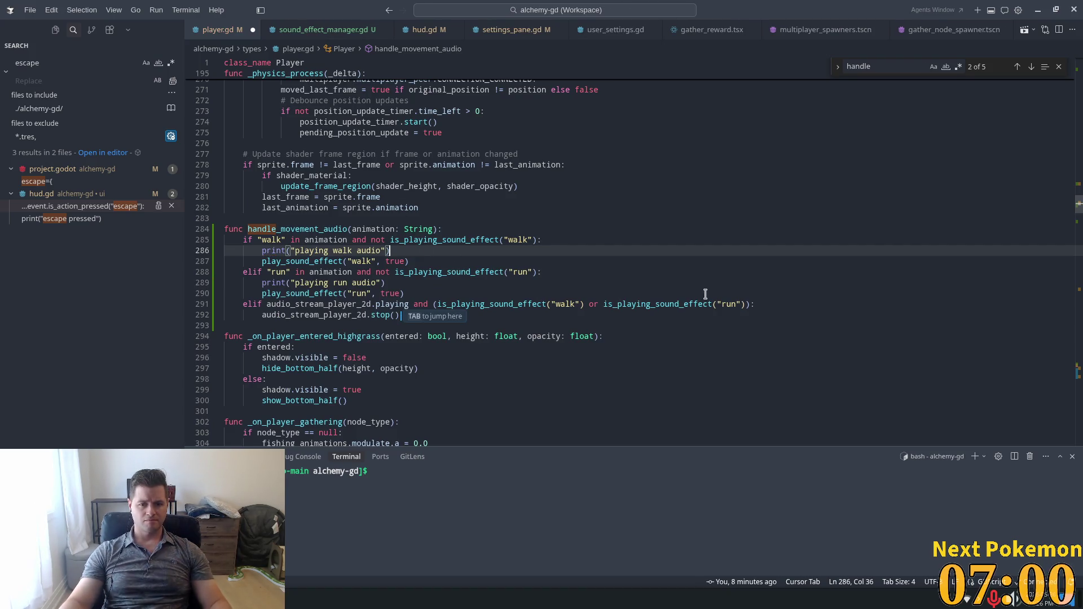
key("Tab")
key("Tab")
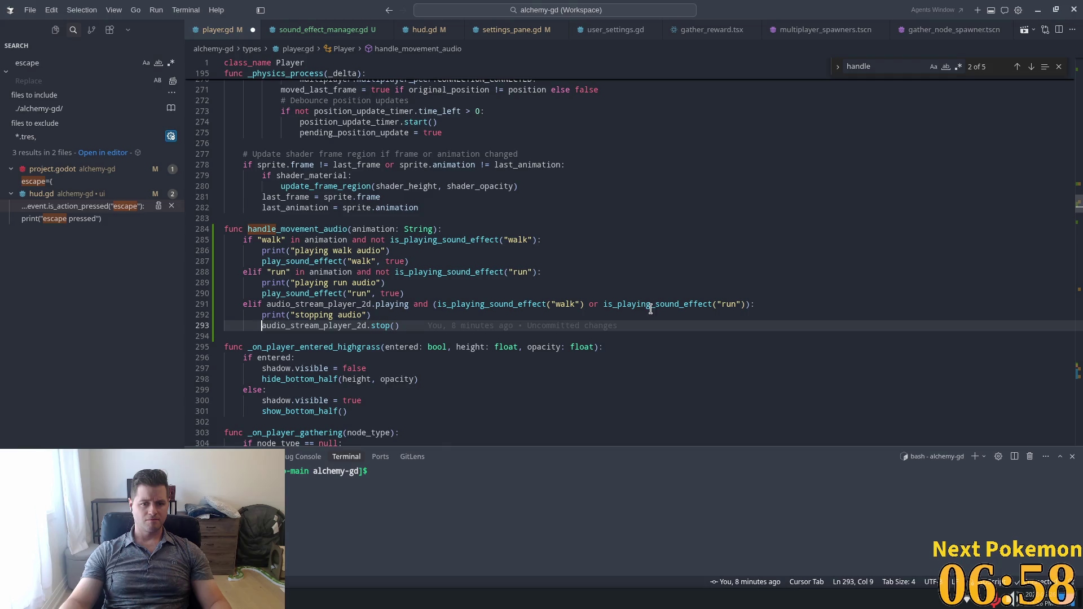
key("ctrl+s")
key("alt+Tab")
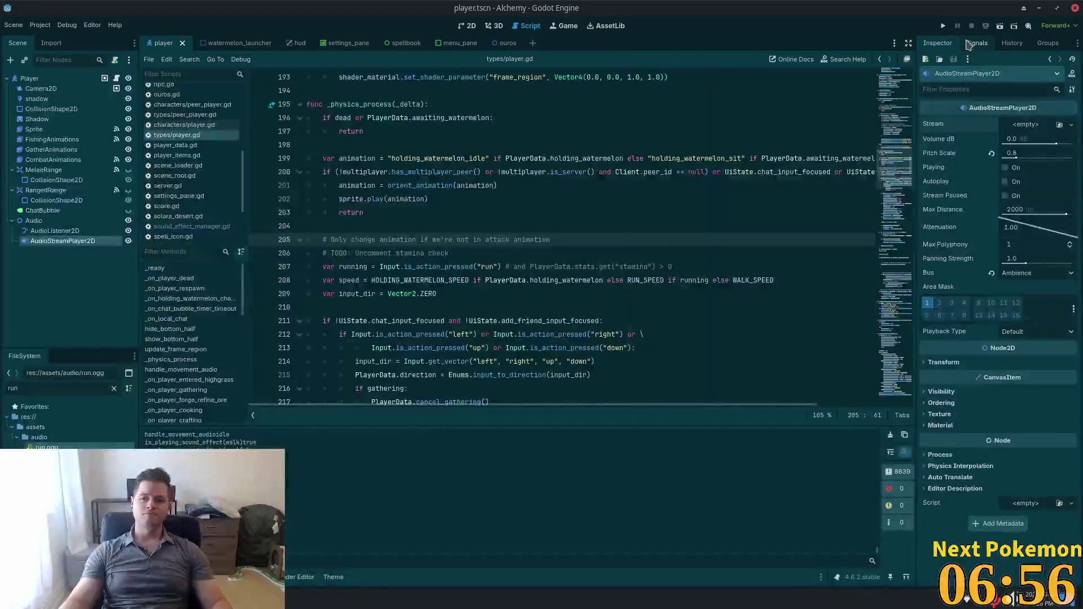
- Run the Alchemy project from Godot's toolbar
left_click(948, 25)
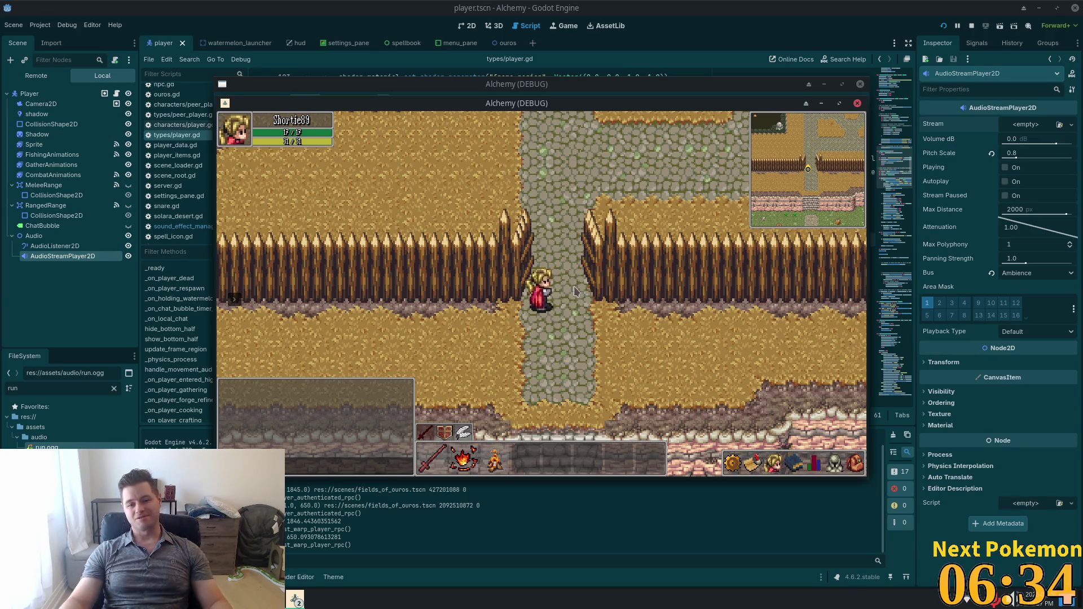
- Walk the character south along the stone path into the grassy Fields of Ouros
key("s")
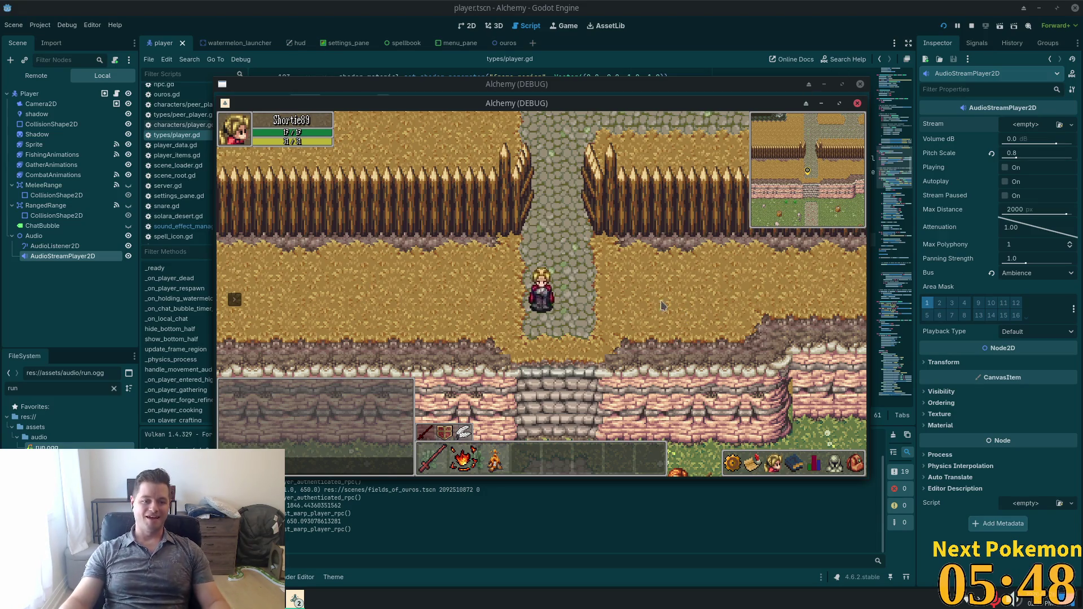
key("s")
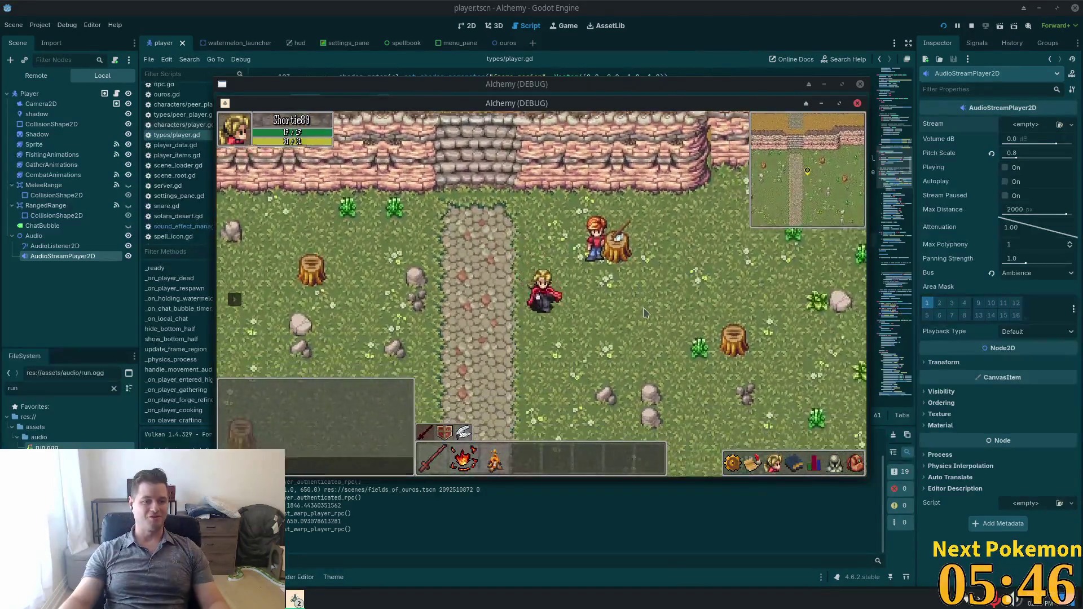
key("s")
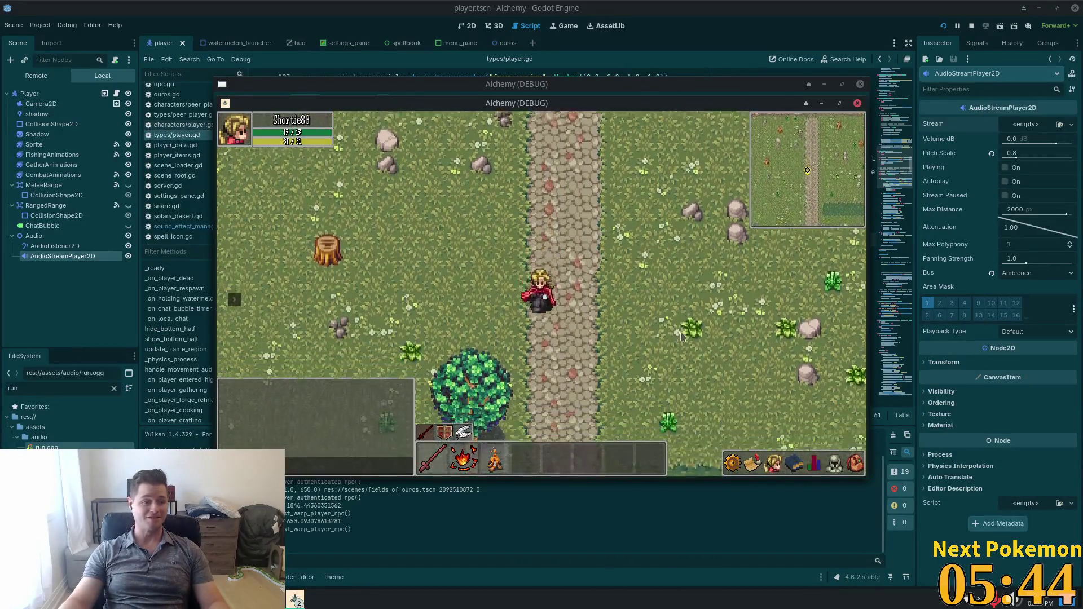
key("s")
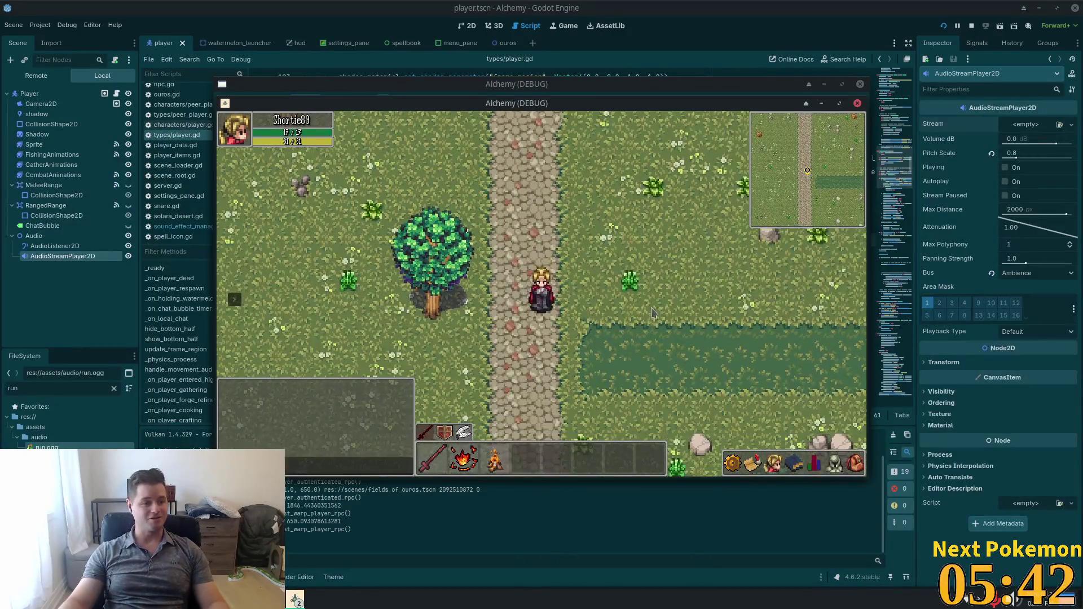
key("s")
key("a")
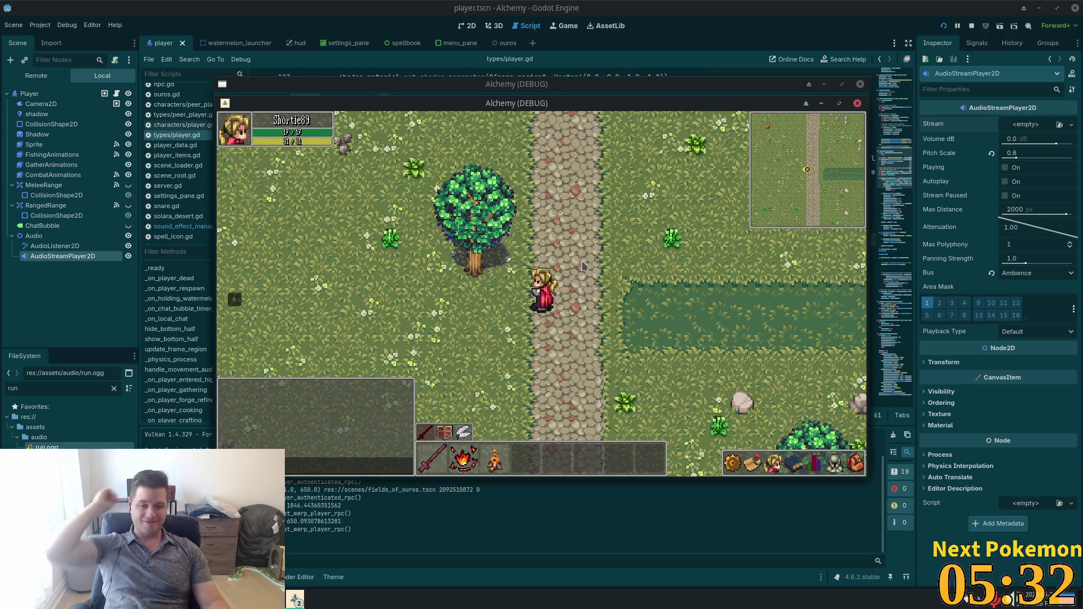
key("s+d")
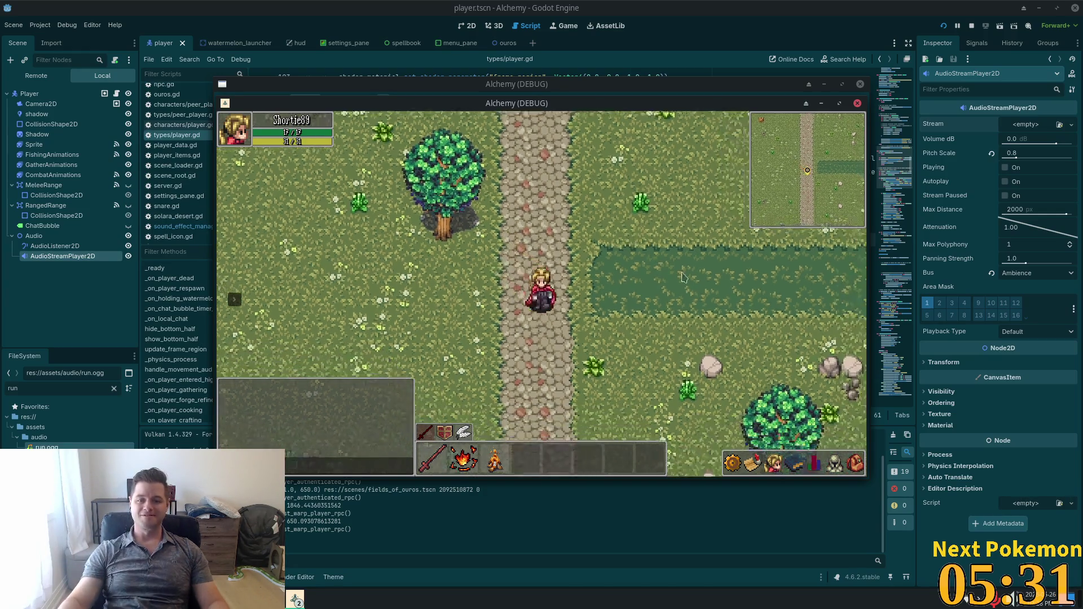
key("w+d")
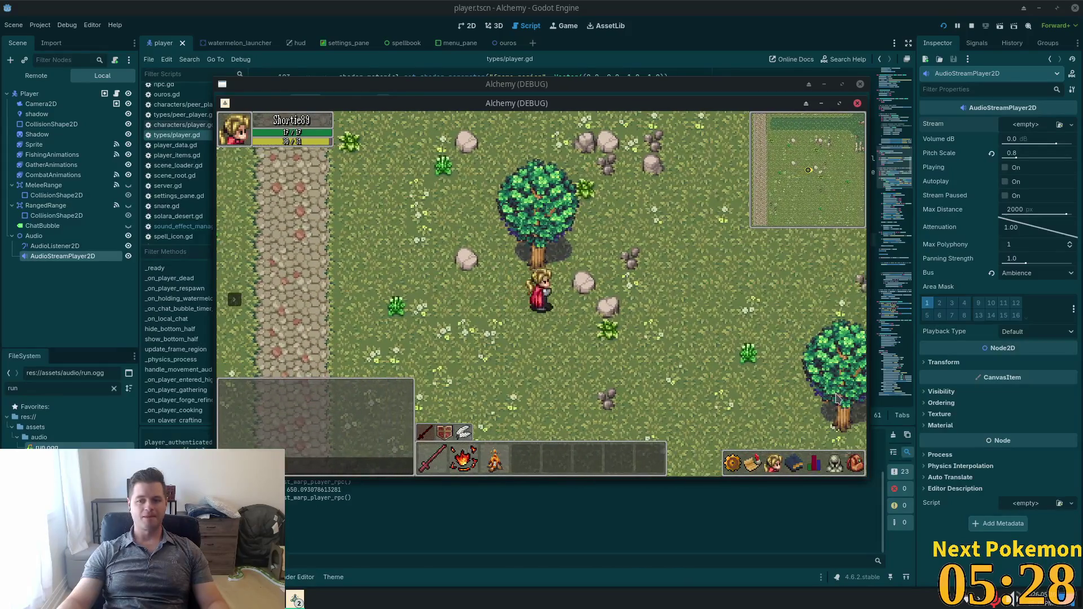
- Open the quests panel and then the skills panel while walking around
left_click(762, 467)
key("a")
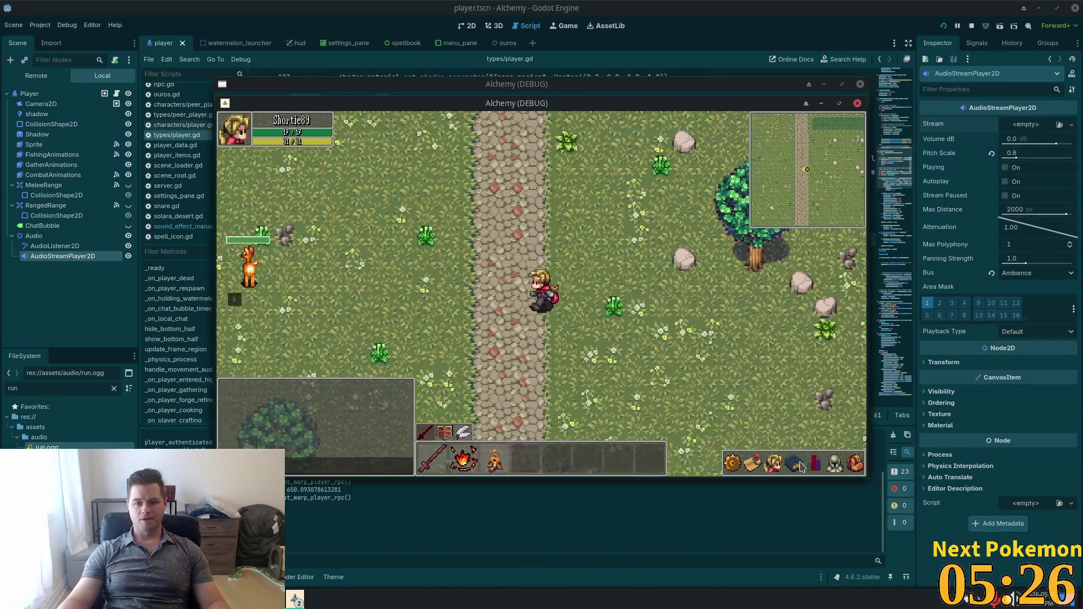
left_click(796, 464)
key("s+a")
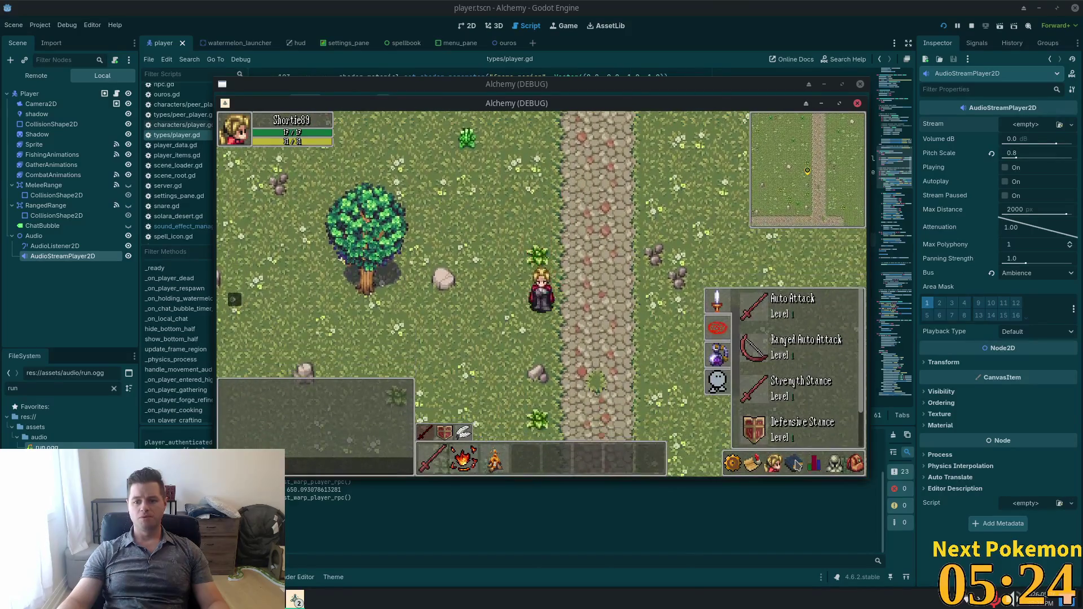